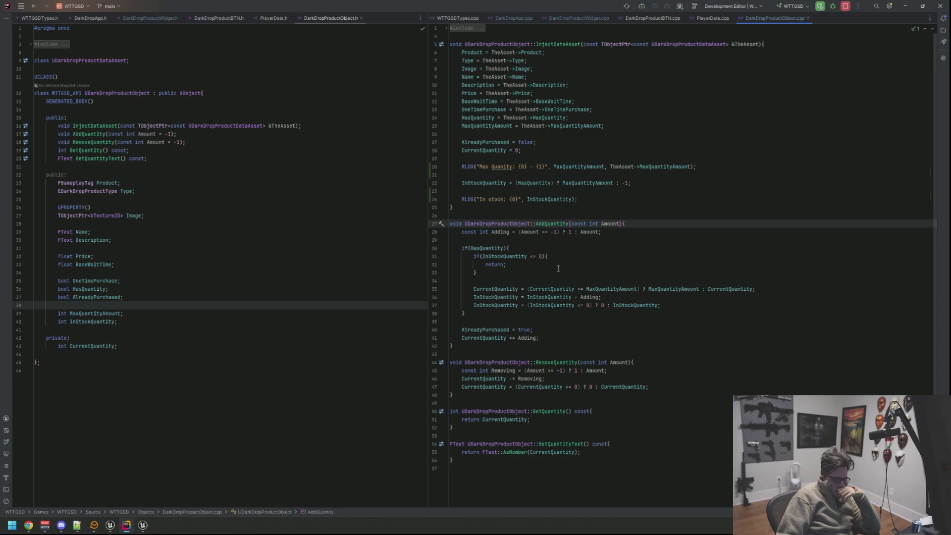
Find where InjectDataAsset is called, then check the MaxQuantityAmount declaration in DarkDropProductObject.cpp
{"action": "right_click", "coordinate": [565, 43]}
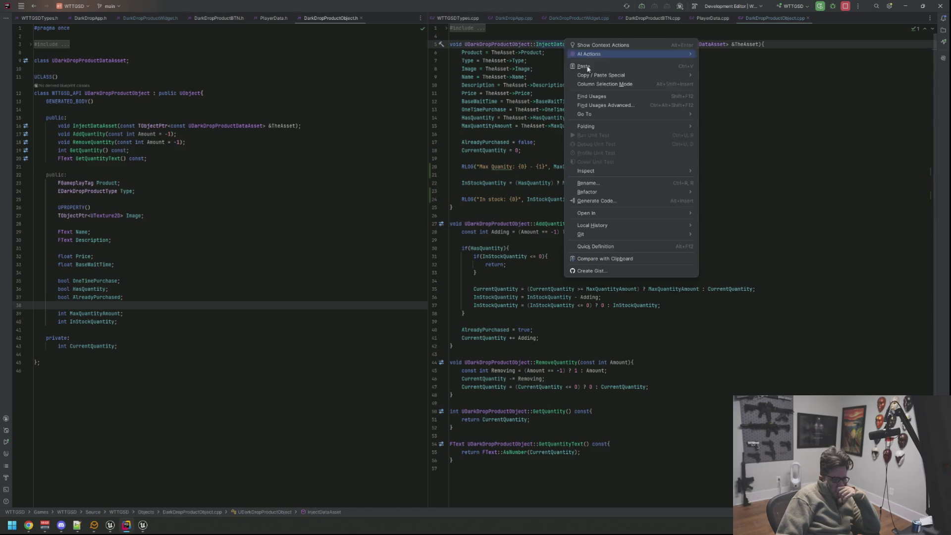
{"action": "left_click", "coordinate": [603, 95]}
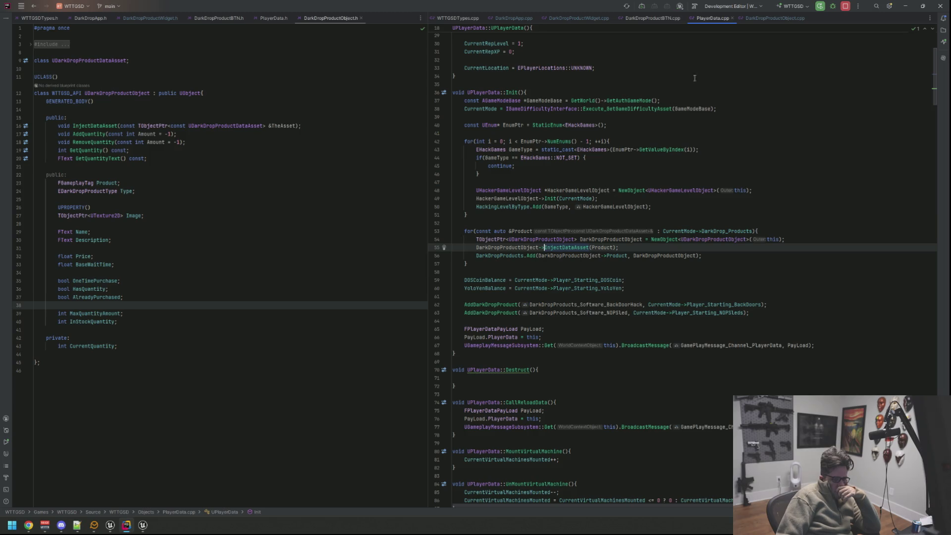
{"action": "left_click", "coordinate": [749, 17]}
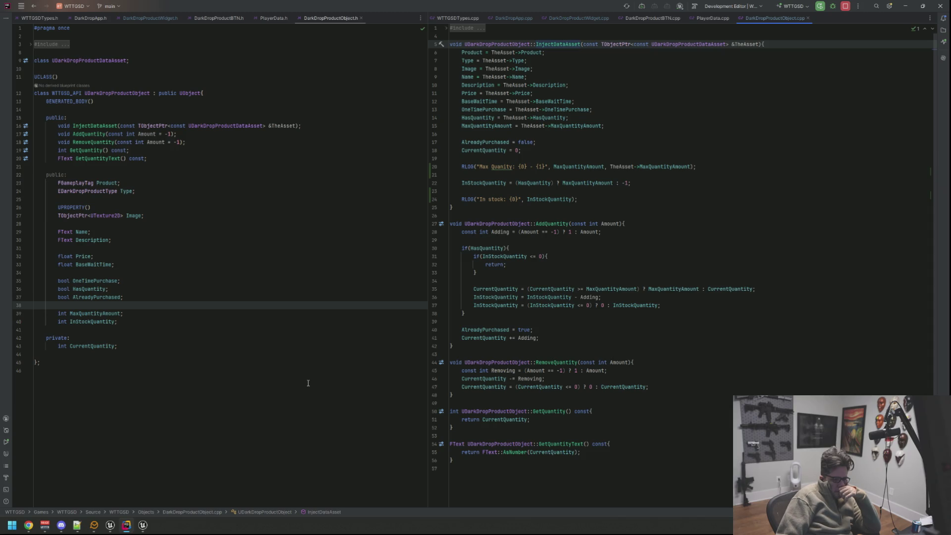
{"action": "mouse_move", "coordinate": [111, 528]}
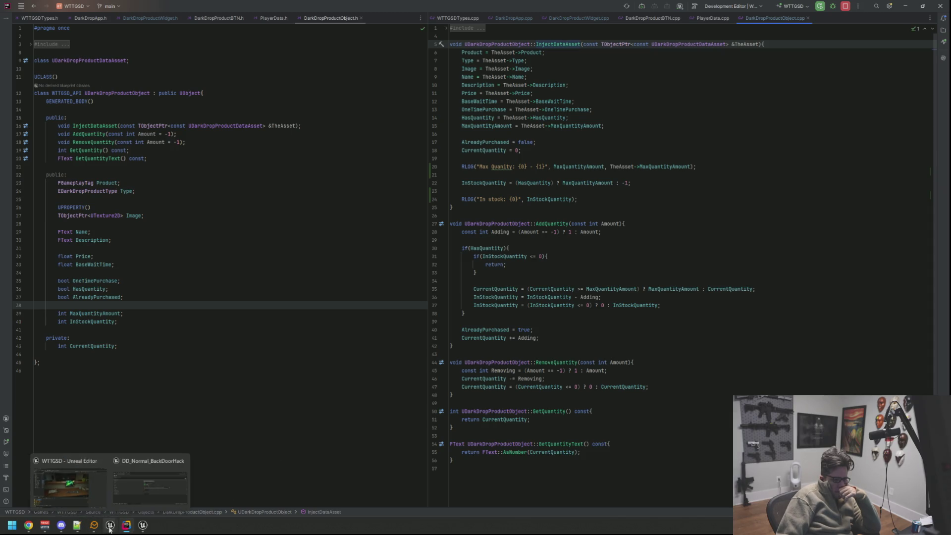
{"action": "left_click", "coordinate": [124, 313]}
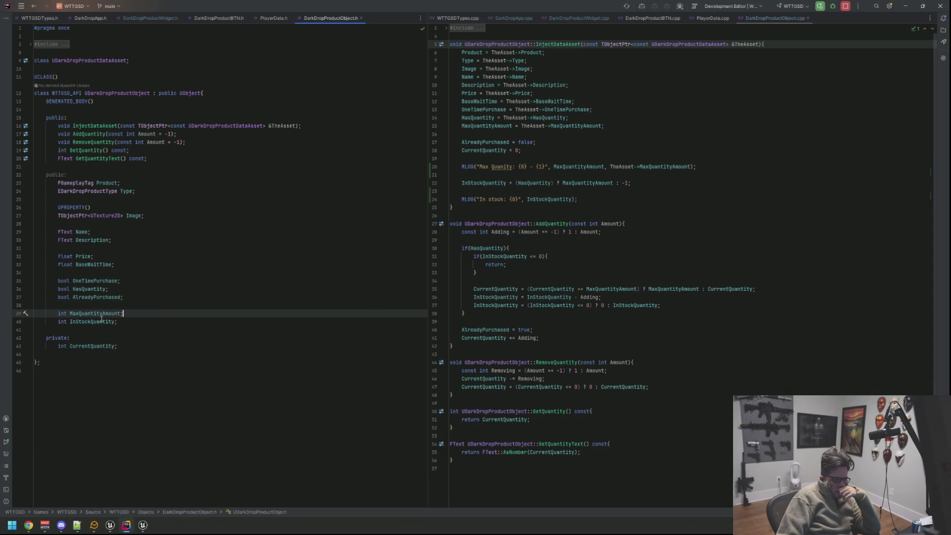
Review the Max Quanity, In stock, Meh and Foo debug lines in the Unreal output log
{"action": "mouse_move", "coordinate": [110, 525]}
{"action": "left_click", "coordinate": [143, 462]}
{"action": "left_click", "coordinate": [88, 414]}
{"action": "left_click_drag", "start_coordinate": [115, 420], "coordinate": [3, 411]}
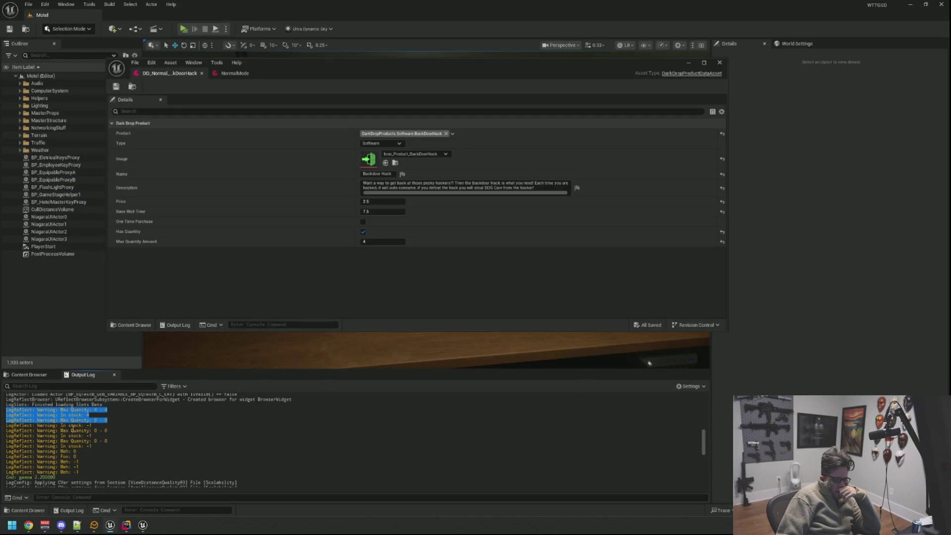
{"action": "left_click_drag", "start_coordinate": [93, 426], "coordinate": [5, 423]}
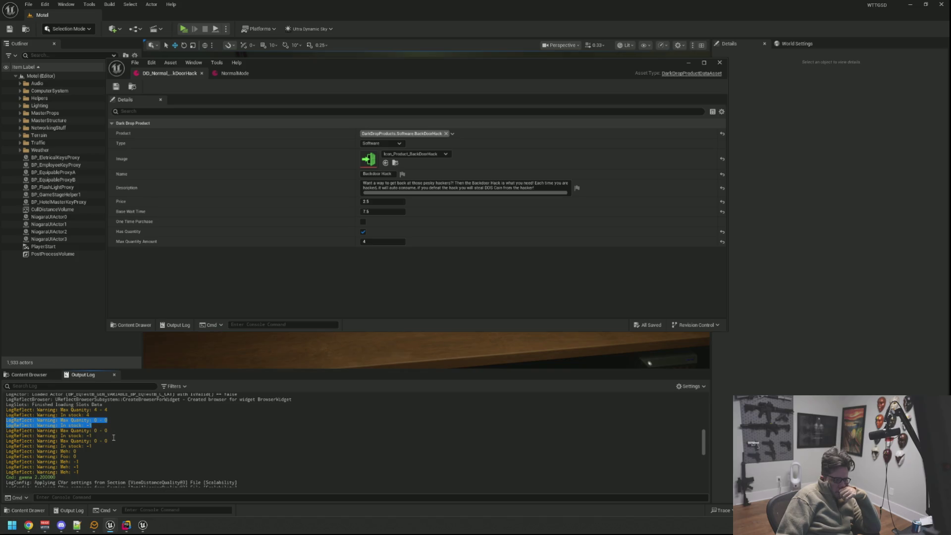
{"action": "left_click_drag", "start_coordinate": [114, 432], "coordinate": [10, 430]}
{"action": "mouse_move", "coordinate": [121, 446]}
{"action": "left_mouse_down"}
{"action": "mouse_move", "coordinate": [6, 435]}
{"action": "mouse_move", "coordinate": [9, 409]}
{"action": "left_mouse_up"}
{"action": "left_click_drag", "start_coordinate": [77, 451], "coordinate": [6, 450]}
{"action": "left_click_drag", "start_coordinate": [79, 455], "coordinate": [3, 454]}
{"action": "left_click_drag", "start_coordinate": [85, 461], "coordinate": [18, 461]}
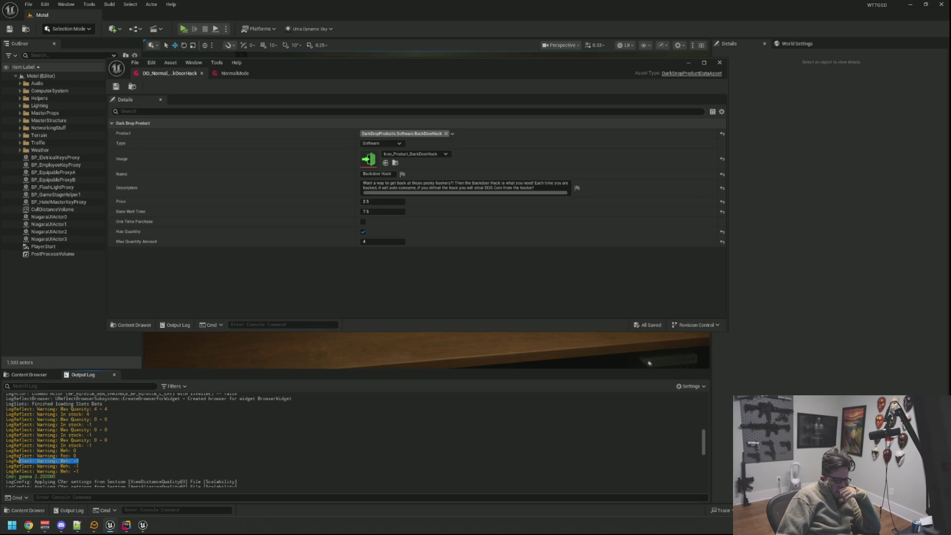
{"action": "mouse_move", "coordinate": [79, 466]}
{"action": "left_mouse_down"}
{"action": "mouse_move", "coordinate": [6, 466]}
{"action": "mouse_move", "coordinate": [68, 471]}
{"action": "mouse_move", "coordinate": [6, 449]}
{"action": "left_mouse_up"}
{"action": "left_click", "coordinate": [111, 453]}
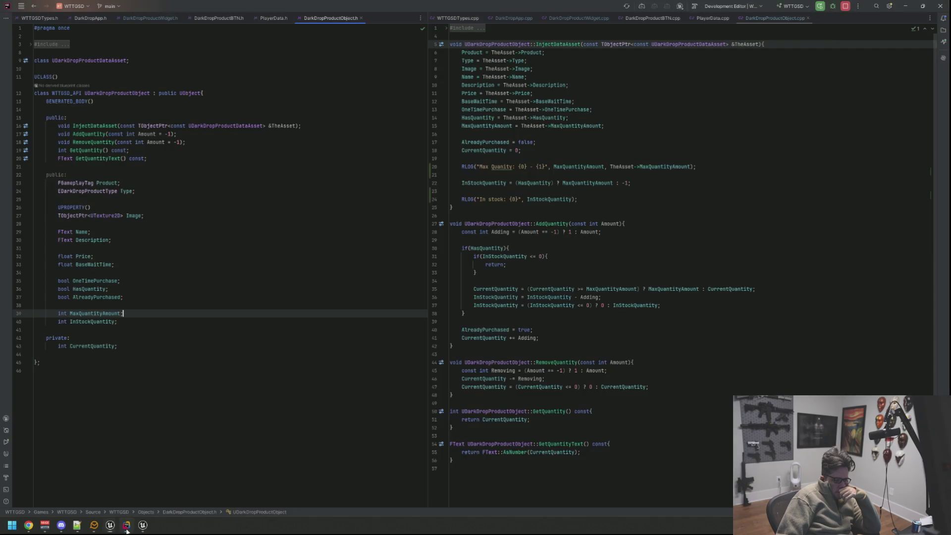
Highlight all usages of InStockQuantity around AddQuantity in Rider
{"action": "left_click", "coordinate": [127, 525]}
{"action": "left_click", "coordinate": [612, 240]}
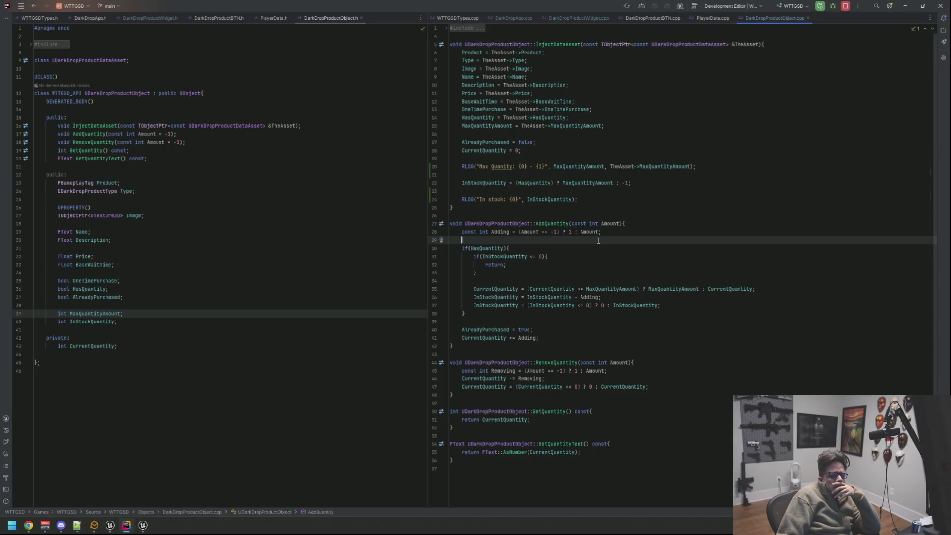
{"action": "left_click", "coordinate": [609, 198]}
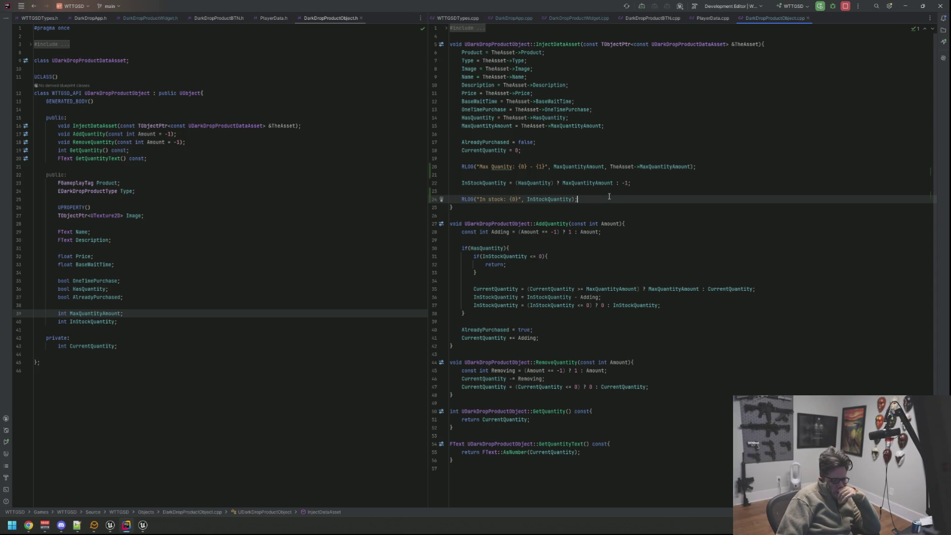
{"action": "double_click", "coordinate": [486, 182]}
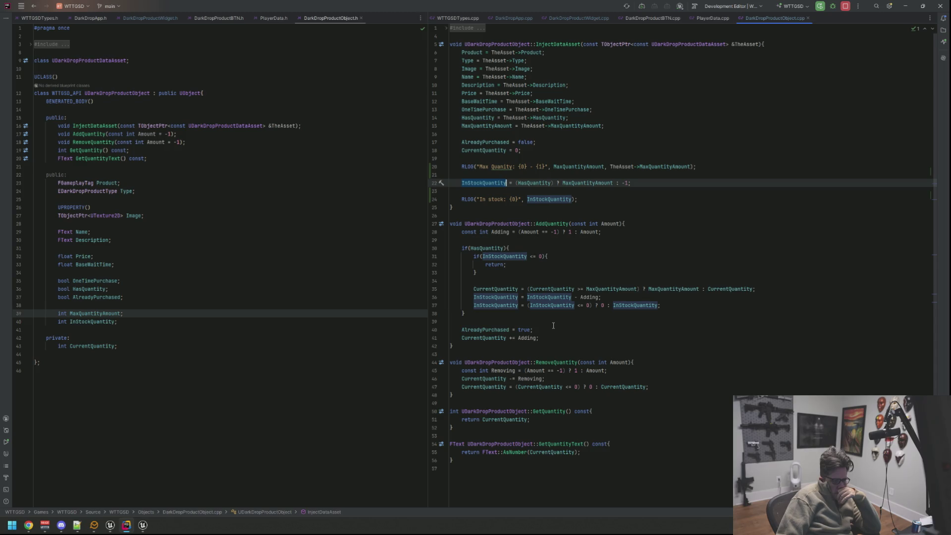
Comment out the BackDoorHack and NOPSled AddDarkDropProduct calls on lines 62–63 of PlayerData.cpp
{"action": "left_click", "coordinate": [568, 19]}
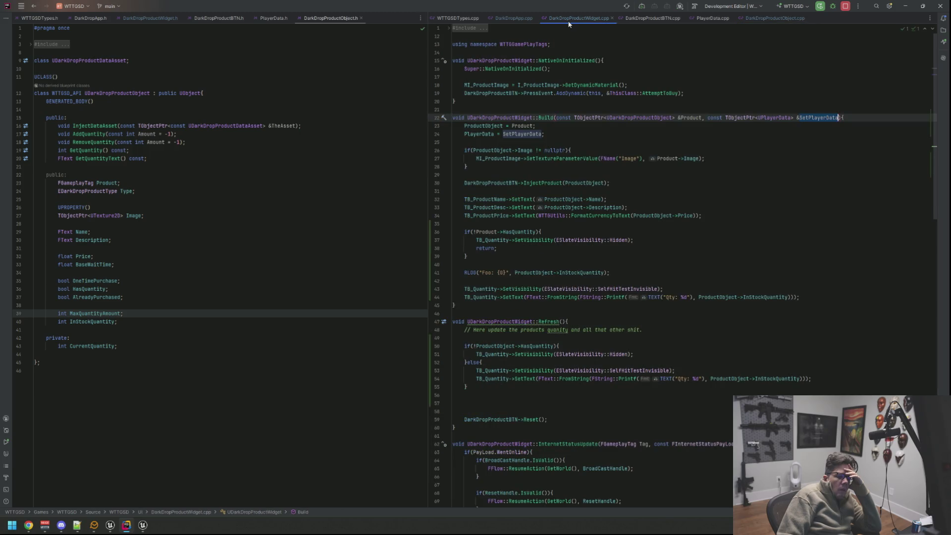
{"action": "left_click", "coordinate": [528, 19]}
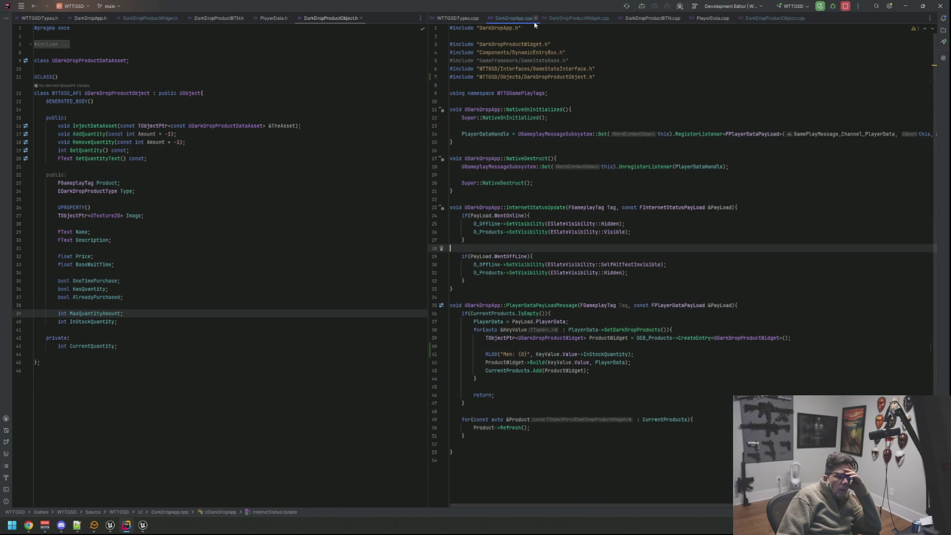
{"action": "left_click", "coordinate": [550, 19]}
{"action": "left_click", "coordinate": [678, 20]}
{"action": "left_click", "coordinate": [712, 19]}
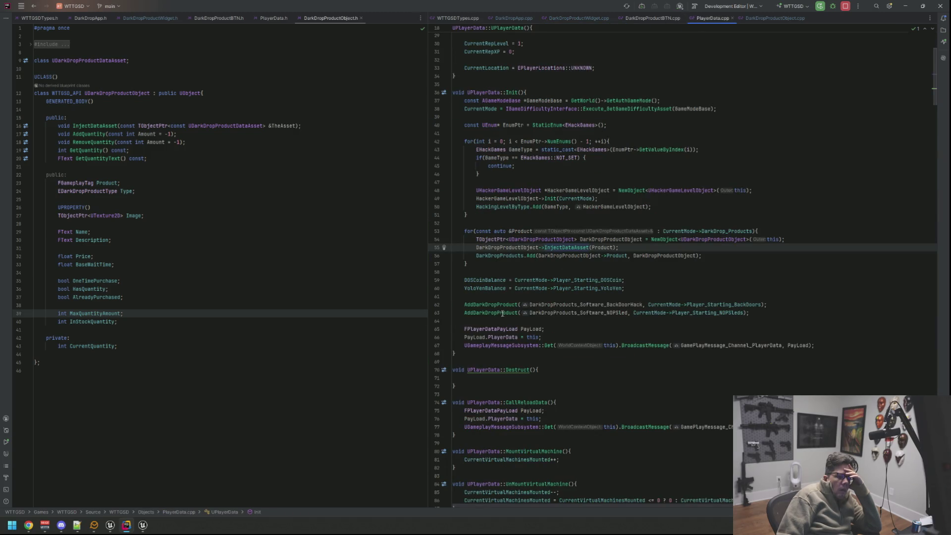
{"action": "left_click", "coordinate": [464, 304]}
{"action": "type", "text": "//"}
{"action": "left_click", "coordinate": [464, 313]}
{"action": "type", "text": "//"}
{"action": "key", "text": "Up"}
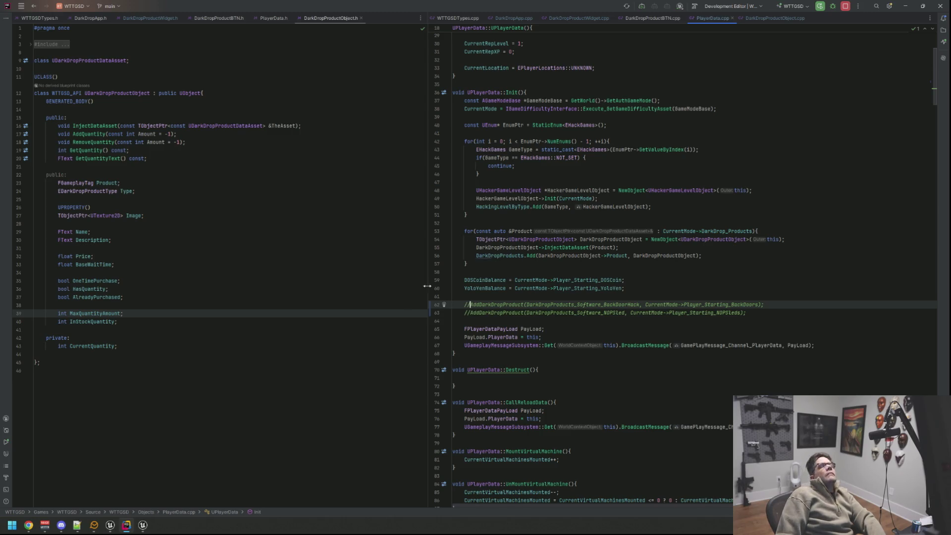
Close the Live Coding window and recompile the changes in Unreal with Ctrl+Alt+F11
{"action": "left_click", "coordinate": [143, 525]}
{"action": "right_click", "coordinate": [142, 525]}
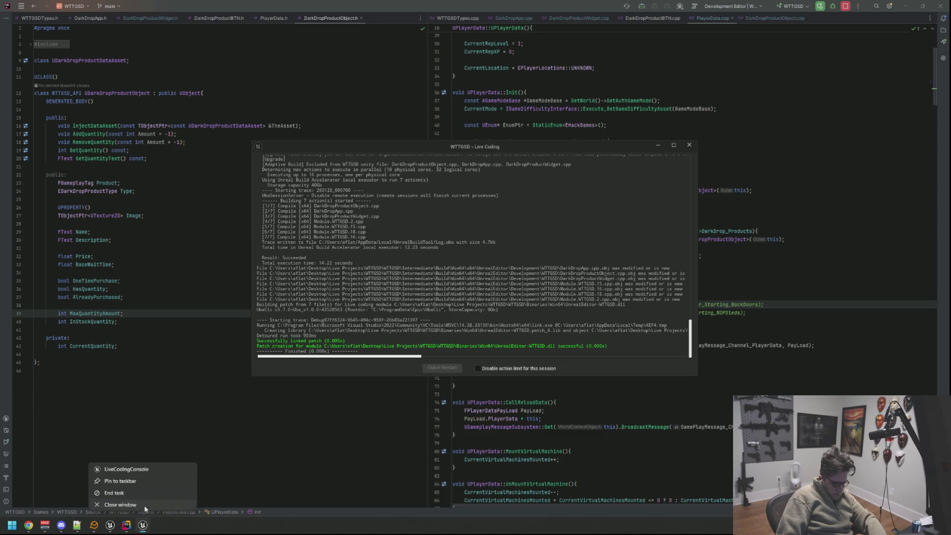
{"action": "left_click", "coordinate": [120, 505]}
{"action": "mouse_move", "coordinate": [110, 525]}
{"action": "left_click", "coordinate": [208, 476]}
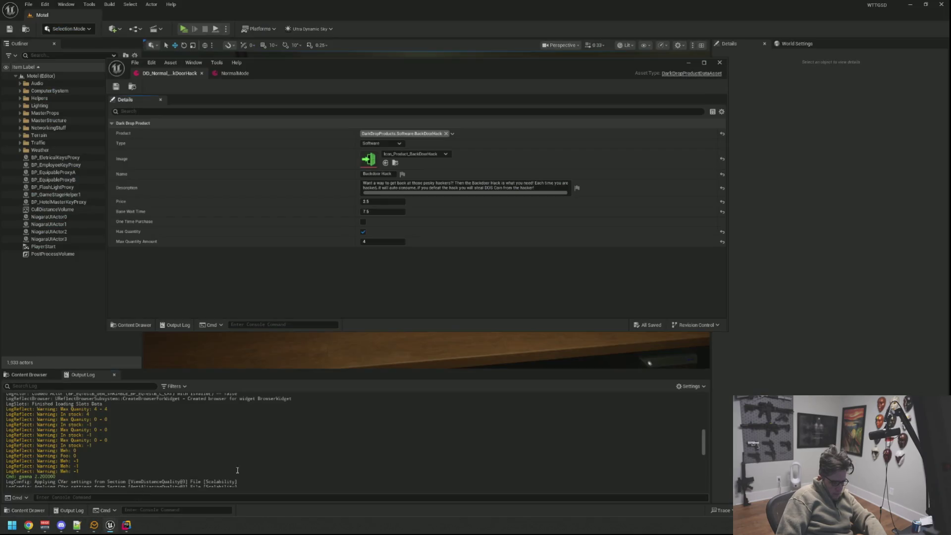
{"action": "key", "text": "ctrl+alt+F11"}
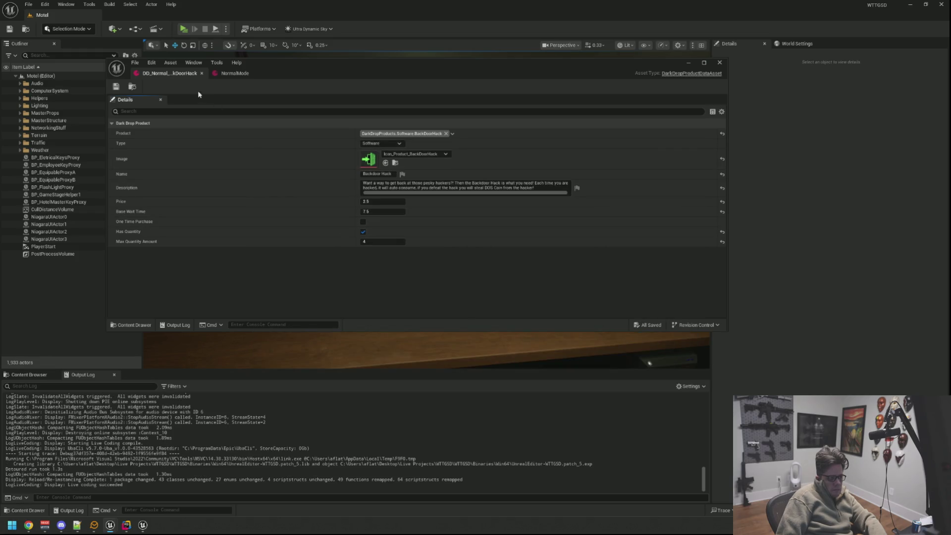
Play in editor, open the DarkDrop shop to check its products, then end the session
{"action": "key", "text": "alt+p"}
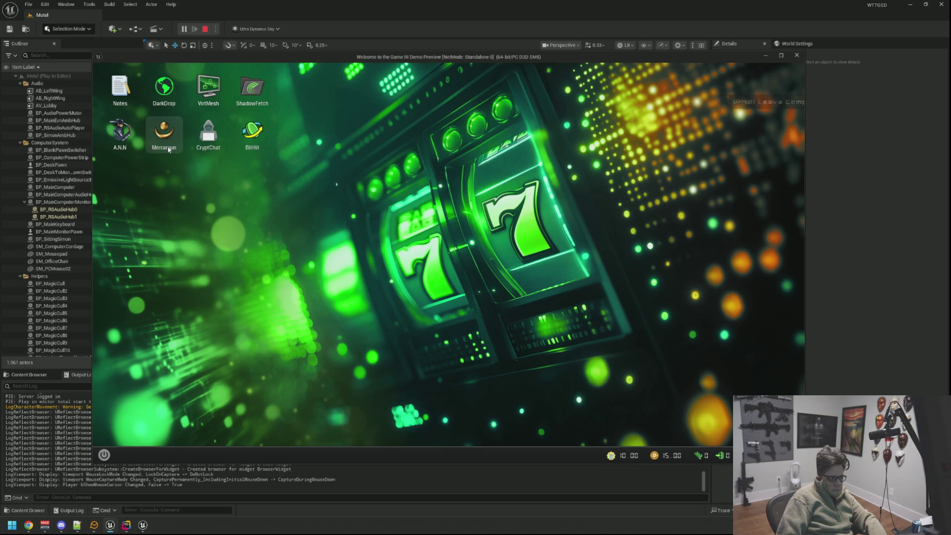
{"action": "double_click", "coordinate": [164, 89]}
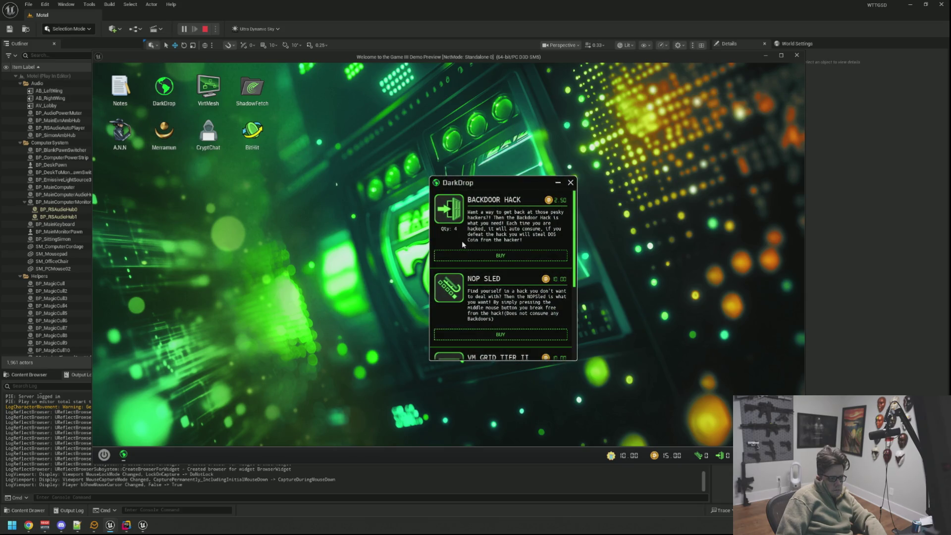
{"action": "key", "text": "Escape"}
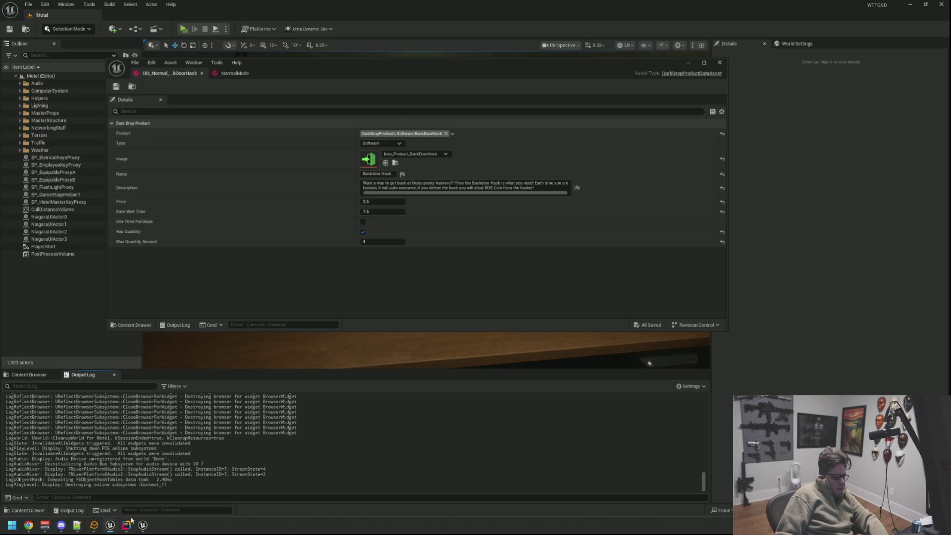
{"action": "left_click", "coordinate": [128, 524]}
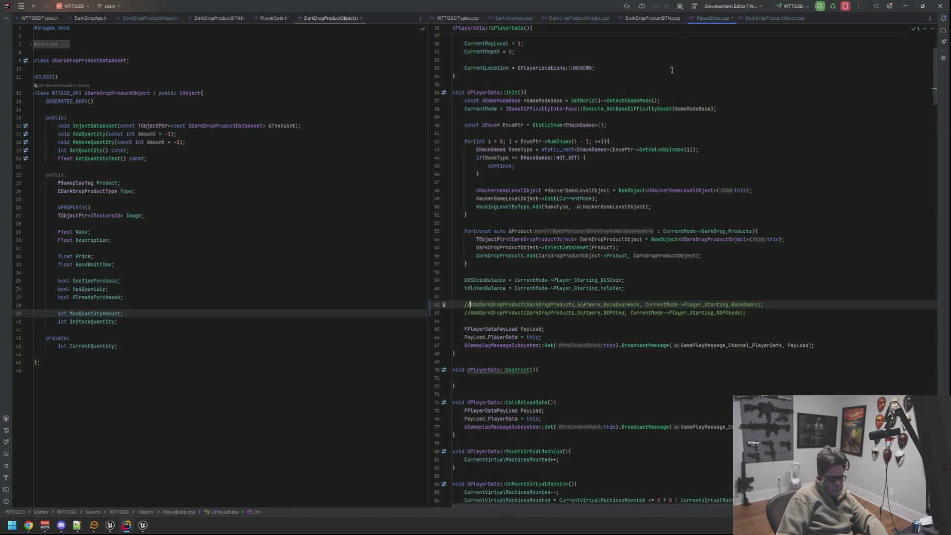
Add a '// TODO - uncom m' reminder line above the commented calls in PlayerData.cpp
{"action": "key", "text": "Home"}
{"action": "key", "text": "Return"}
{"action": "key", "text": "Up"}
{"action": "type", "text": "// TODO - uncom m"}
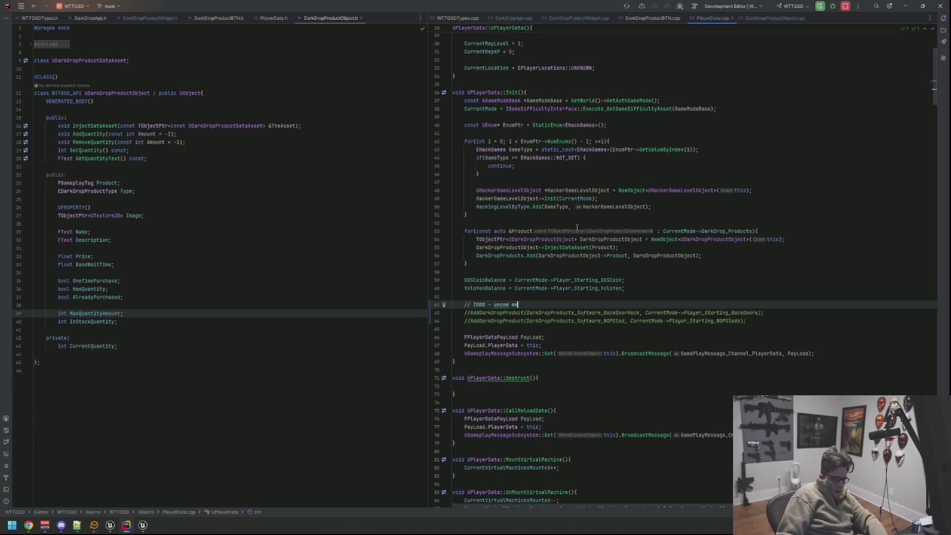
Remove the In stock and Max Quanity debug log lines from DarkDropProductObject.cpp
{"action": "left_click", "coordinate": [658, 18]}
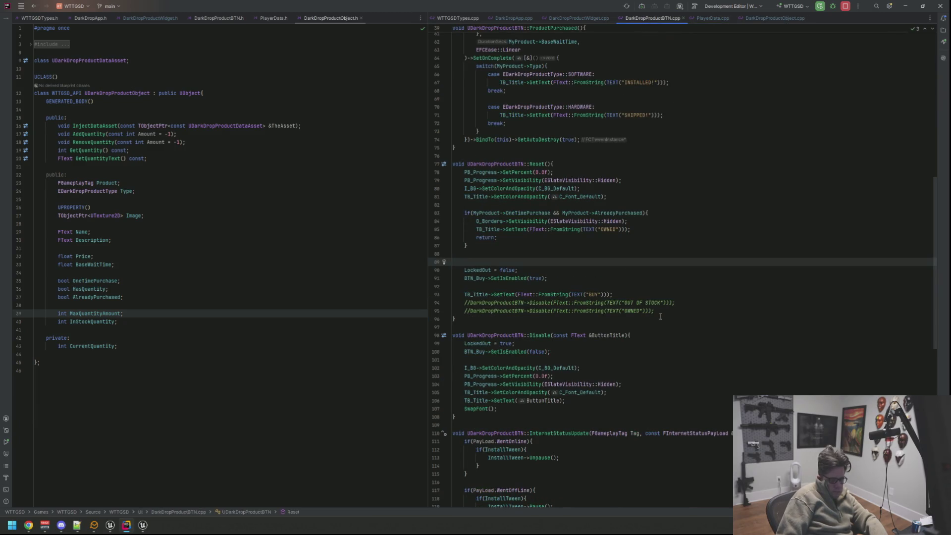
{"action": "left_click", "coordinate": [775, 18]}
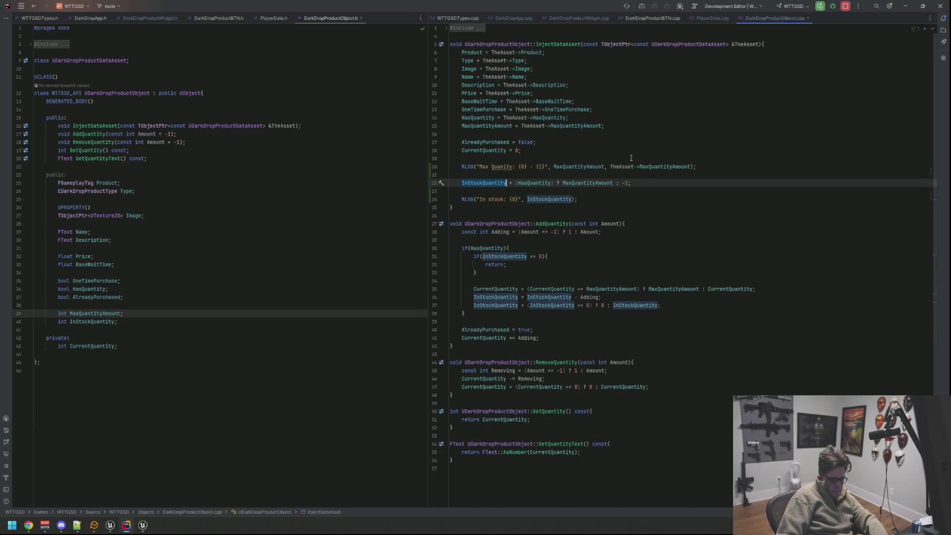
{"action": "left_click", "coordinate": [669, 195]}
{"action": "key", "text": "shift+Down"}
{"action": "key", "text": "shift+Down"}
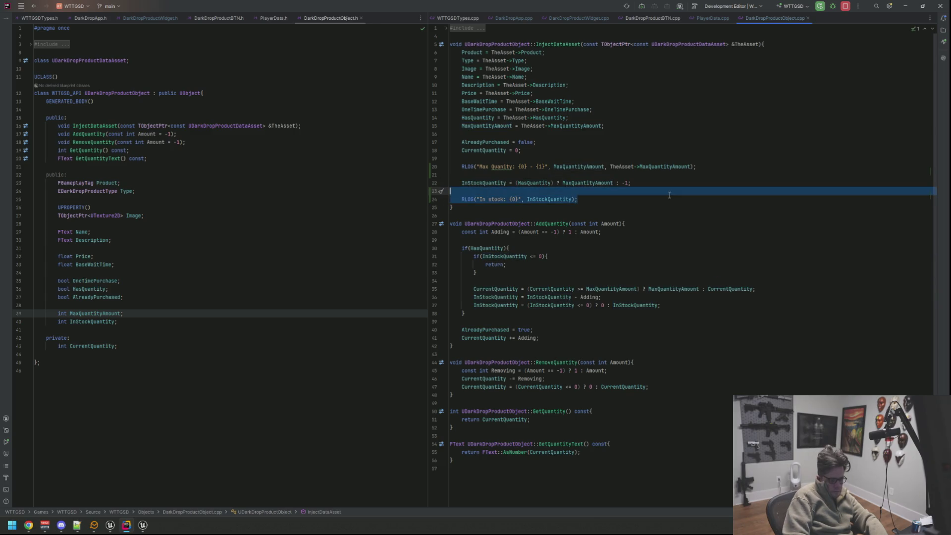
{"action": "key", "text": "BackSpace"}
{"action": "key", "text": "Up"}
{"action": "key", "text": "Up"}
{"action": "key", "text": "Up"}
{"action": "key", "text": "End"}
{"action": "key", "text": "BackSpace"}
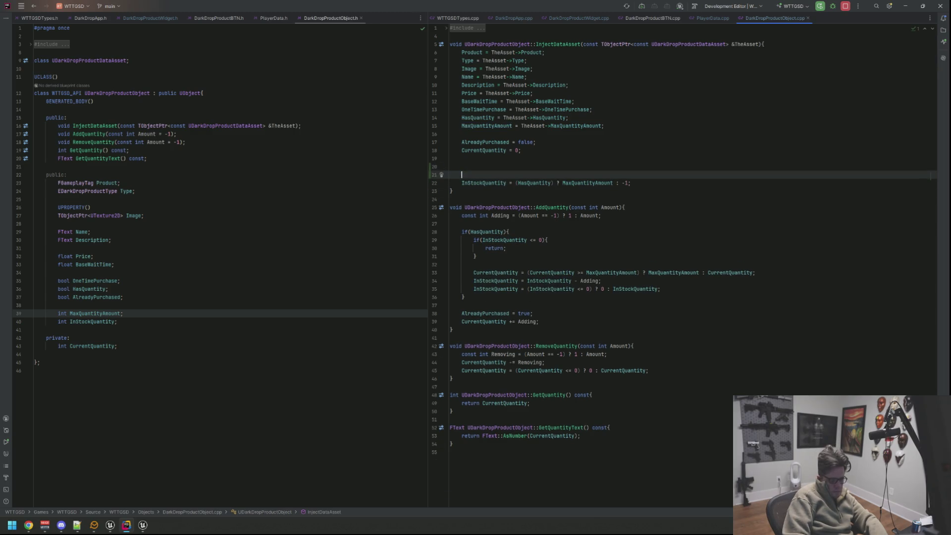
{"action": "key", "text": "BackSpace"}
{"action": "key", "text": "BackSpace"}
{"action": "key", "text": "BackSpace"}
{"action": "key", "text": "ctrl+End"}
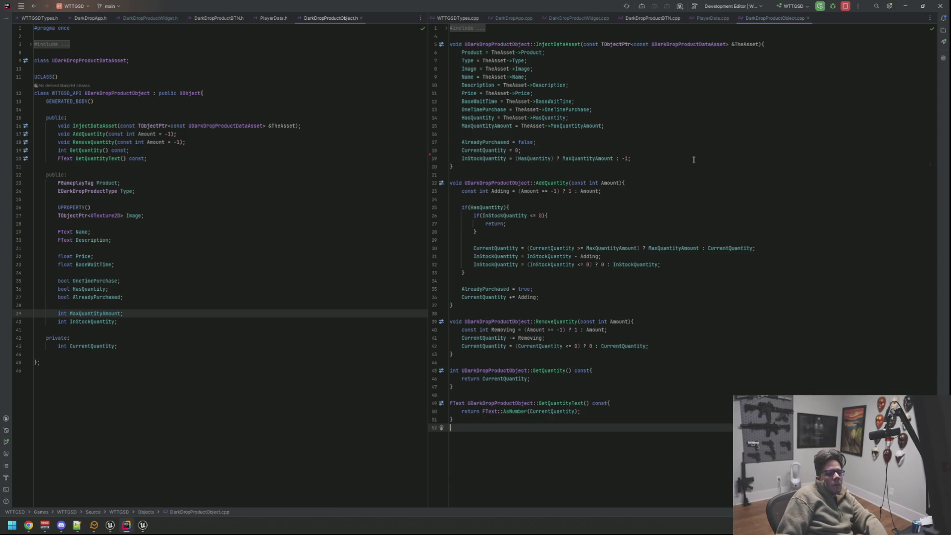
Delete the Foo debug log line from DarkDropProductWidget.cpp
{"action": "left_click", "coordinate": [563, 18]}
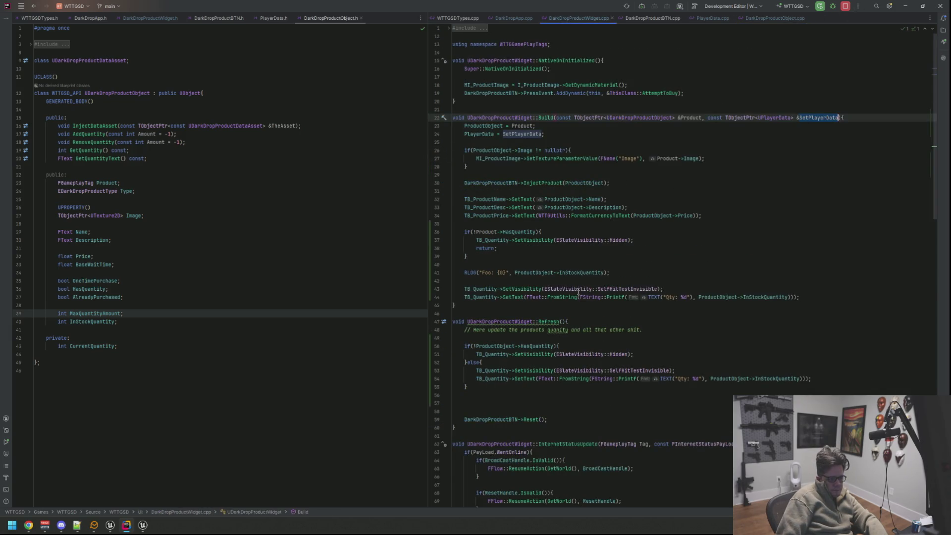
{"action": "left_click", "coordinate": [597, 272]}
{"action": "key", "text": "ctrl+y"}
{"action": "key", "text": "ctrl+y"}
{"action": "key", "text": "Up"}
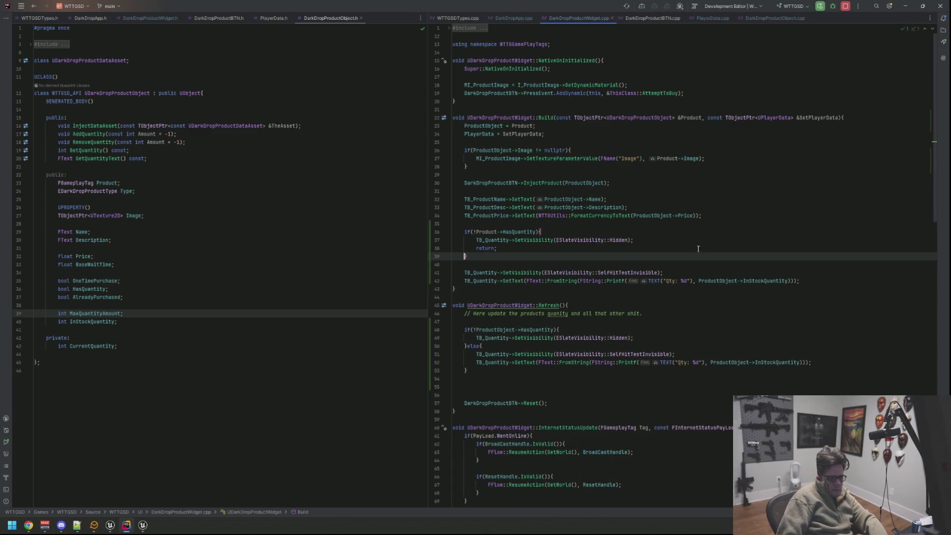
Delete the Meh RLOG line from the product loop in DarkDropApp.cpp
{"action": "left_click", "coordinate": [518, 19]}
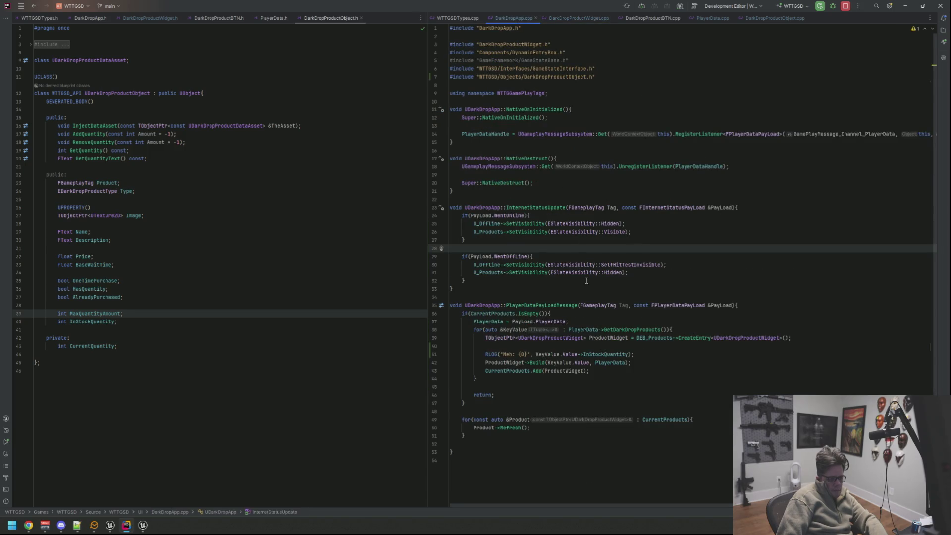
{"action": "left_click", "coordinate": [658, 351]}
{"action": "triple_click", "coordinate": [658, 351]}
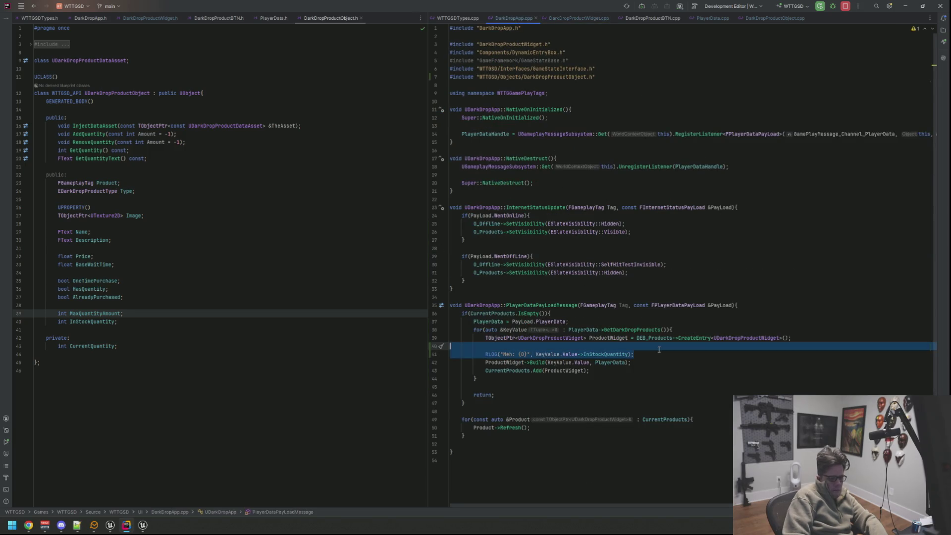
{"action": "key", "text": "Delete"}
{"action": "key", "text": "BackSpace"}
{"action": "left_click", "coordinate": [589, 354]}
{"action": "key", "text": "Down"}
{"action": "key", "text": "Down"}
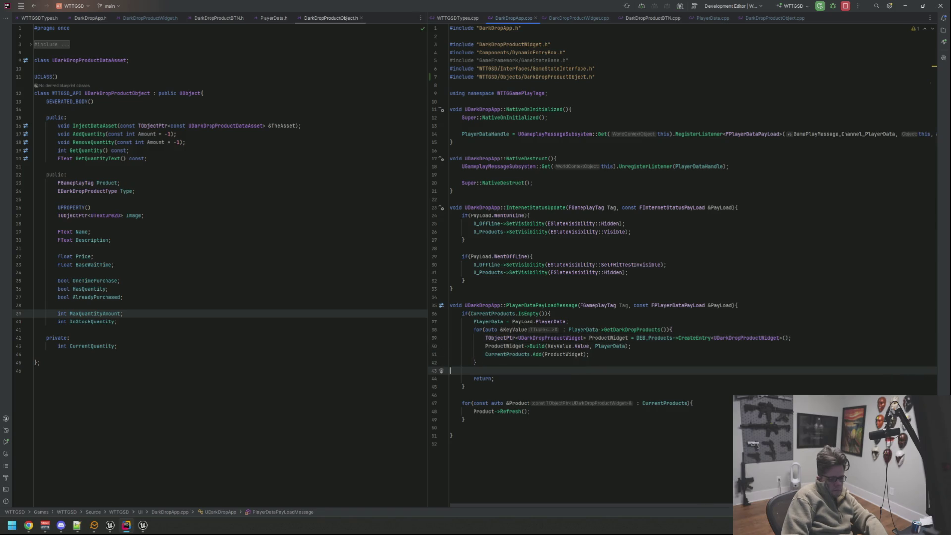
{"action": "left_click", "coordinate": [575, 20]}
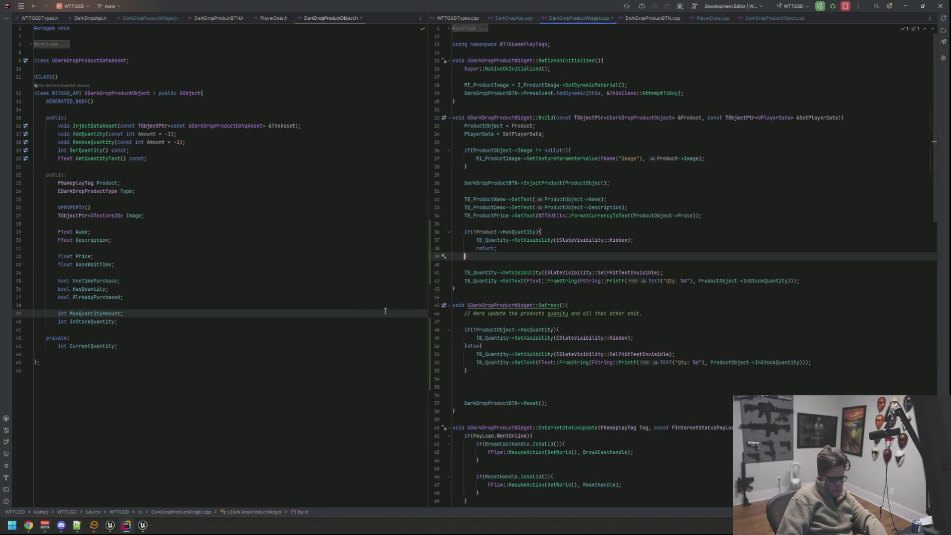
{"action": "left_click", "coordinate": [145, 525]}
Minimize Live Coding, recompile in Unreal with Ctrl+Alt+F11, and start a Play session
{"action": "mouse_move", "coordinate": [148, 527]}
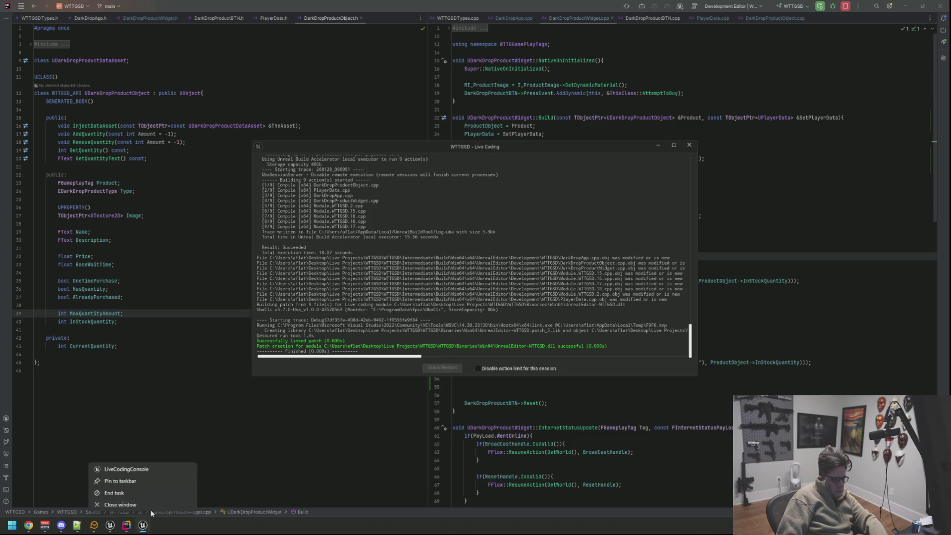
{"action": "left_click", "coordinate": [149, 506]}
{"action": "mouse_move", "coordinate": [114, 529]}
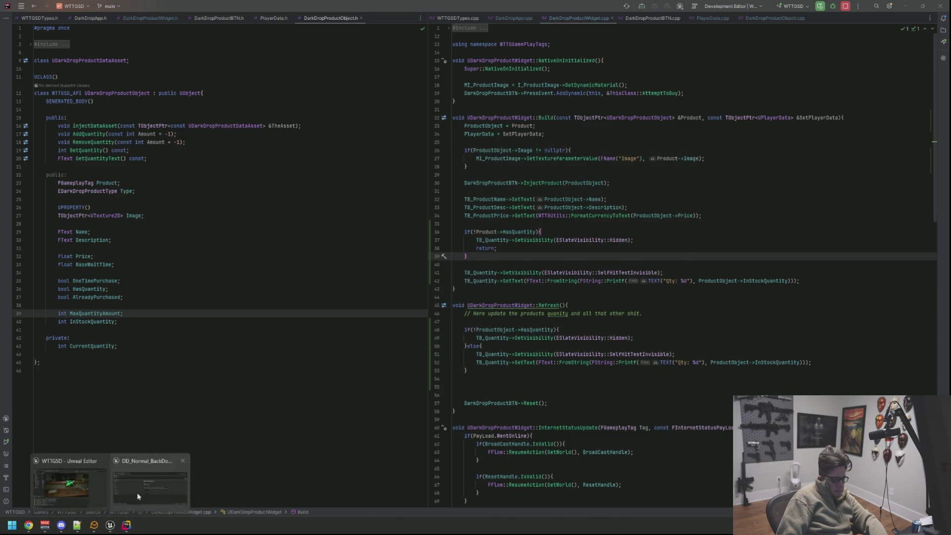
{"action": "left_click", "coordinate": [135, 492]}
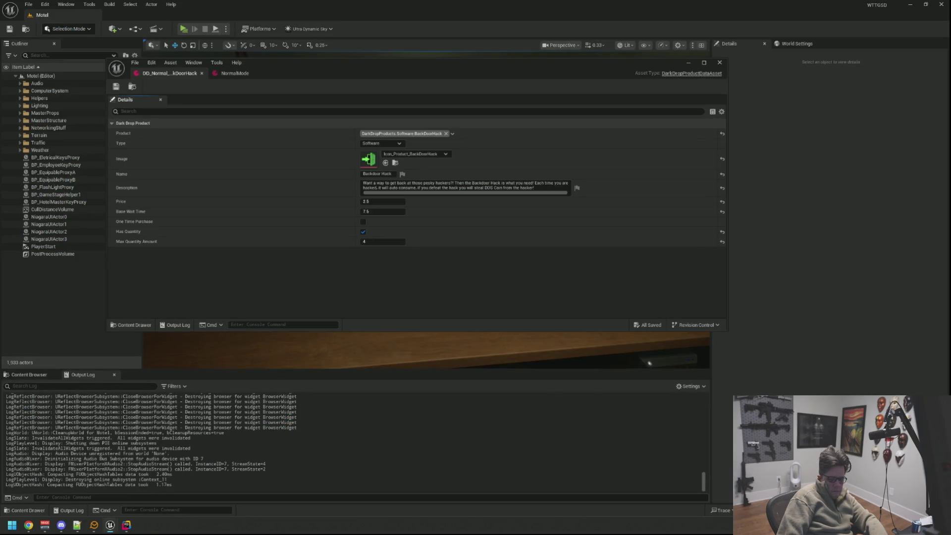
{"action": "key", "text": "ctrl+alt+F11"}
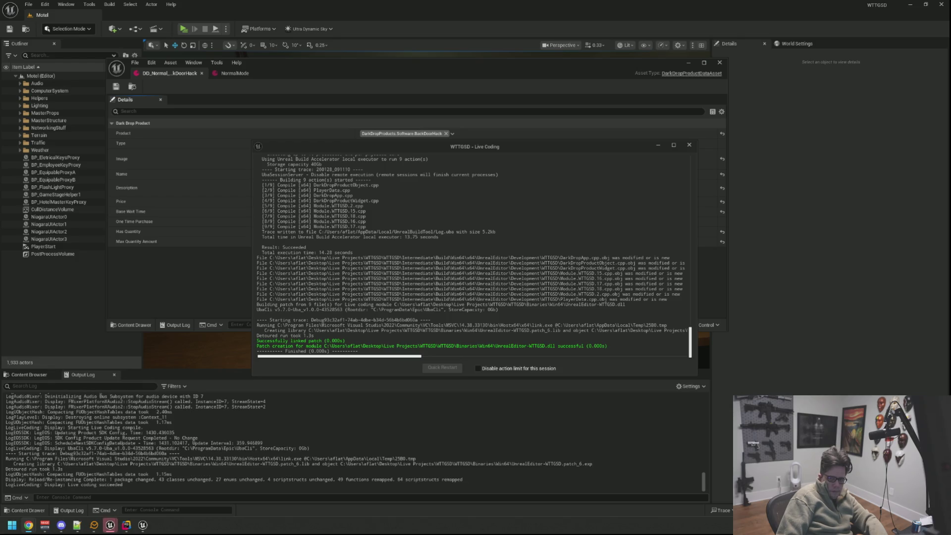
{"action": "scroll", "coordinate": [595, 238], "scroll_direction": "up", "scroll_amount": 5}
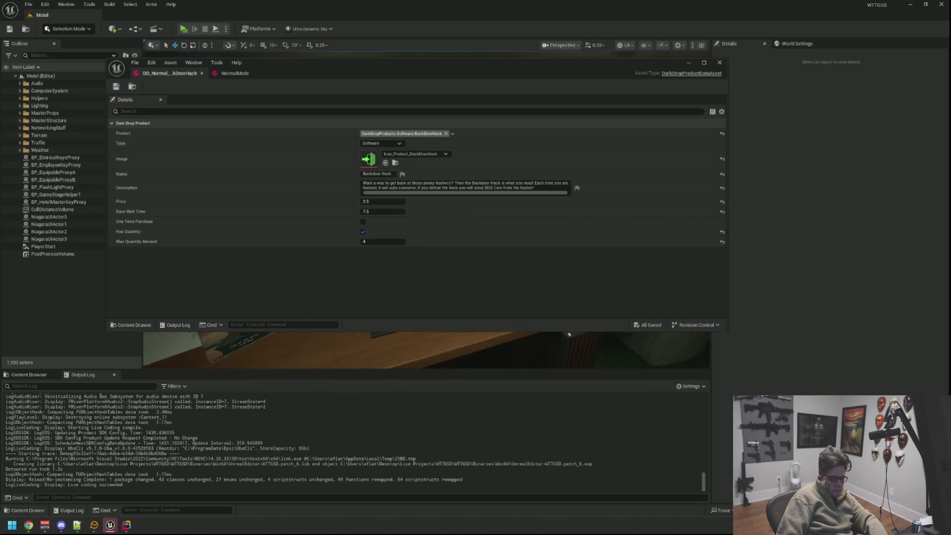
{"action": "left_click", "coordinate": [183, 28]}
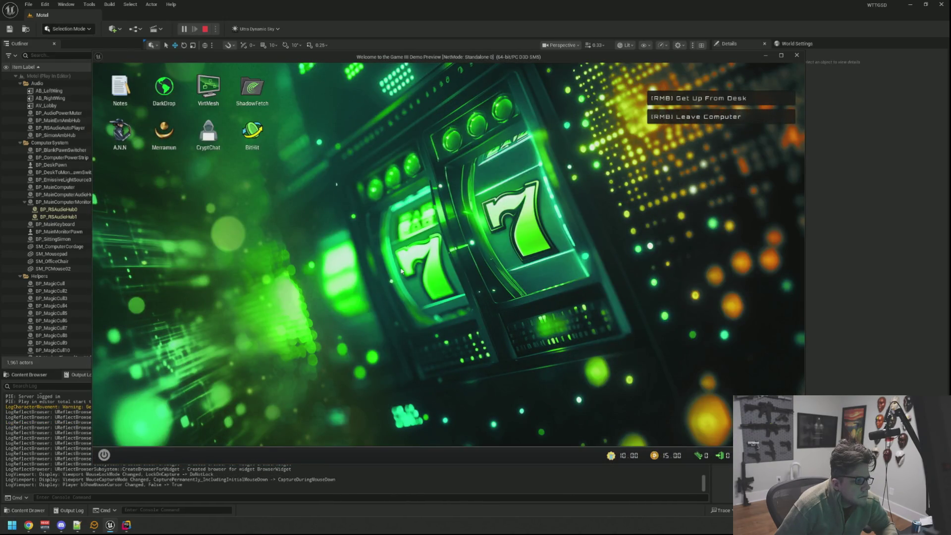
Sit back down at the in-game computer and open the DarkDrop shop
{"action": "right_click", "coordinate": [401, 272]}
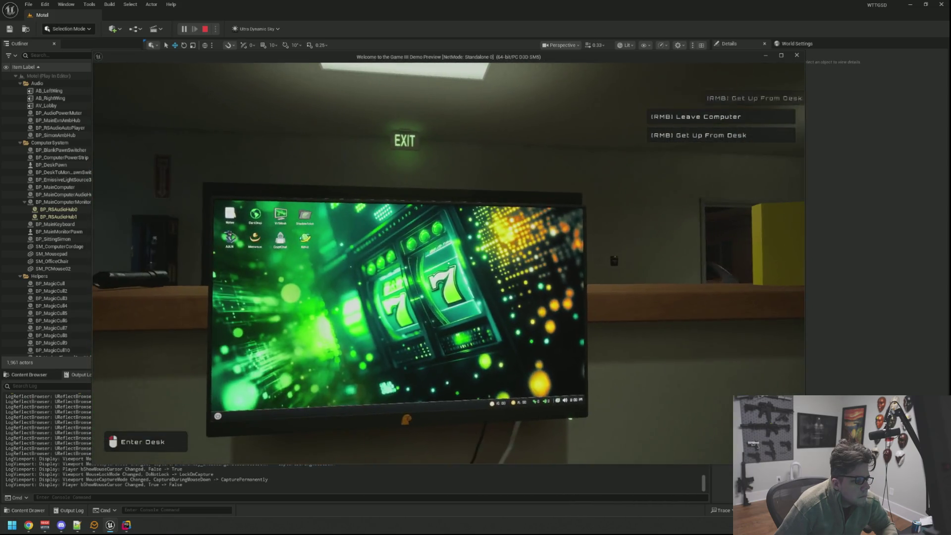
{"action": "left_click", "coordinate": [449, 254]}
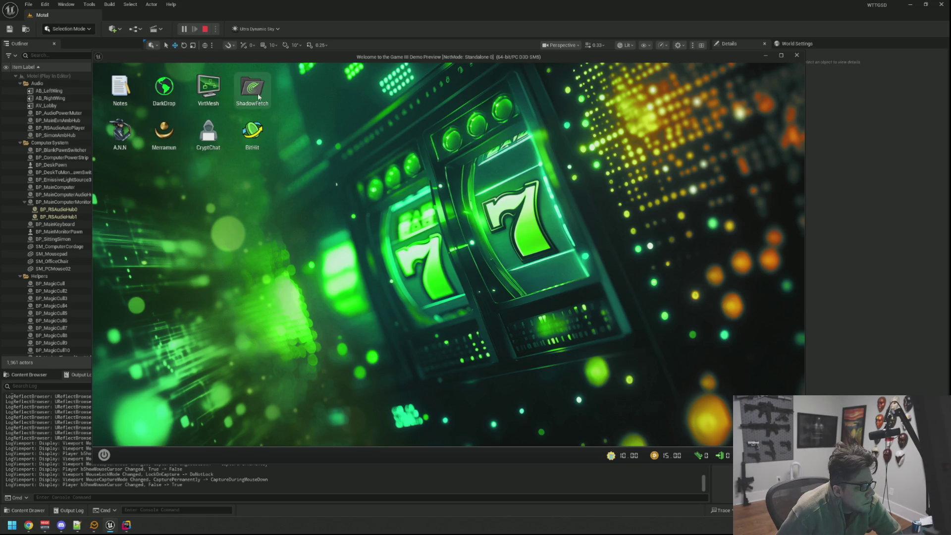
{"action": "double_click", "coordinate": [172, 98]}
Buy Backdoor Hack four times until it shows OUT OF STOCK
{"action": "left_click", "coordinate": [494, 256]}
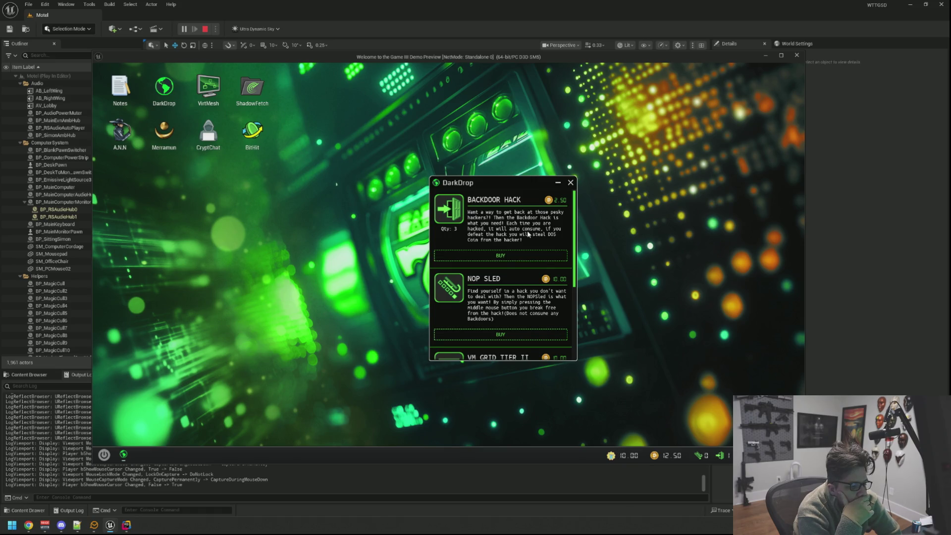
{"action": "left_click", "coordinate": [512, 256]}
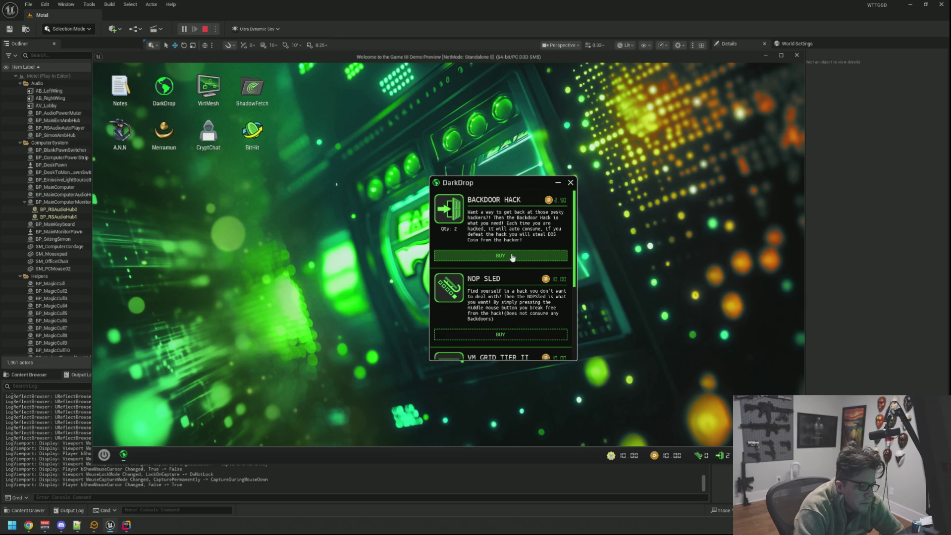
{"action": "left_click", "coordinate": [512, 257]}
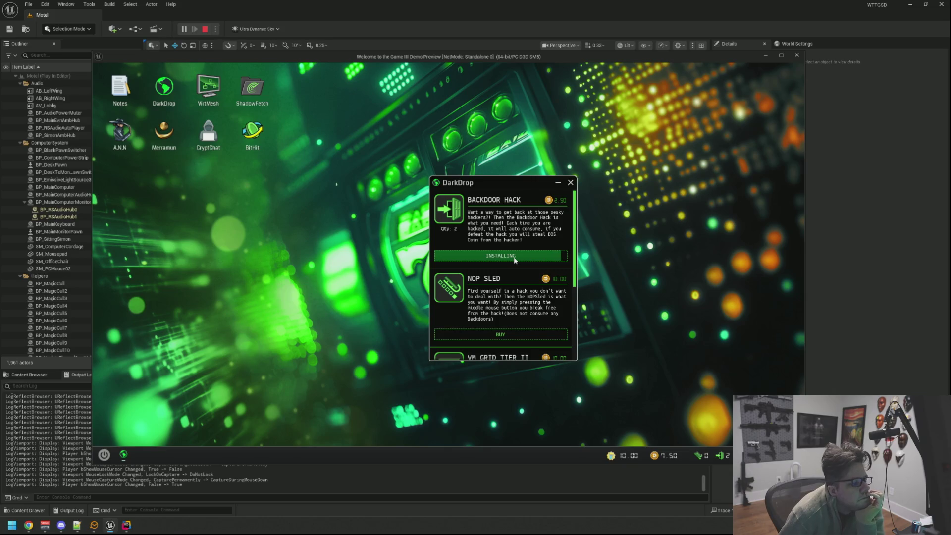
{"action": "left_click", "coordinate": [513, 258]}
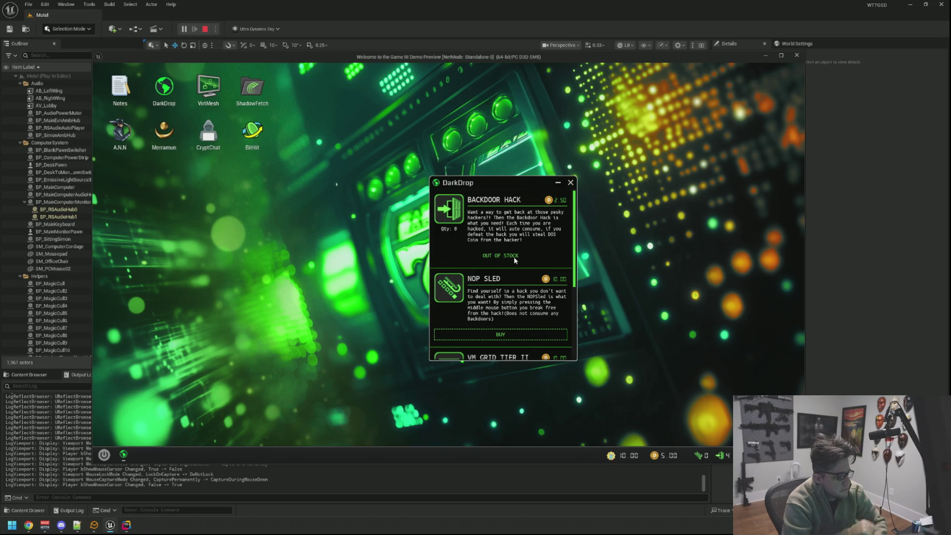
{"action": "left_click", "coordinate": [513, 256]}
Stop the preview, uncheck Has Quantity on DD_Normal_BackDoorHack, and save the asset
{"action": "key", "text": "Escape"}
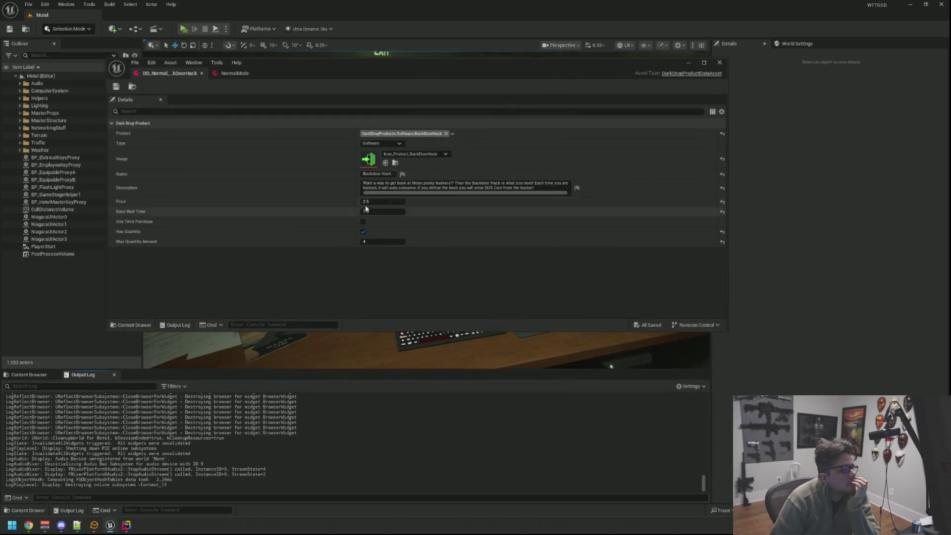
{"action": "left_click", "coordinate": [364, 241]}
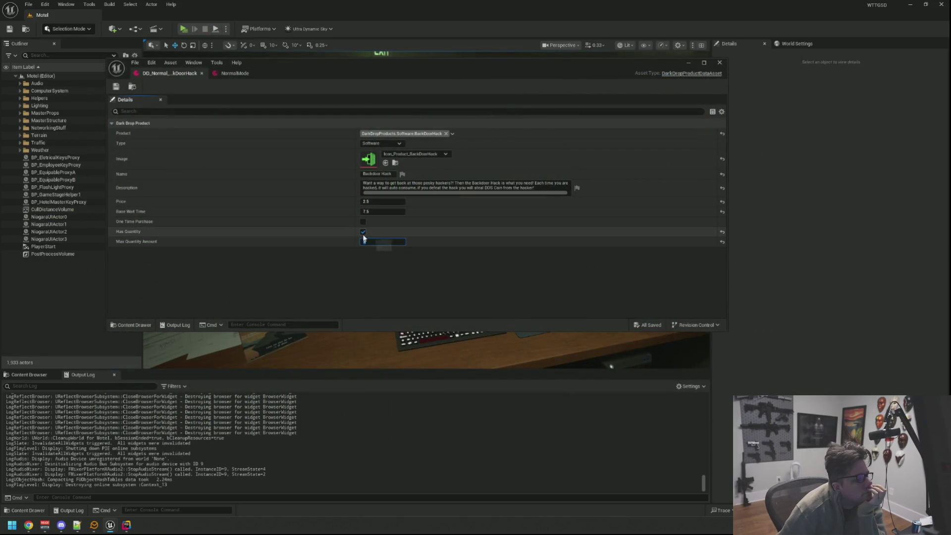
{"action": "left_click", "coordinate": [362, 233]}
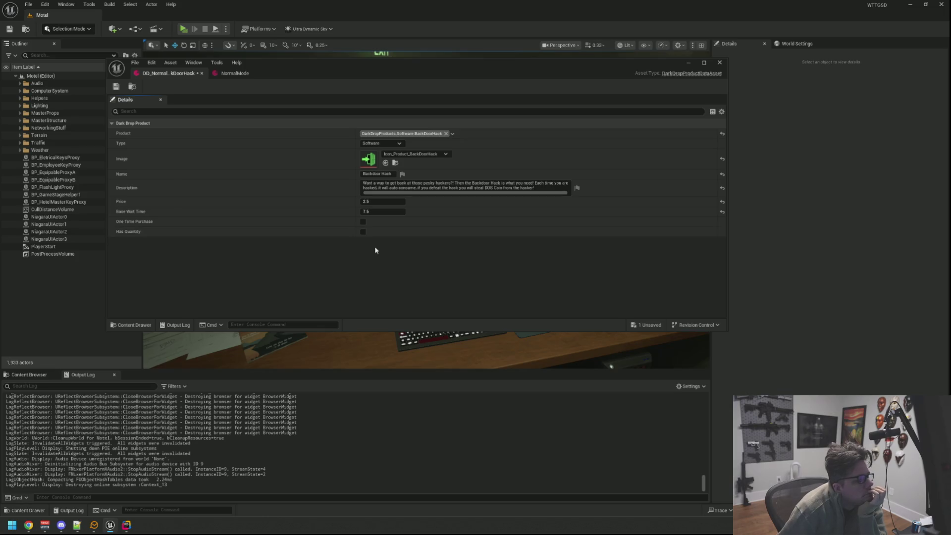
{"action": "left_click", "coordinate": [119, 88]}
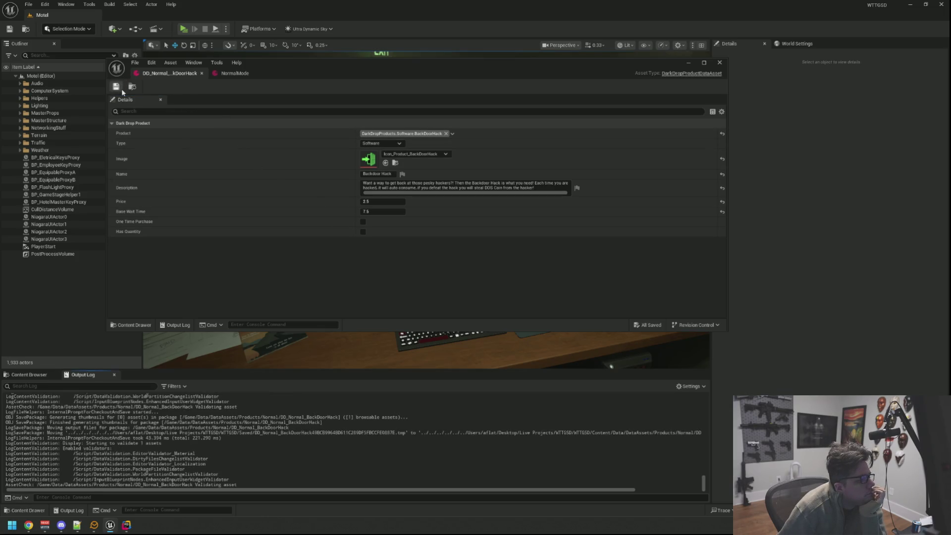
Close the asset editor, show the Normal folder's data assets, and restart the play session
{"action": "left_click", "coordinate": [232, 73]}
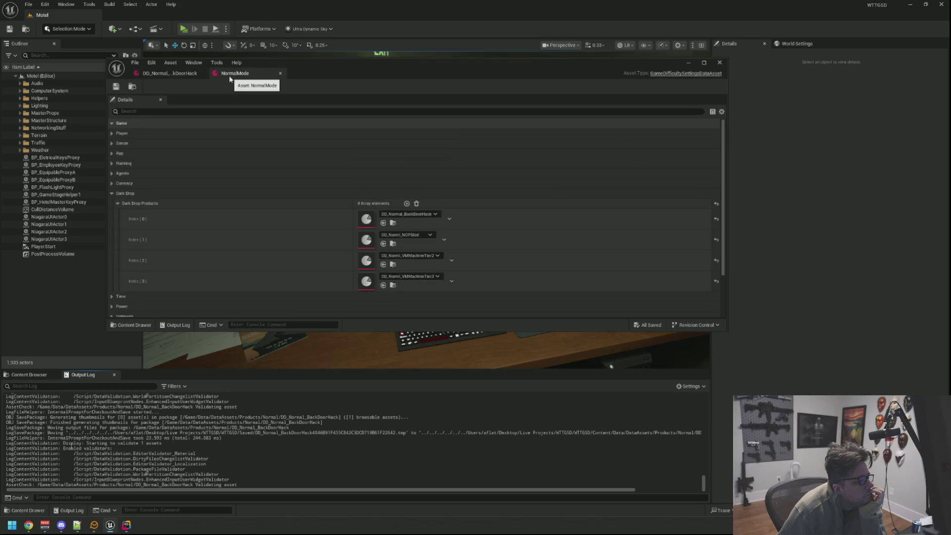
{"action": "left_click", "coordinate": [171, 73]}
{"action": "left_click", "coordinate": [201, 73]}
{"action": "left_click", "coordinate": [20, 375]}
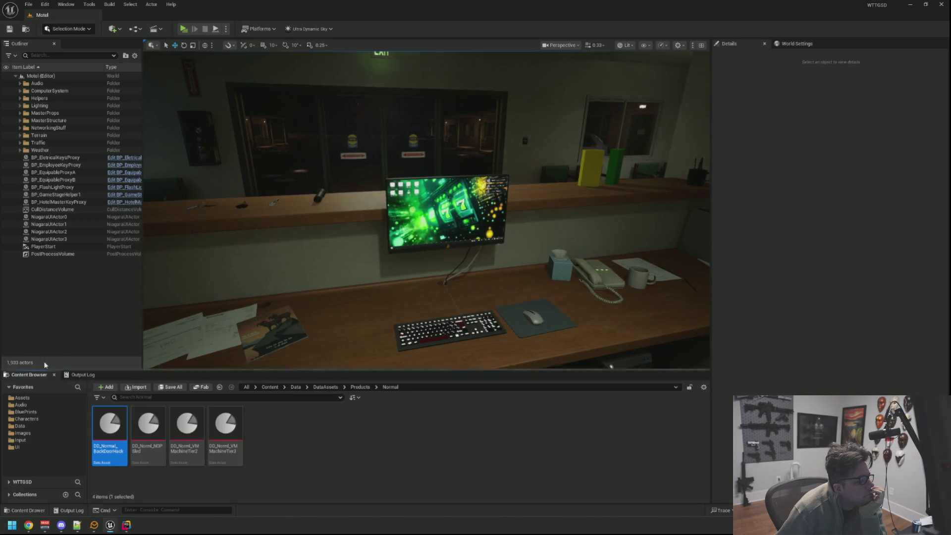
{"action": "key", "text": "alt+p"}
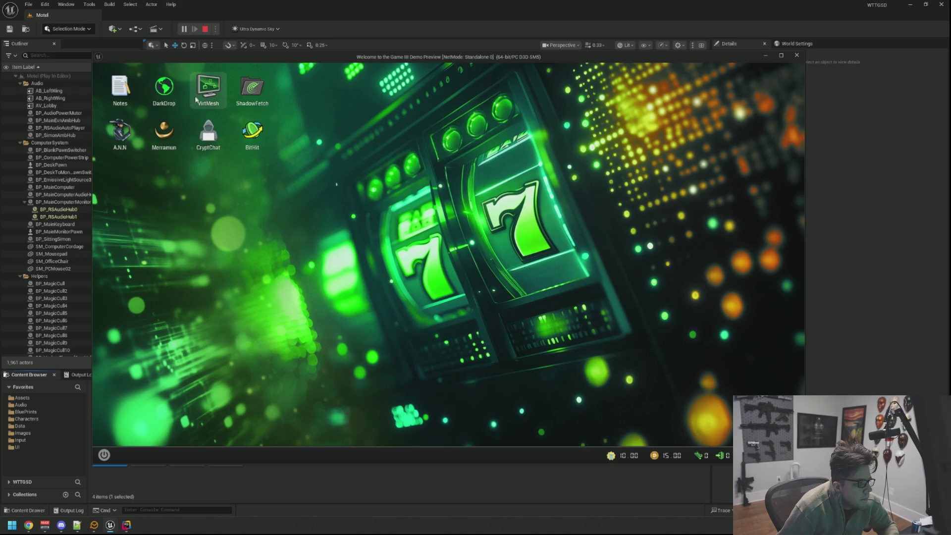
Open DarkDrop from the in-game desktop and drag its window up and left
{"action": "double_click", "coordinate": [164, 88]}
{"action": "left_click_drag", "start_coordinate": [499, 184], "coordinate": [474, 156]}
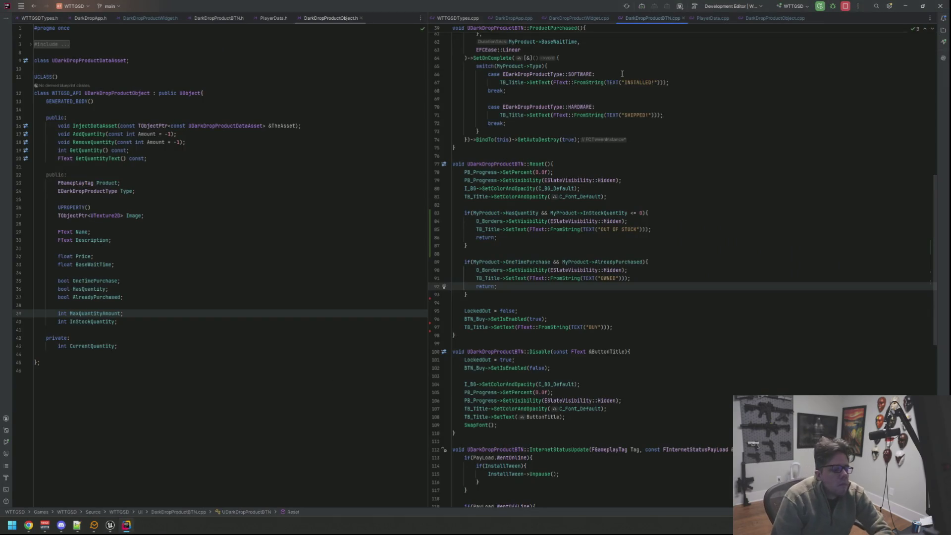
Review DarkDropProductWidget.cpp and DarkDropApp.cpp in the right editor pane
{"action": "left_click", "coordinate": [572, 19]}
{"action": "left_click", "coordinate": [514, 18]}
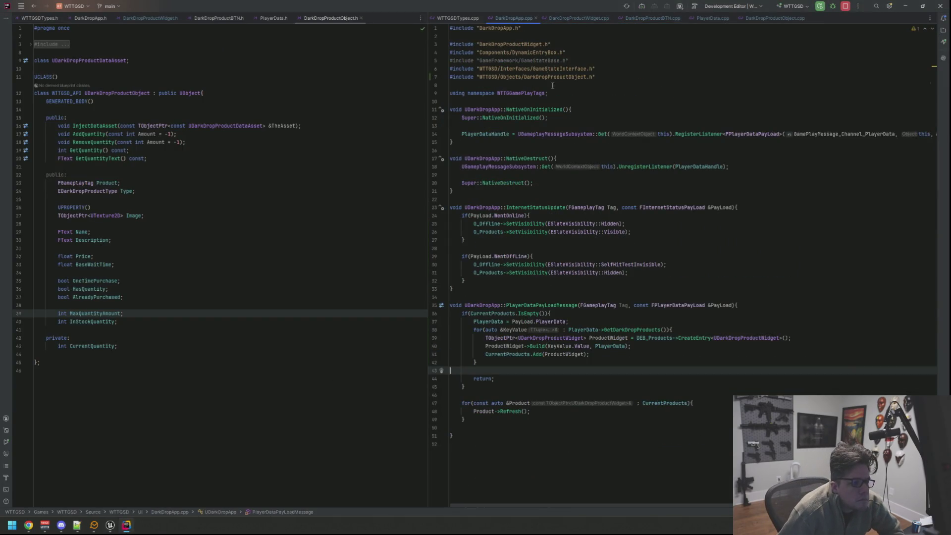
{"action": "left_click", "coordinate": [578, 19]}
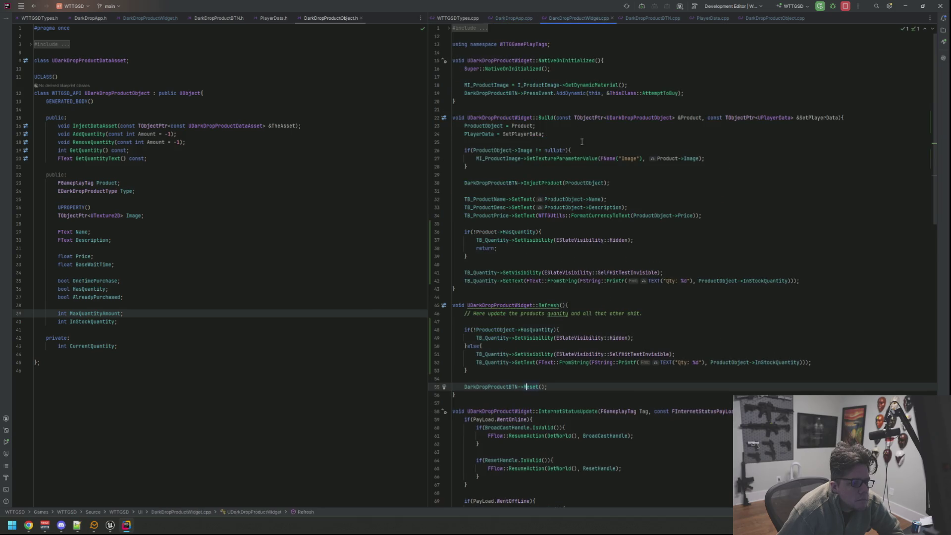
{"action": "scroll", "coordinate": [595, 150], "scroll_direction": "down", "scroll_amount": 5}
{"action": "scroll", "coordinate": [589, 144], "scroll_direction": "down", "scroll_amount": 15}
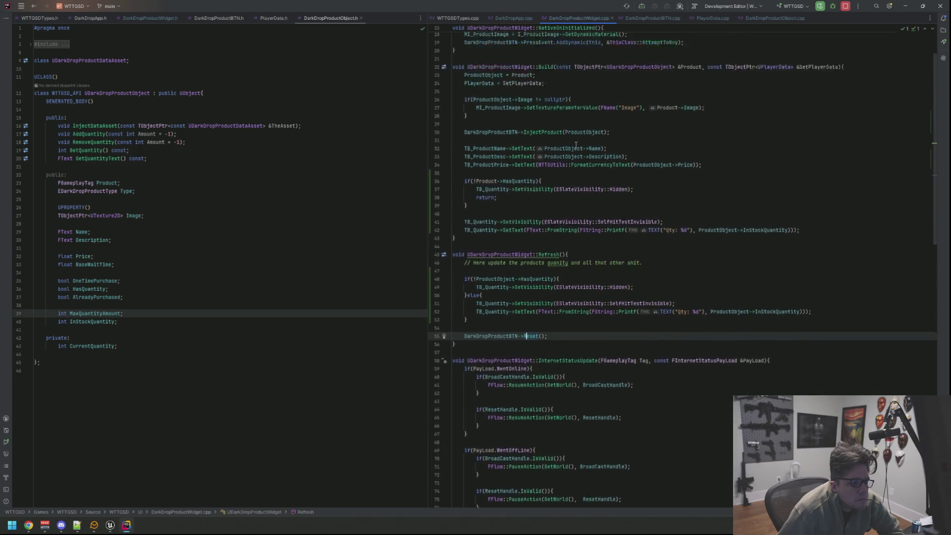
{"action": "scroll", "coordinate": [577, 138], "scroll_direction": "up", "scroll_amount": 10}
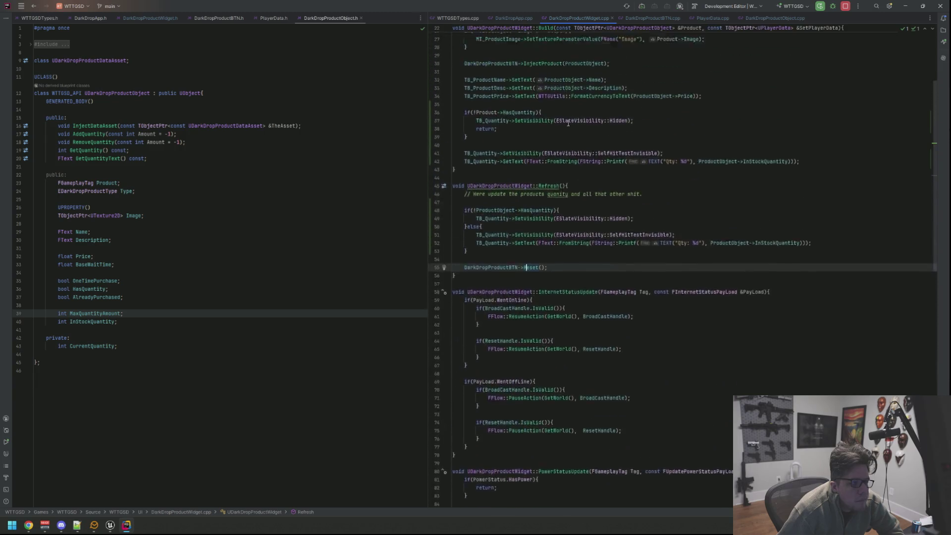
{"action": "key", "text": "ctrl+Tab"}
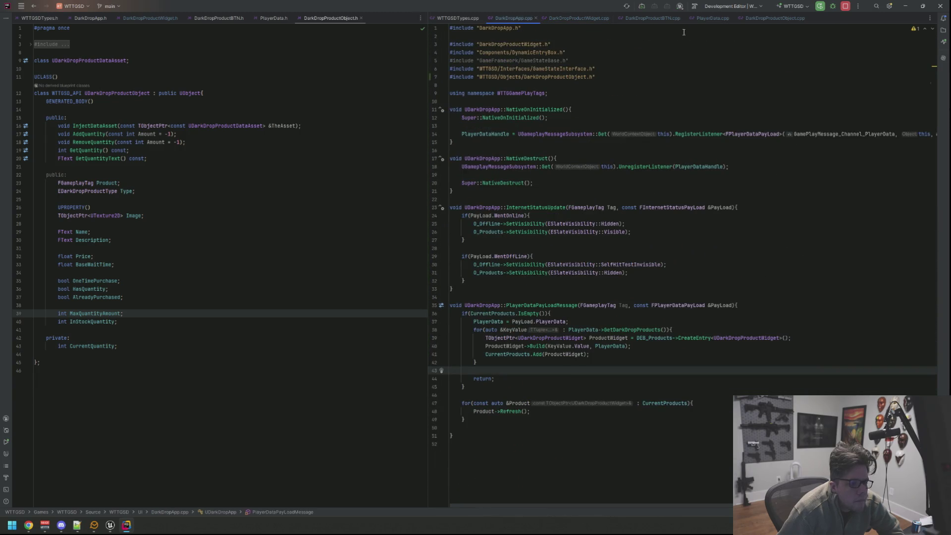
Delete the TODO line in PlayerData.cpp and uncomment both AddDarkDropProduct calls, removing the blank line
{"action": "left_click", "coordinate": [711, 18]}
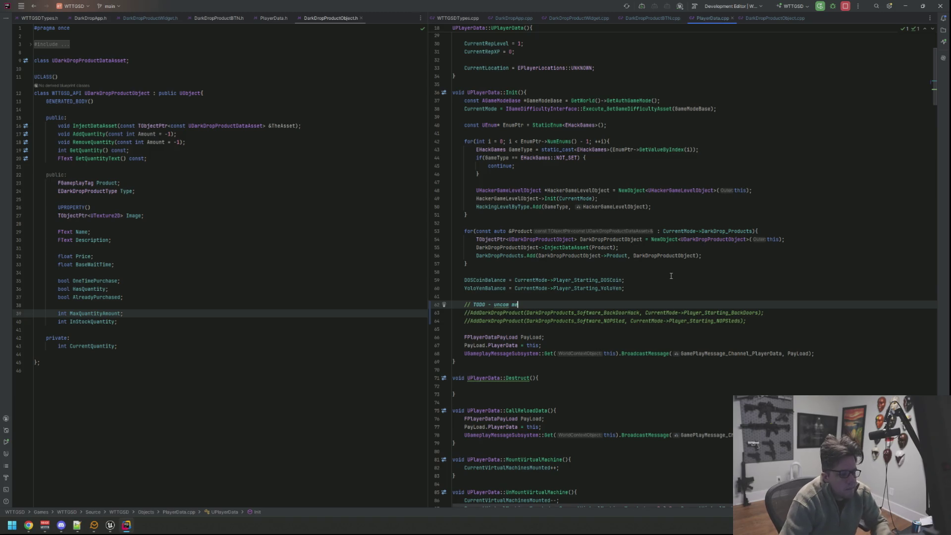
{"action": "key", "text": "Down"}
{"action": "key", "text": "ctrl+slash"}
{"action": "key", "text": "ctrl+slash"}
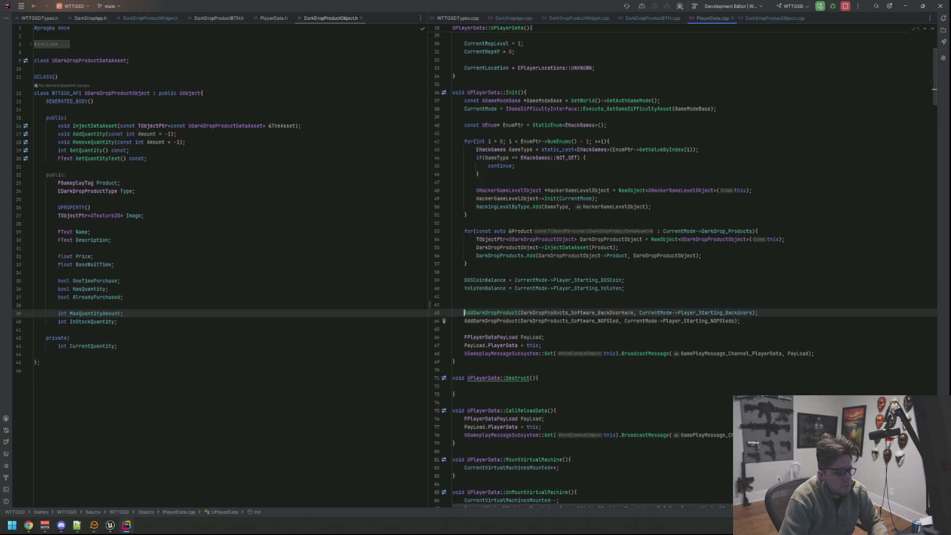
{"action": "key", "text": "Up"}
{"action": "key", "text": "Up"}
{"action": "key", "text": "Up"}
{"action": "key", "text": "shift+End"}
{"action": "key", "text": "BackSpace"}
{"action": "key", "text": "shift+Up"}
{"action": "key", "text": "BackSpace"}
{"action": "key", "text": "Down"}
{"action": "key", "text": "Down"}
{"action": "key", "text": "Down"}
{"action": "left_click", "coordinate": [464, 329]}
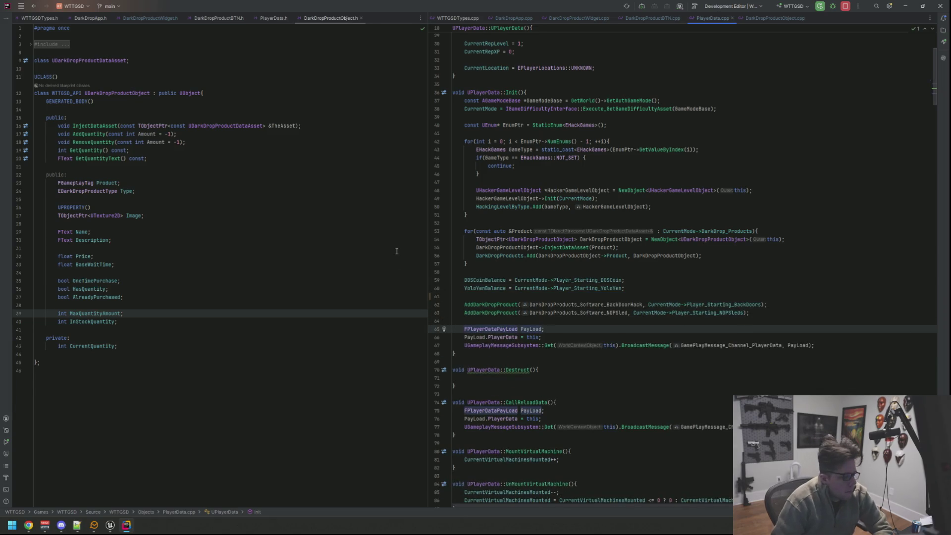
{"action": "left_click", "coordinate": [110, 525]}
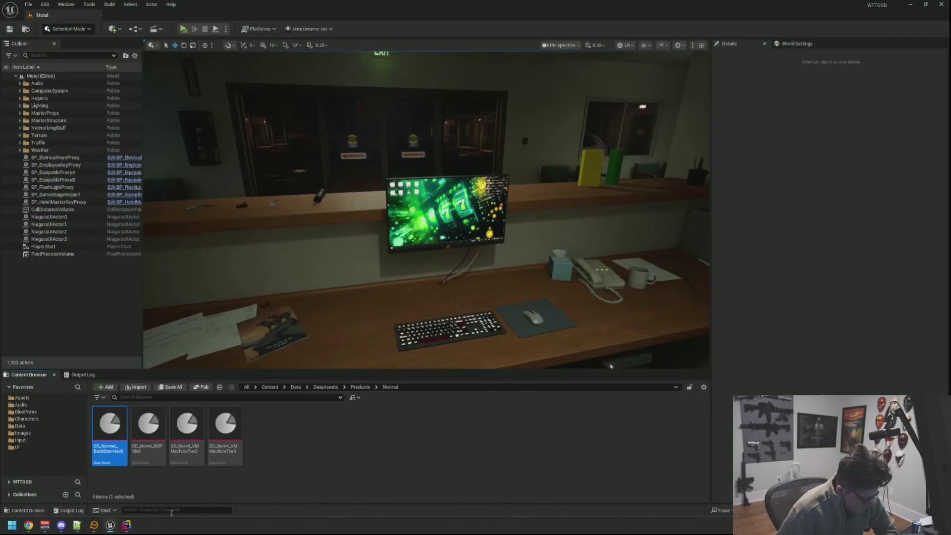
Recompile with Live Coding, close its window, and pull the camera back over the desk
{"action": "key", "text": "ctrl+alt+F11"}
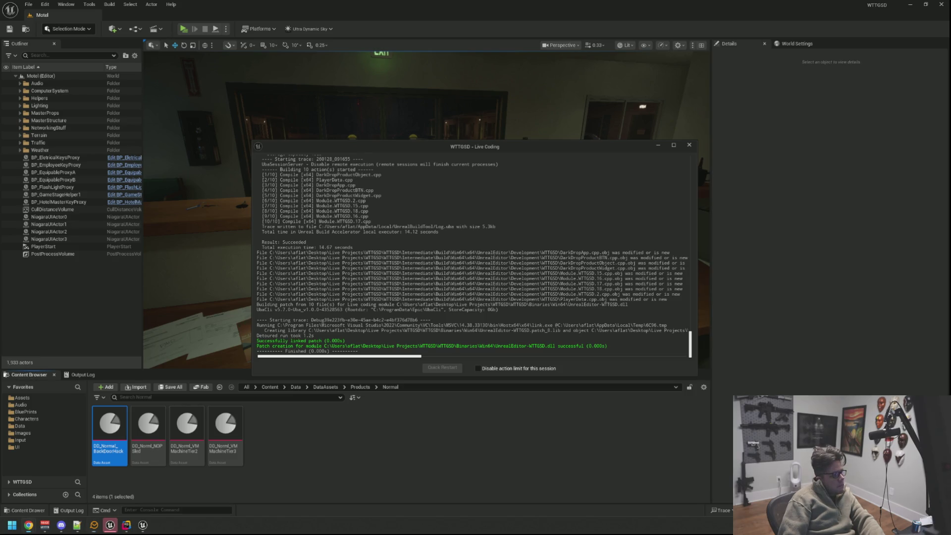
{"action": "left_click", "coordinate": [689, 145]}
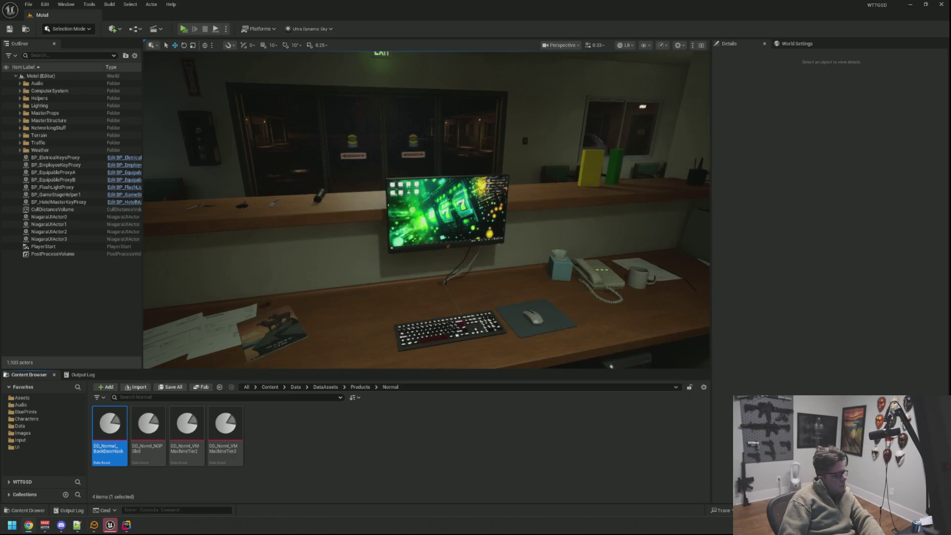
{"action": "left_click_drag", "start_coordinate": [405, 221], "coordinate": [405, 297]}
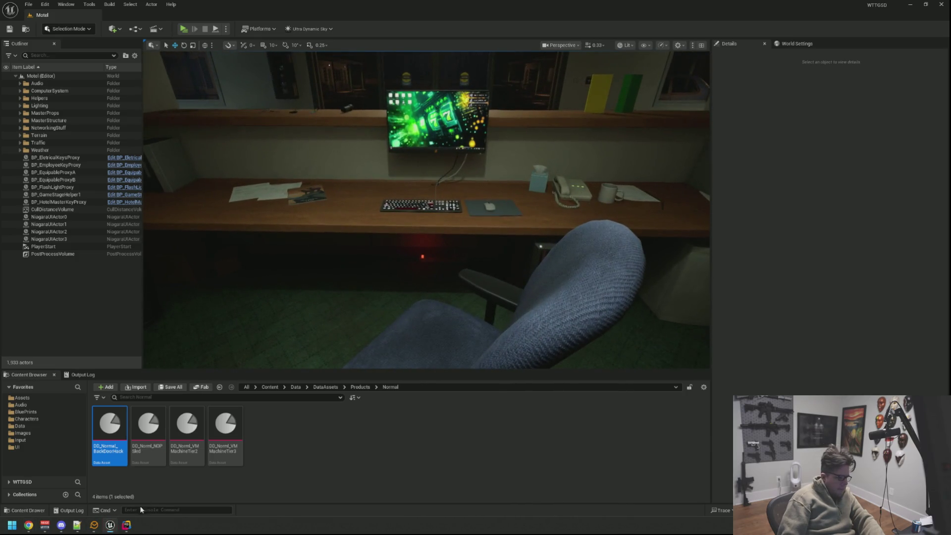
{"action": "left_click", "coordinate": [126, 526]}
Launch GitHub Desktop and enter commit summary 'qq' with description 'qqq'
{"action": "key", "text": "super"}
{"action": "type", "text": "git"}
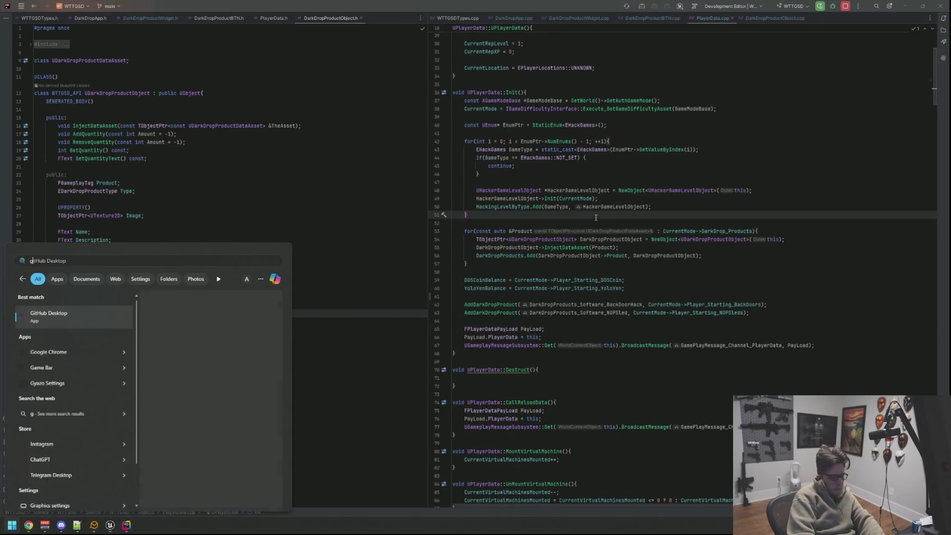
{"action": "key", "text": "Return"}
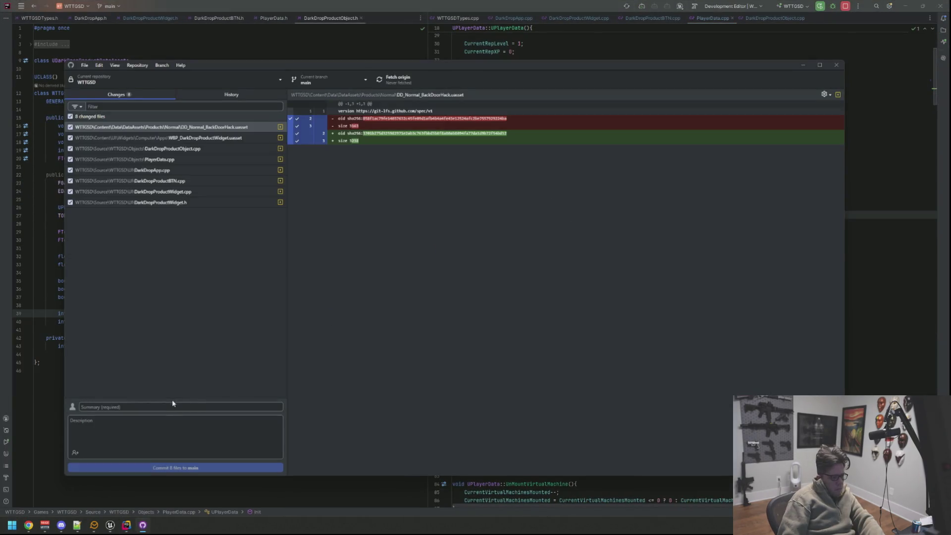
{"action": "type", "text": "qq"}
{"action": "key", "text": "Tab"}
{"action": "type", "text": "qqq"}
Commit the 8 files to main, push to origin, and close GitHub Desktop
{"action": "left_click", "coordinate": [214, 466]}
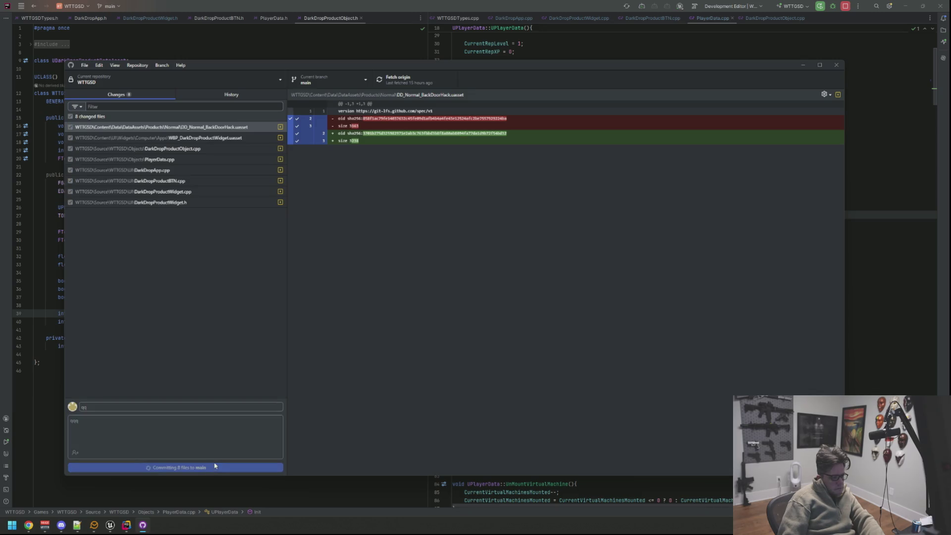
{"action": "left_click", "coordinate": [430, 80]}
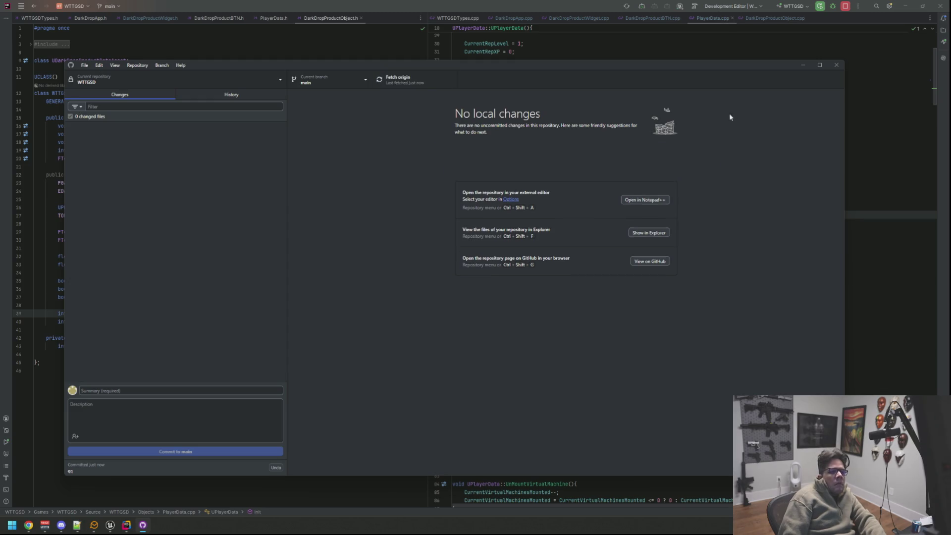
{"action": "left_click", "coordinate": [836, 65]}
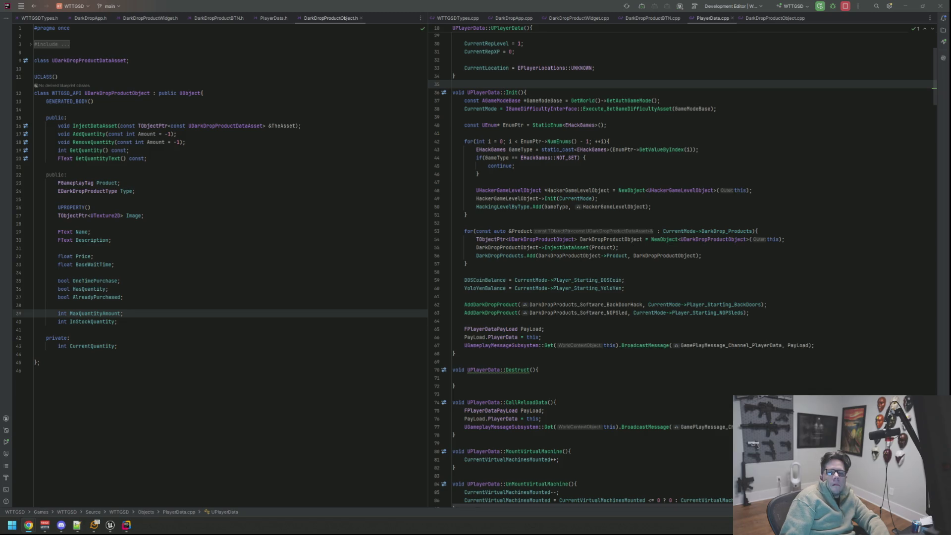
{"action": "left_click", "coordinate": [740, 132]}
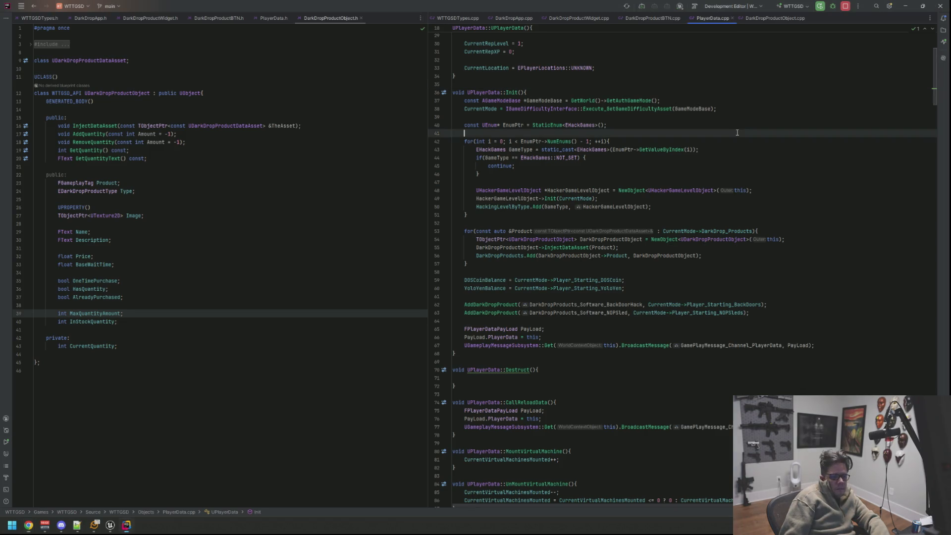
Jump from the InjectDataAsset declaration to its implementation in DarkDropProductObject.cpp
{"action": "left_click", "coordinate": [728, 105]}
{"action": "left_click", "coordinate": [333, 74]}
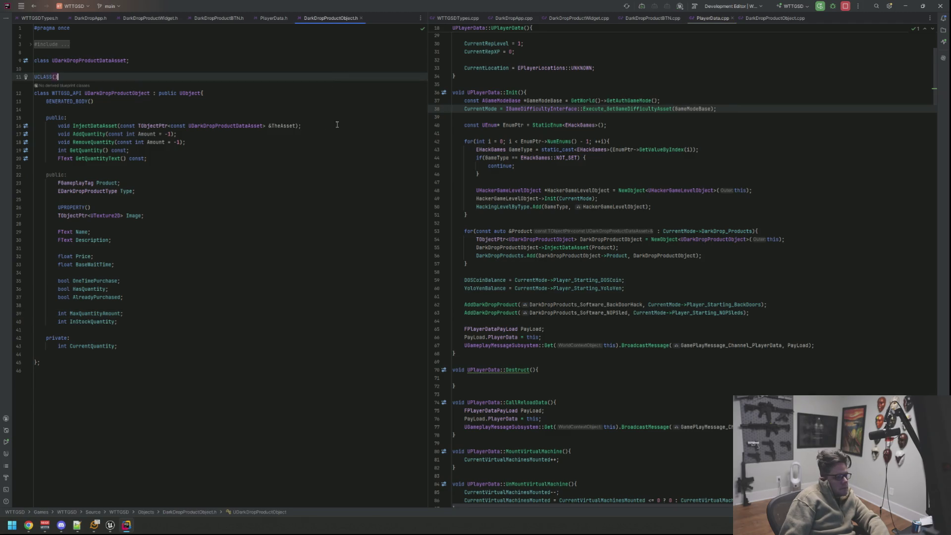
{"action": "left_click", "coordinate": [118, 127]}
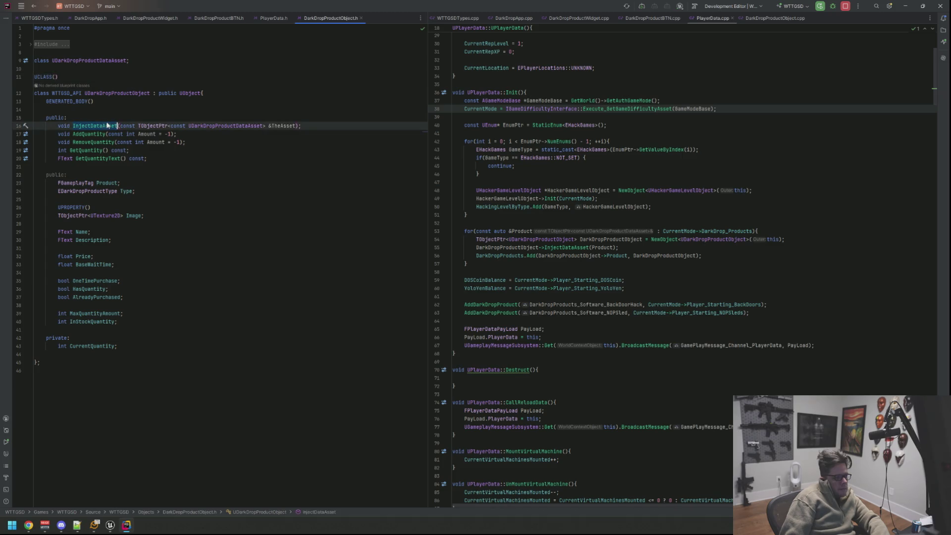
{"action": "left_click", "coordinate": [107, 126], "text": "ctrl"}
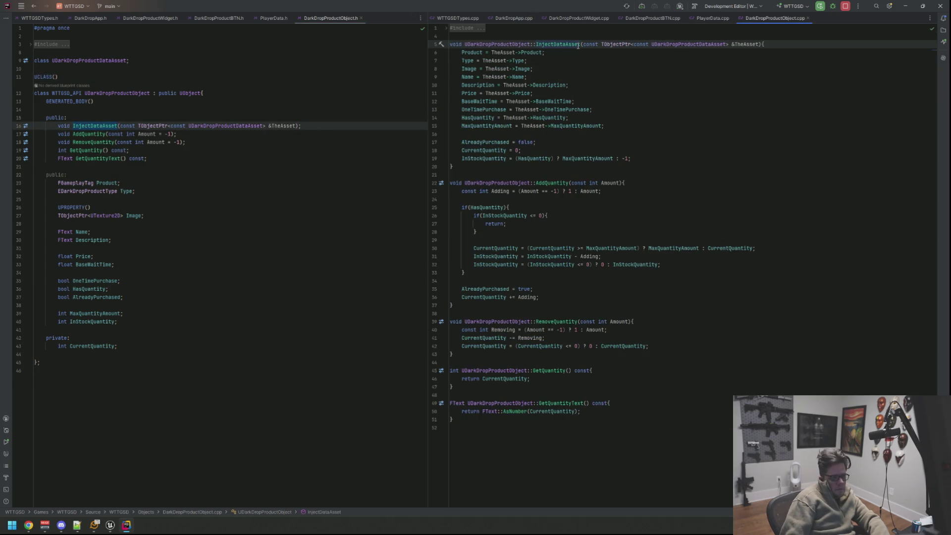
Split DarkDropProductDataAsset.h below the product object header and place the cursor under MaxQuantityAmount
{"action": "left_click", "coordinate": [691, 47], "text": "ctrl"}
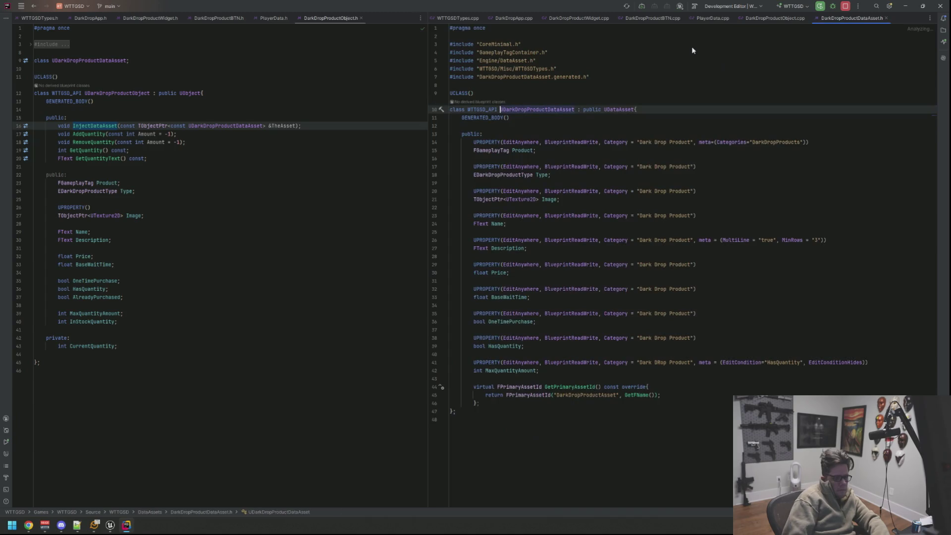
{"action": "mouse_move", "coordinate": [876, 24]}
{"action": "left_mouse_down"}
{"action": "mouse_move", "coordinate": [743, 30]}
{"action": "mouse_move", "coordinate": [138, 430]}
{"action": "mouse_move", "coordinate": [166, 472]}
{"action": "mouse_move", "coordinate": [201, 386]}
{"action": "left_mouse_up"}
{"action": "scroll", "coordinate": [196, 149], "scroll_direction": "down", "scroll_amount": 7}
{"action": "scroll", "coordinate": [201, 386], "scroll_direction": "down", "scroll_amount": 9}
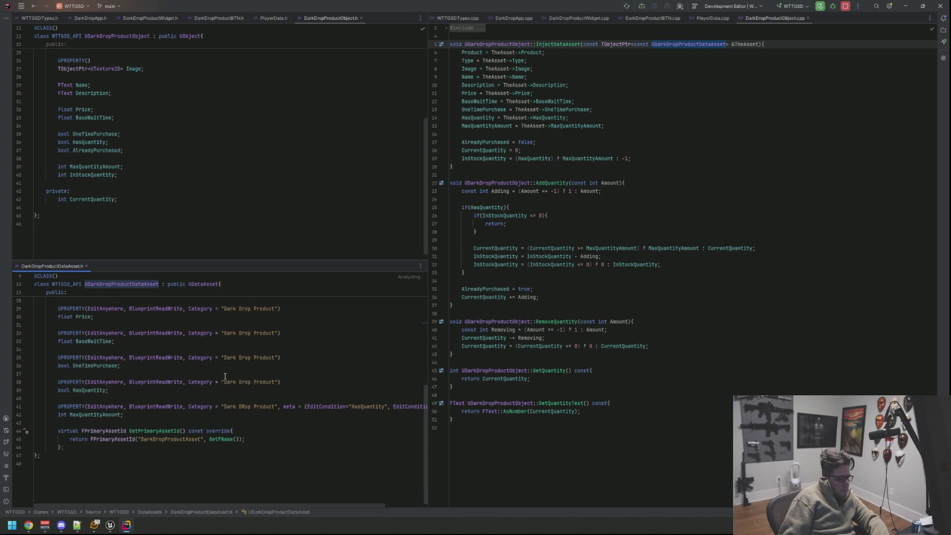
{"action": "scroll", "coordinate": [197, 167], "scroll_direction": "up", "scroll_amount": 4}
{"action": "scroll", "coordinate": [257, 390], "scroll_direction": "up", "scroll_amount": 3}
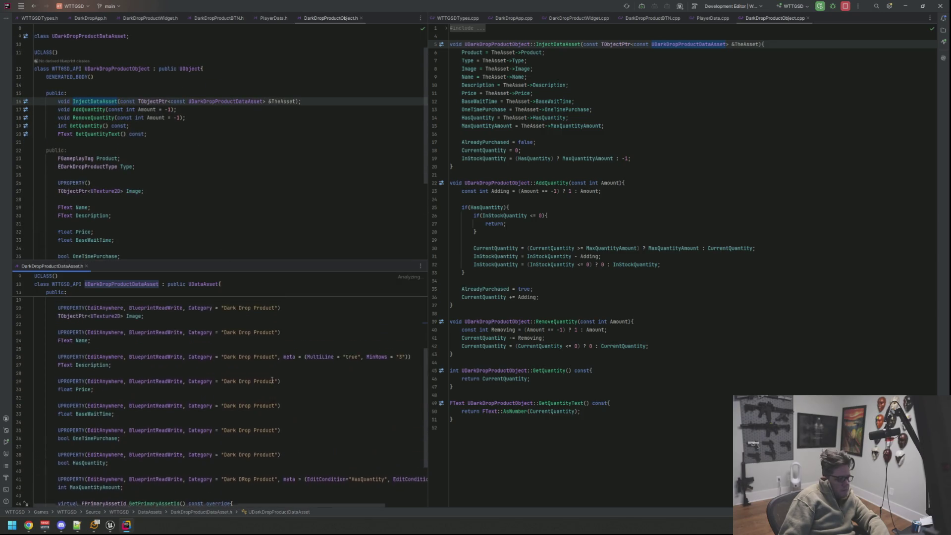
{"action": "scroll", "coordinate": [257, 389], "scroll_direction": "down", "scroll_amount": 1}
{"action": "scroll", "coordinate": [257, 390], "scroll_direction": "down", "scroll_amount": 3}
{"action": "left_click", "coordinate": [186, 443]}
Write a UPROPERTY(EditAnywhere, BlueprintReadWrite, Category = "Dark Drop Product") line below MaxQuantityAmount
{"action": "key", "text": "Return"}
{"action": "key", "text": "Return"}
{"action": "key", "text": "Up"}
{"action": "type", "text": "UPROPERTY(EditAnywhere, Blue"}
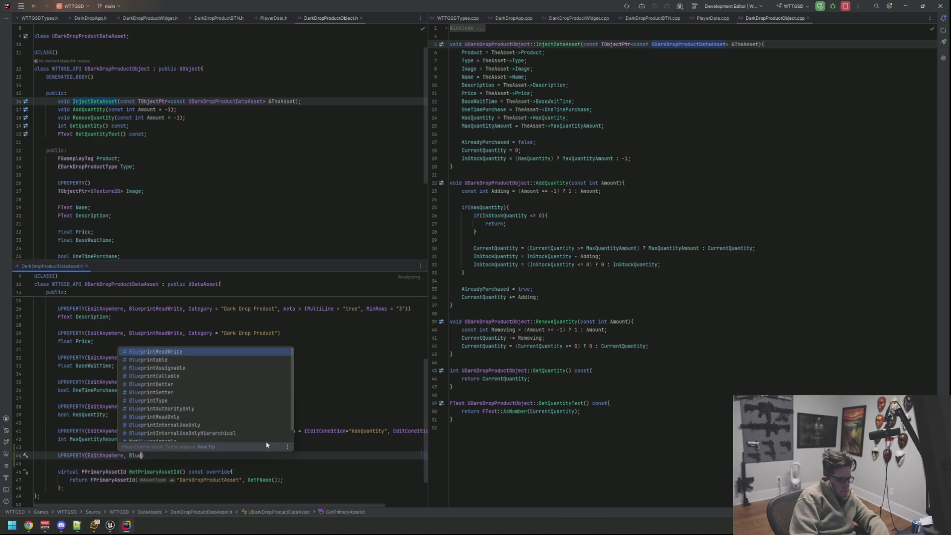
{"action": "key", "text": "Return"}
{"action": "type", "text": ", Cat"}
{"action": "key", "text": "Return"}
{"action": "type", "text": "= \"Dark Drop Product"}
{"action": "left_click", "coordinate": [275, 431]}
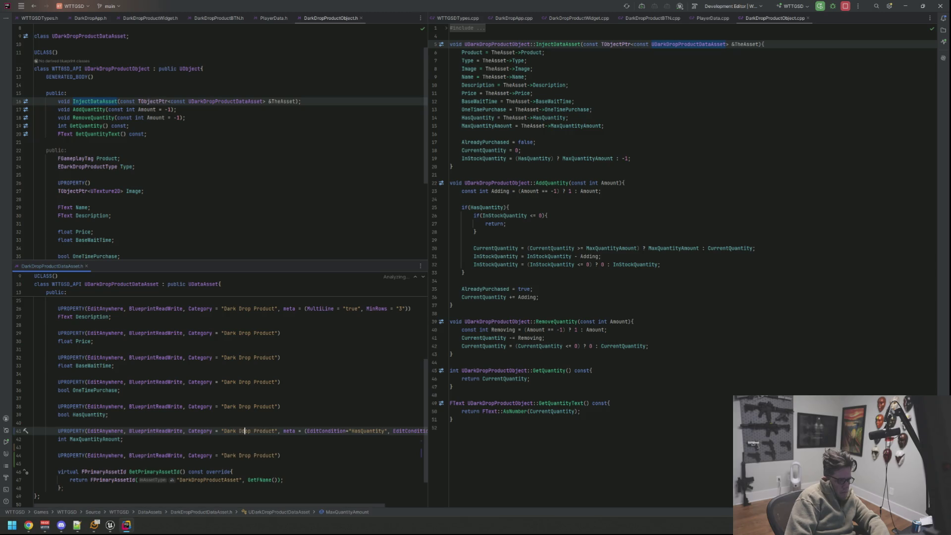
{"action": "key", "text": "BackSpace"}
{"action": "type", "text": "d"}
Declare bool RequiresPreviousProduct under the new UPROPERTY
{"action": "left_click", "coordinate": [34, 447]}
{"action": "left_click", "coordinate": [34, 463]}
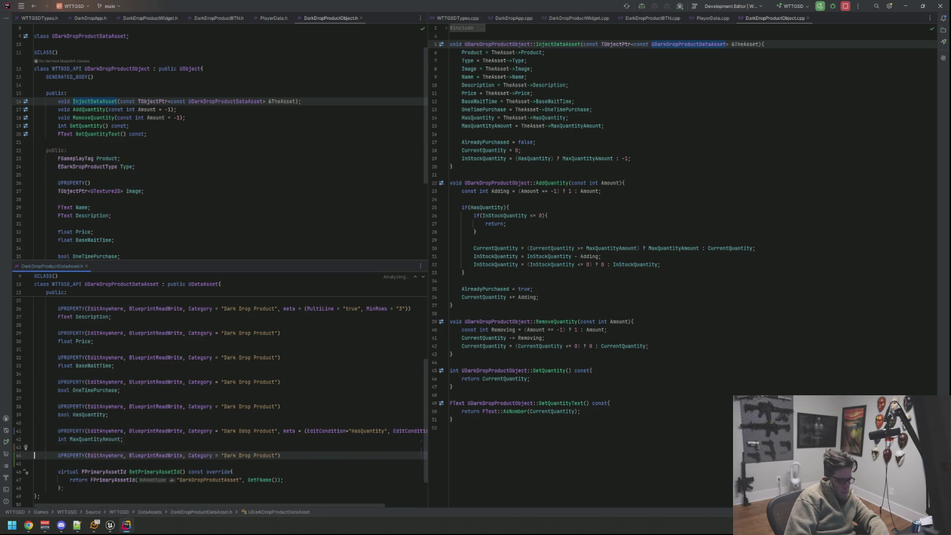
{"action": "key", "text": "Return"}
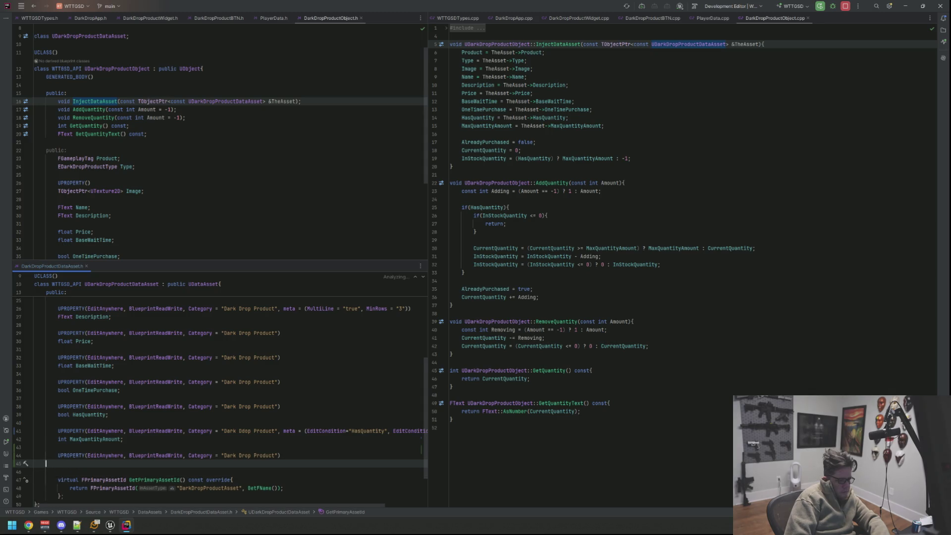
{"action": "type", "text": "bool Requ"}
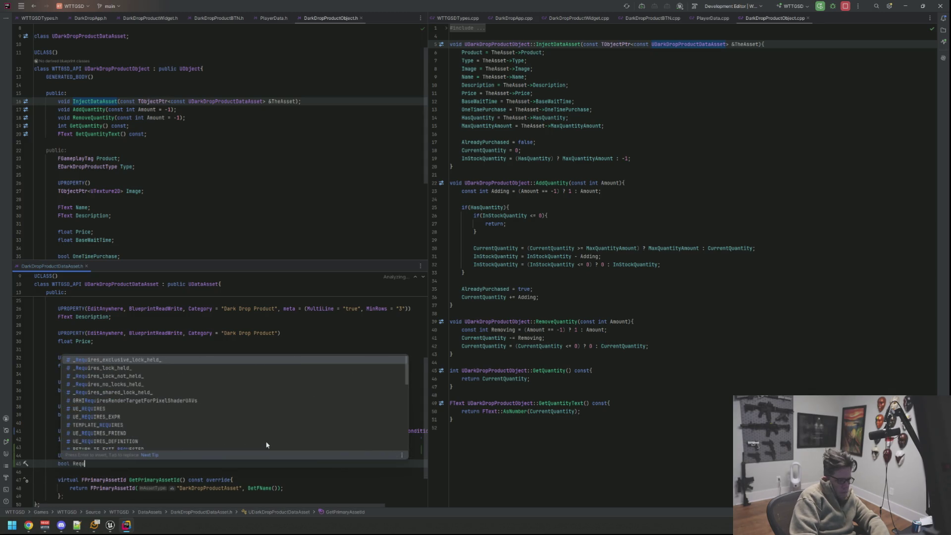
{"action": "type", "text": "iresPrevious"}
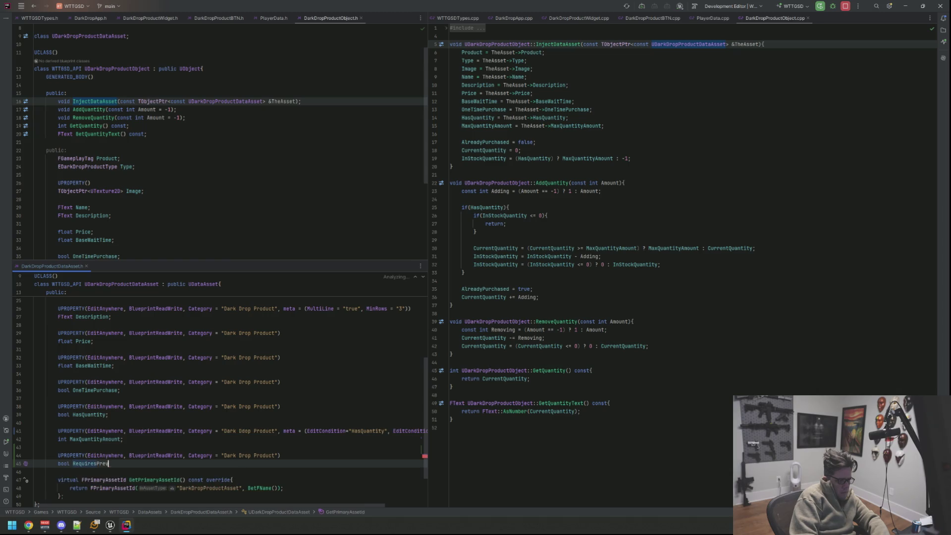
{"action": "key", "text": "BackSpace"}
{"action": "key", "text": "BackSpace"}
{"action": "type", "text": "PreviousProdu"}
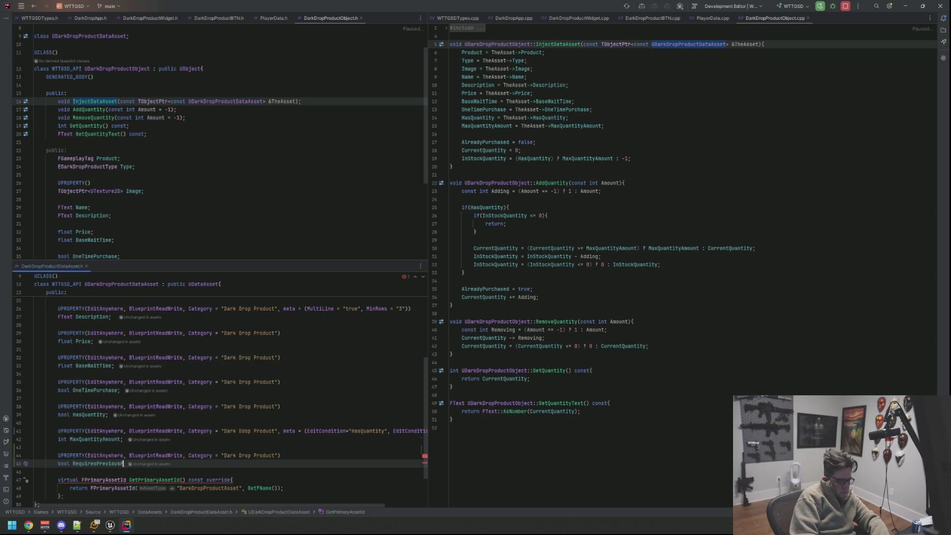
{"action": "type", "text": "ct;"}
{"action": "key", "text": "Return"}
{"action": "key", "text": "Return"}
Add a UPROPERTY with EditCondition="RequiresPreviousProduct" and EditConditionHides in the Dark Drop Product category
{"action": "scroll", "coordinate": [259, 416], "scroll_direction": "down", "scroll_amount": 3}
{"action": "type", "text": "UPROPERTY("}
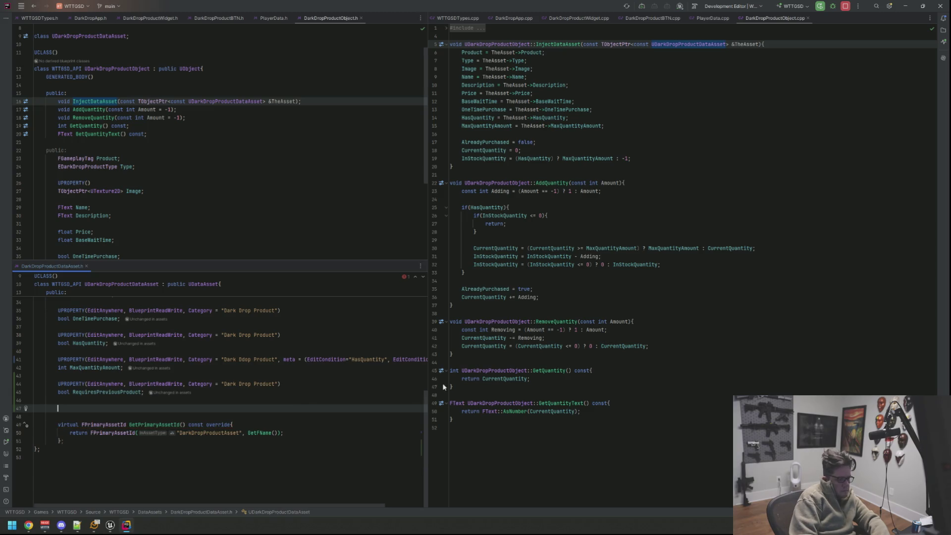
{"action": "type", "text": "EditAnywhere, BlueprintReadWrite, Ca"}
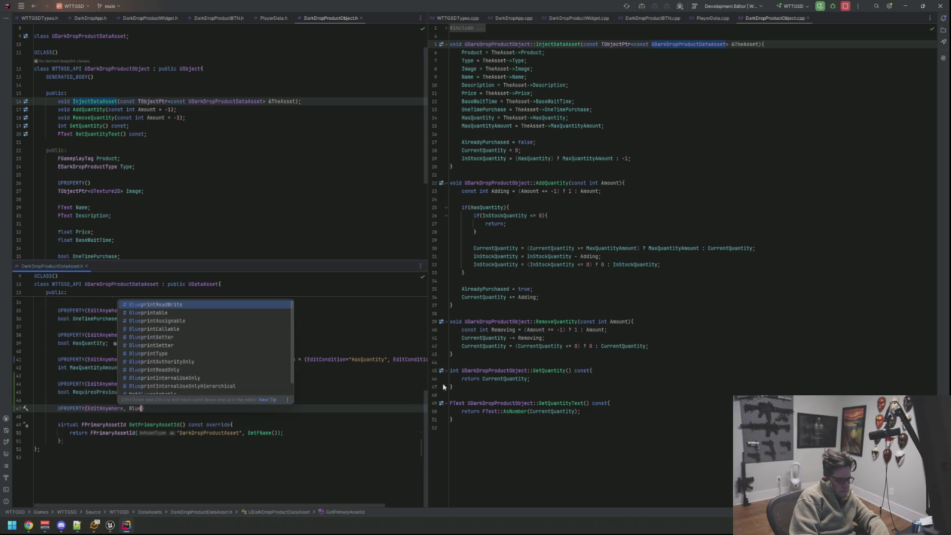
{"action": "key", "text": "Return"}
{"action": "type", "text": "= \"Dark Drop Prod"}
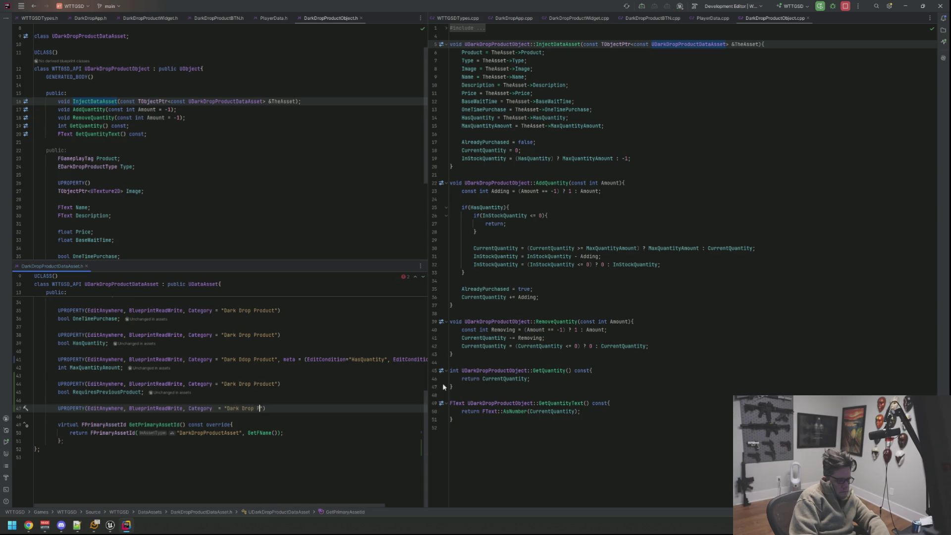
{"action": "type", "text": "uct\", meta ="}
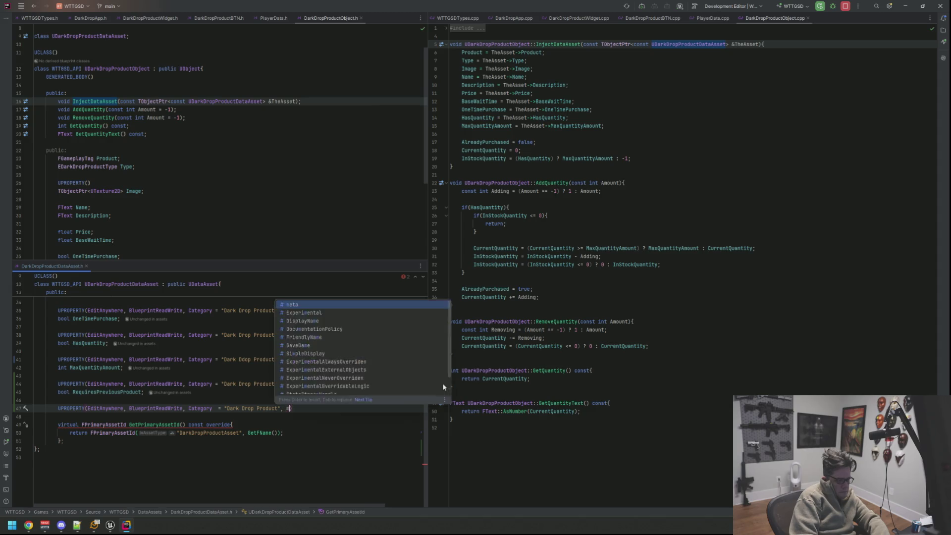
{"action": "type", "text": " (EditCondition"}
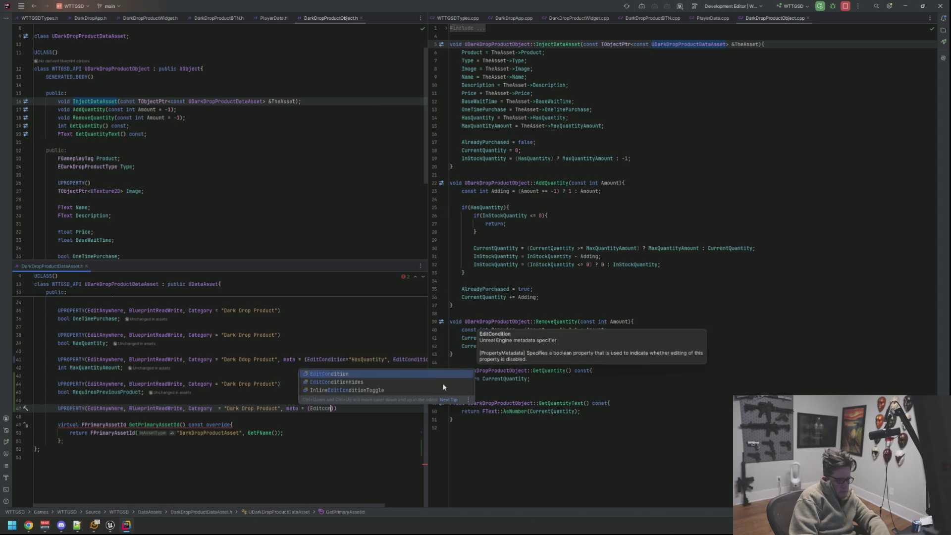
{"action": "type", "text": "=\"HasQu"}
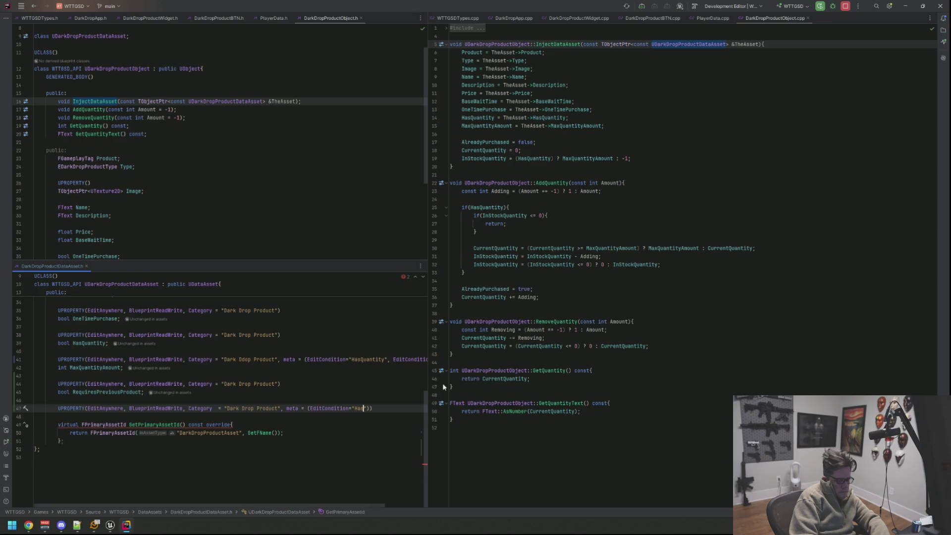
{"action": "key", "text": "BackSpace"}
{"action": "key", "text": "BackSpace"}
{"action": "key", "text": "BackSpace"}
{"action": "type", "text": "Required"}
{"action": "key", "text": "BackSpace"}
{"action": "type", "text": "sPreviousProd"}
{"action": "type", "text": "uct\"), "}
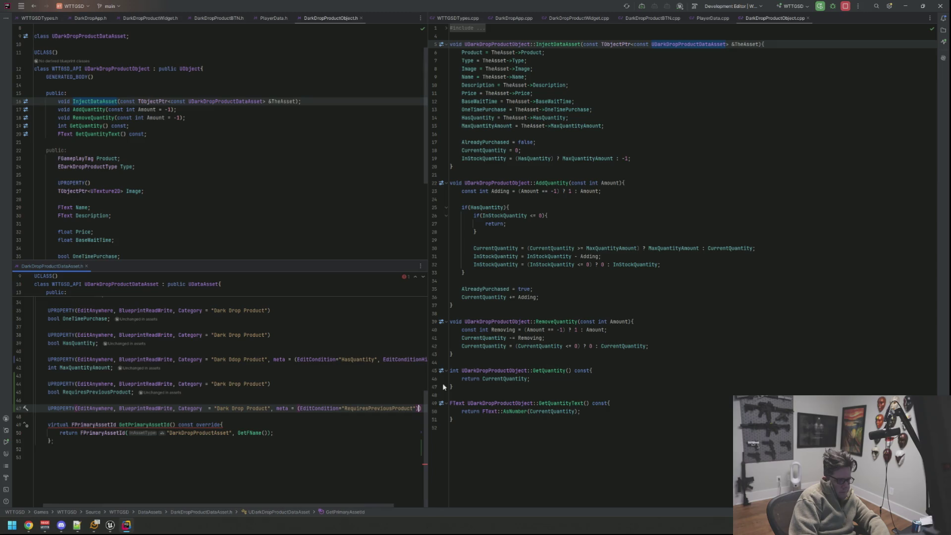
{"action": "type", "text": "Editcon"}
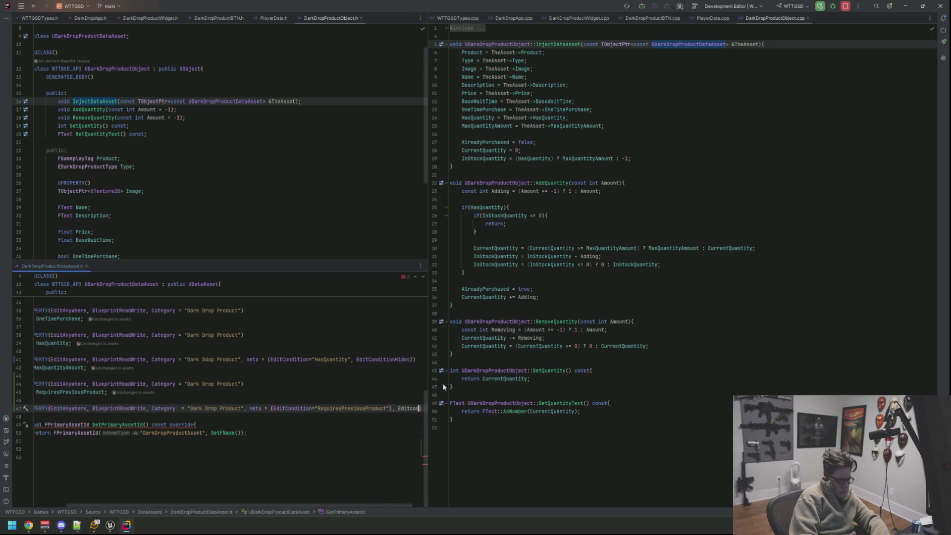
{"action": "key", "text": "BackSpace"}
{"action": "key", "text": "BackSpace"}
{"action": "key", "text": "BackSpace"}
{"action": "type", "text": ", E"}
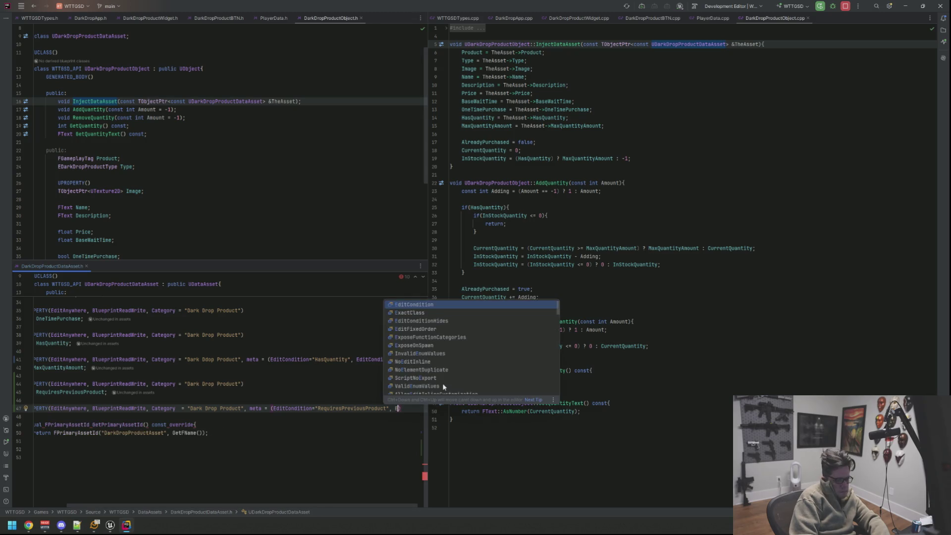
{"action": "type", "text": "ditcon"}
{"action": "key", "text": "Return"}
{"action": "key", "text": "Return"}
Declare FGameplayTag PreviousProductRequired under the conditional UPROPERTY
{"action": "type", "text": "FGameplayT"}
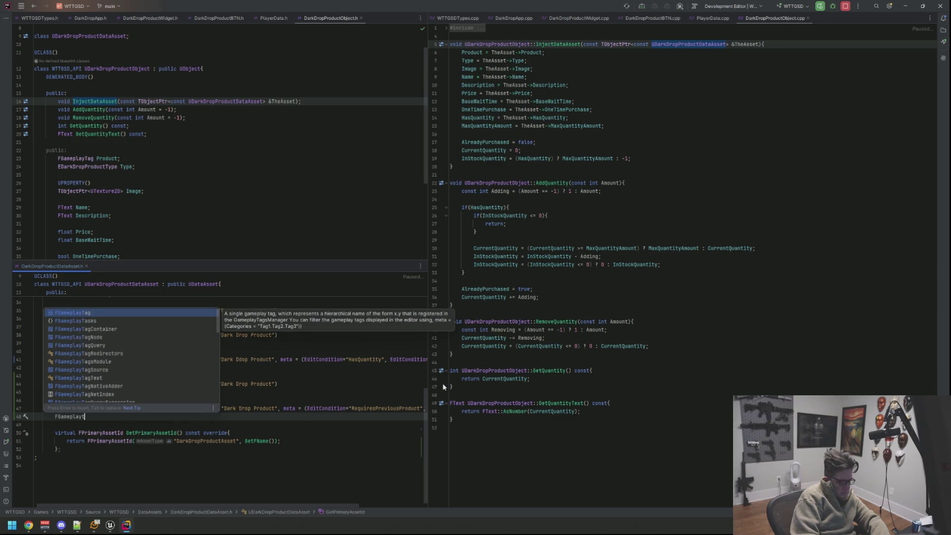
{"action": "key", "text": "Return"}
{"action": "type", "text": "R"}
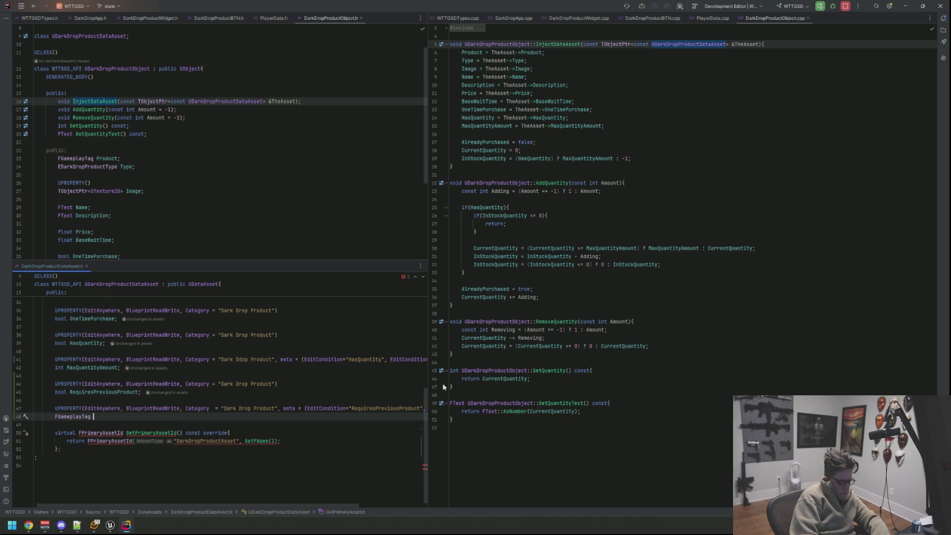
{"action": "type", "text": "revi"}
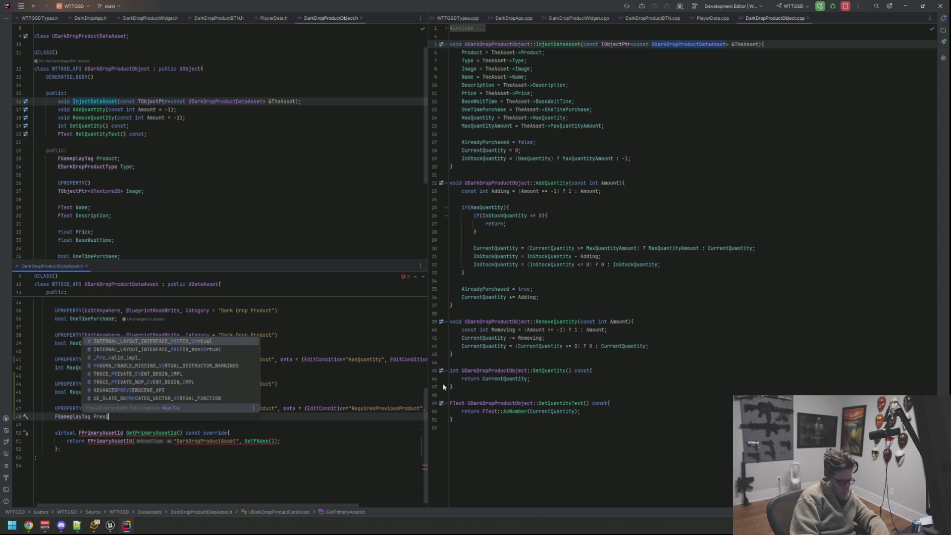
{"action": "type", "text": "oevious"}
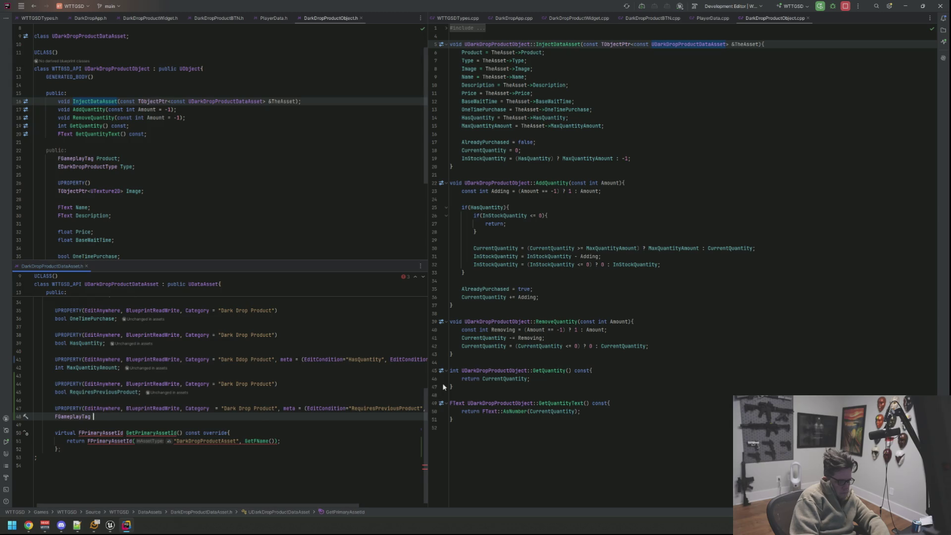
{"action": "type", "text": "Required;"}
{"action": "key", "text": "Down"}
{"action": "key", "text": "Down"}
{"action": "key", "text": "Down"}
{"action": "key", "text": "Up"}
{"action": "key", "text": "Up"}
{"action": "key", "text": "Up"}
{"action": "key", "text": "End"}
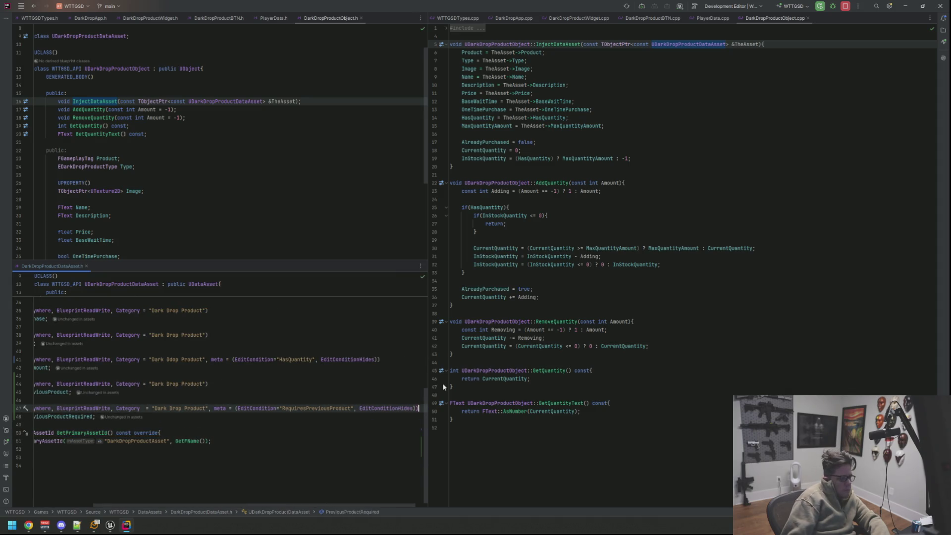
{"action": "left_click", "coordinate": [201, 183]}
{"action": "scroll", "coordinate": [201, 149], "scroll_direction": "down", "scroll_amount": 5}
Open a blank line after the AlreadyPurchased member in DarkDropProductObject.h
{"action": "left_click", "coordinate": [201, 171]}
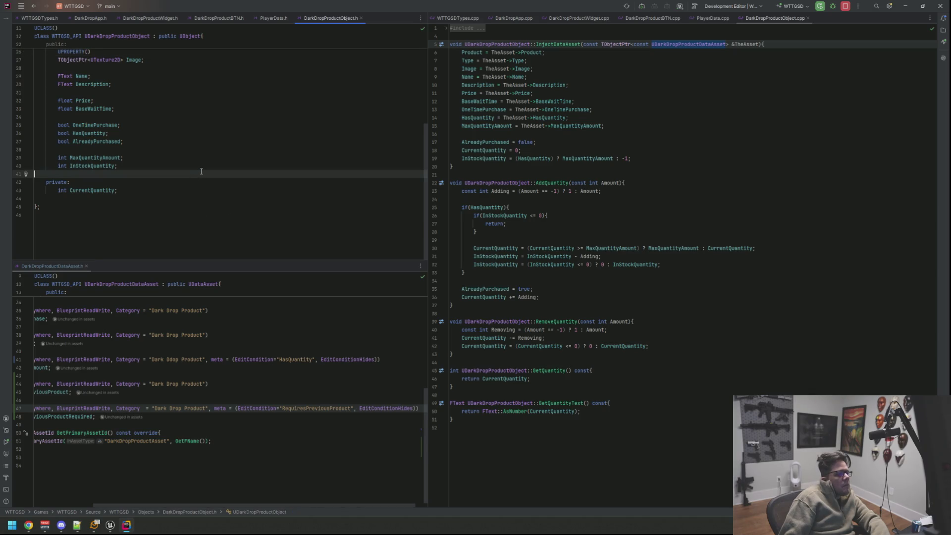
{"action": "key", "text": "Return"}
{"action": "key", "text": "Return"}
{"action": "key", "text": "Up"}
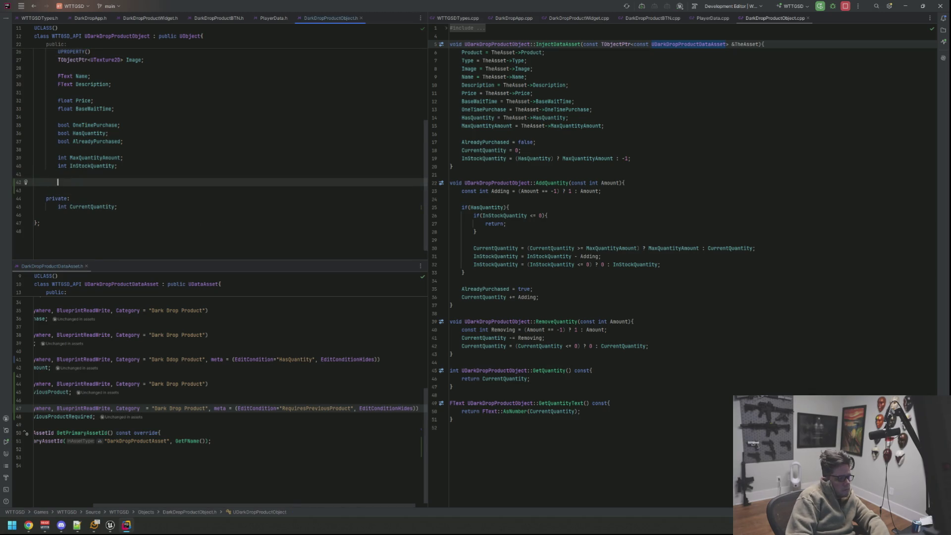
{"action": "key", "text": "ctrl+space"}
{"action": "key", "text": "Escape"}
{"action": "key", "text": "Up"}
{"action": "key", "text": "Up"}
{"action": "key", "text": "Up"}
{"action": "key", "text": "Up"}
{"action": "key", "text": "Return"}
{"action": "key", "text": "Up"}
{"action": "type", "text": "F"}
{"action": "key", "text": "Return"}
{"action": "key", "text": "ctrl+BackSpace"}
Declare bool RequiresPreviousProduct in the product object header
{"action": "type", "text": "bool Requ"}
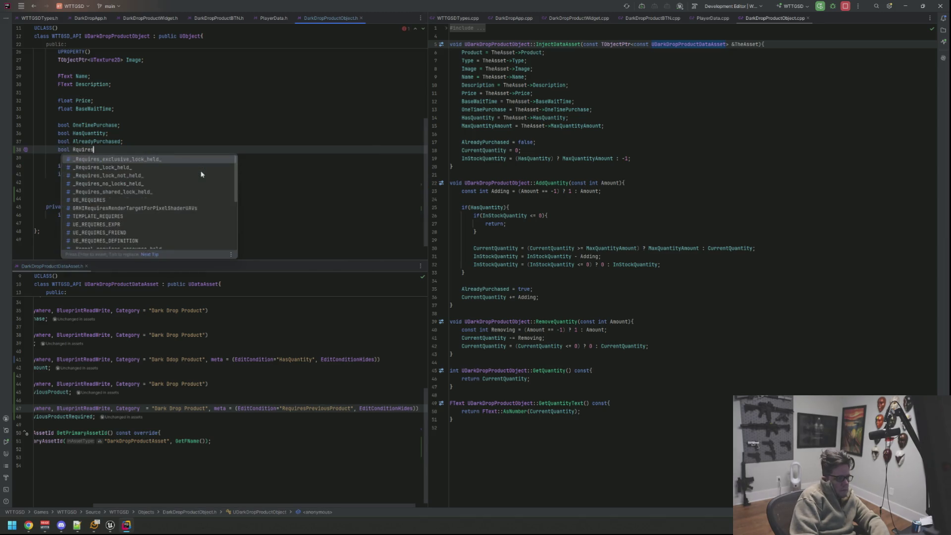
{"action": "type", "text": "iresPreviousP"}
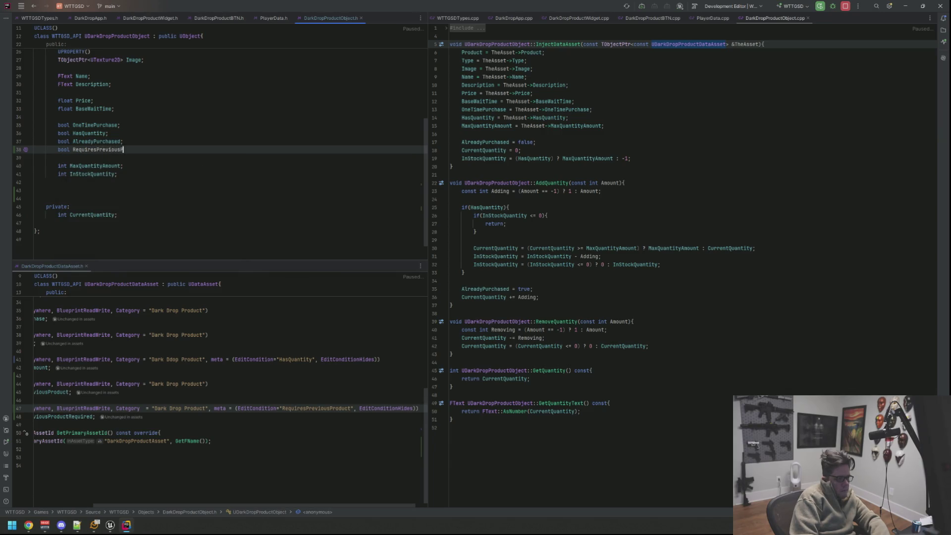
{"action": "key", "text": "Down"}
{"action": "key", "text": "Down"}
{"action": "key", "text": "Down"}
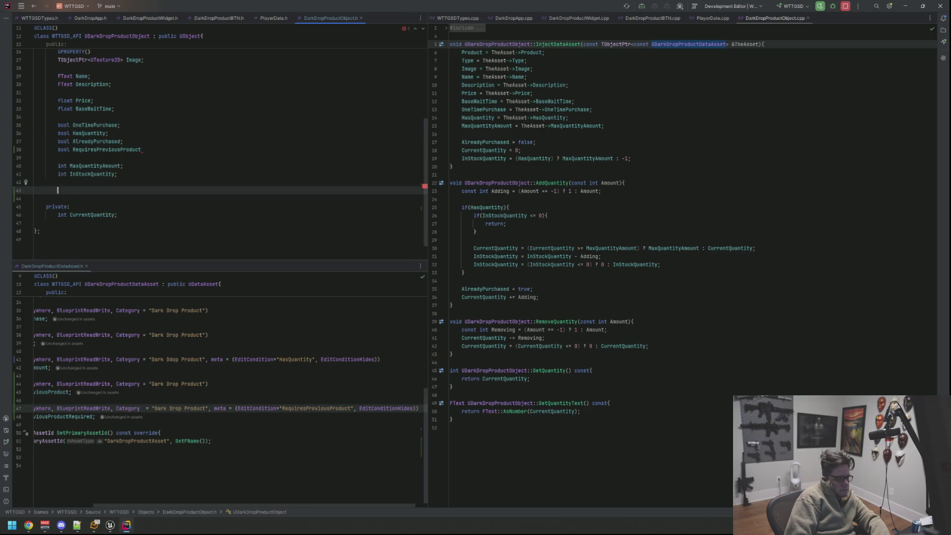
{"action": "key", "text": "Up"}
{"action": "key", "text": "Up"}
{"action": "key", "text": "Up"}
{"action": "key", "text": "Home"}
{"action": "key", "text": "End"}
{"action": "type", "text": ";"}
{"action": "key", "text": "Down"}
{"action": "key", "text": "Down"}
{"action": "key", "text": "Down"}
{"action": "key", "text": "Down"}
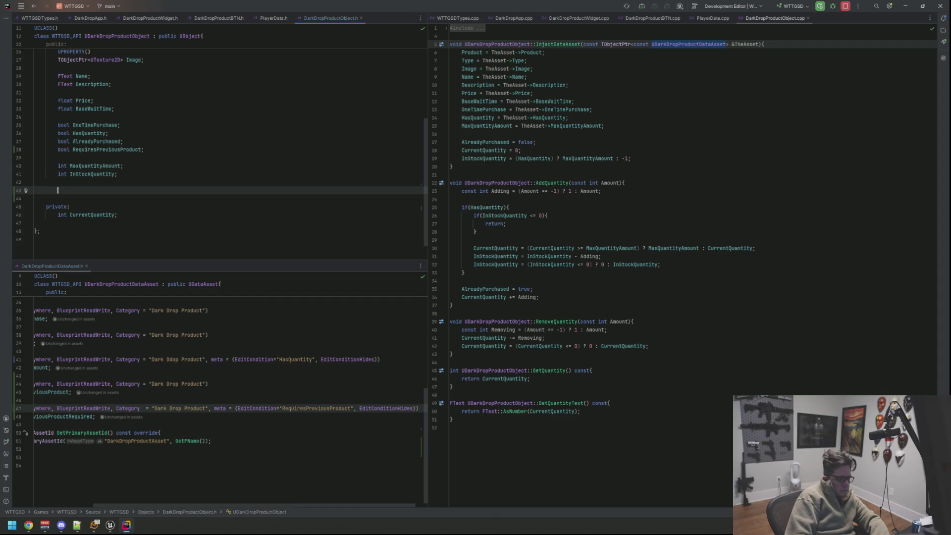
Add FGameplayTag PreviousProductRequired and close the DarkDropProductDataAsset.h split
{"action": "type", "text": "FGameplayTag"}
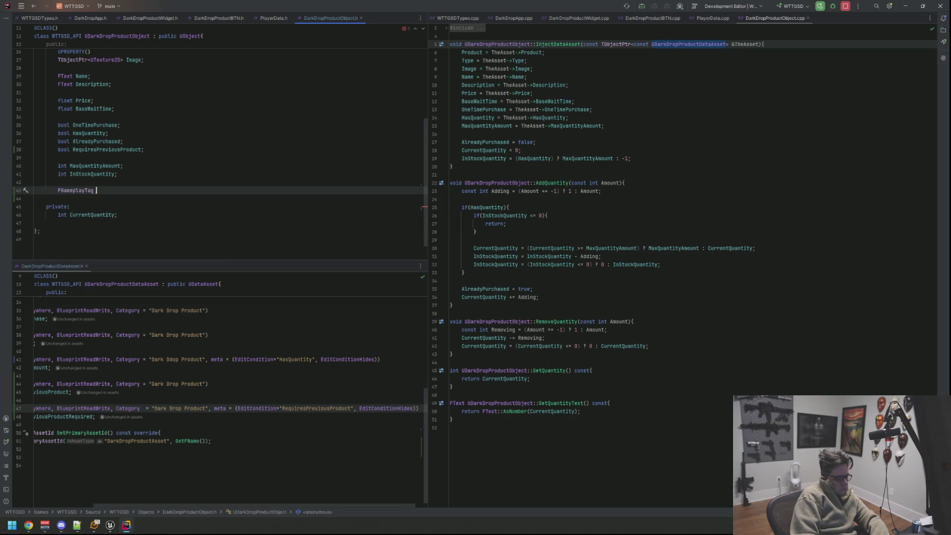
{"action": "type", "text": "PR"}
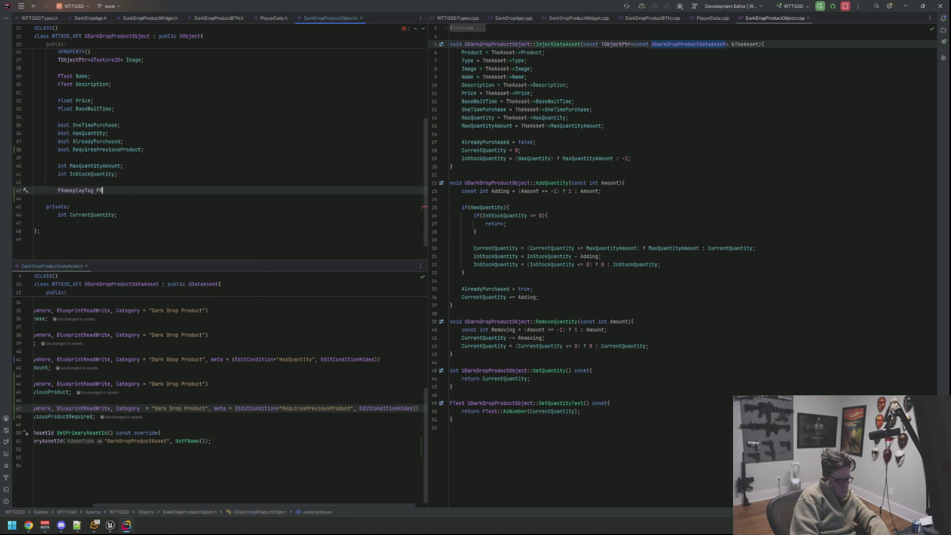
{"action": "type", "text": "Prevre"}
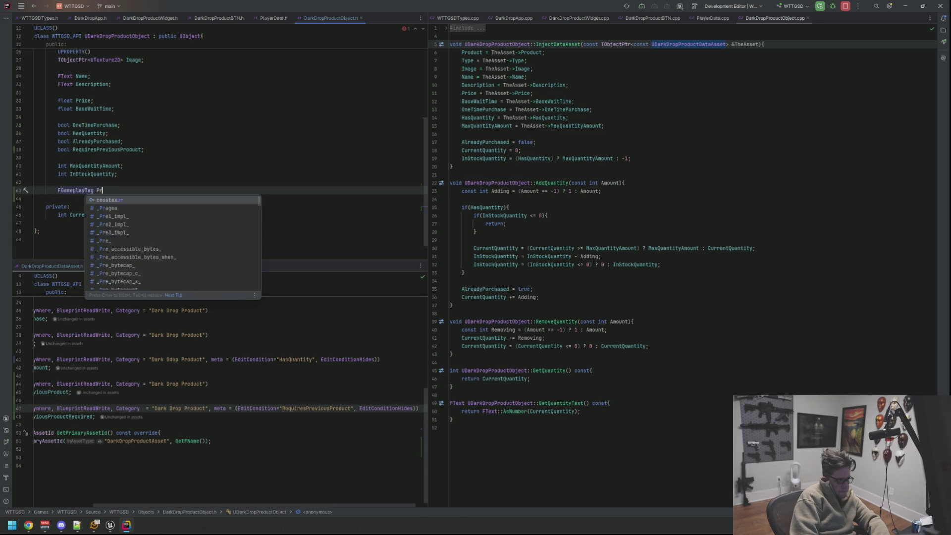
{"action": "type", "text": "vious"}
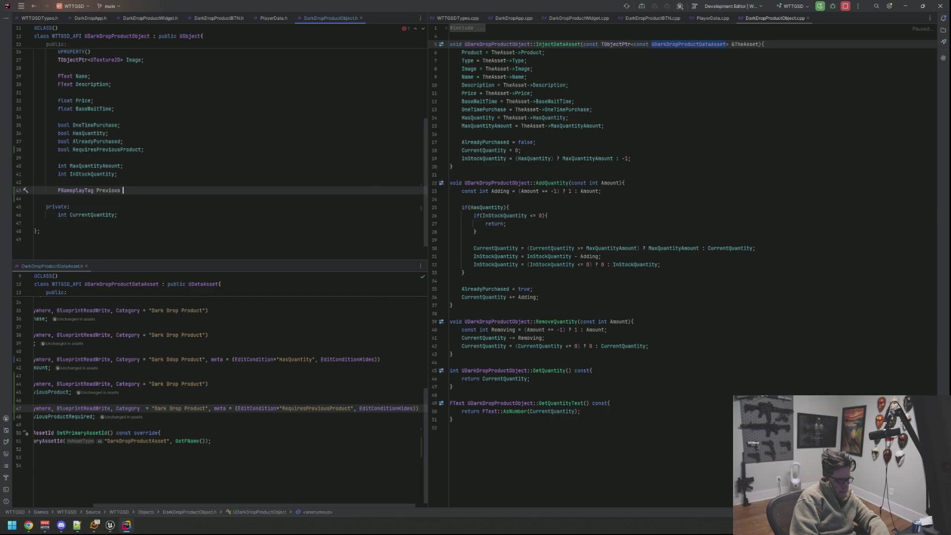
{"action": "key", "text": "BackSpace"}
{"action": "type", "text": ";"}
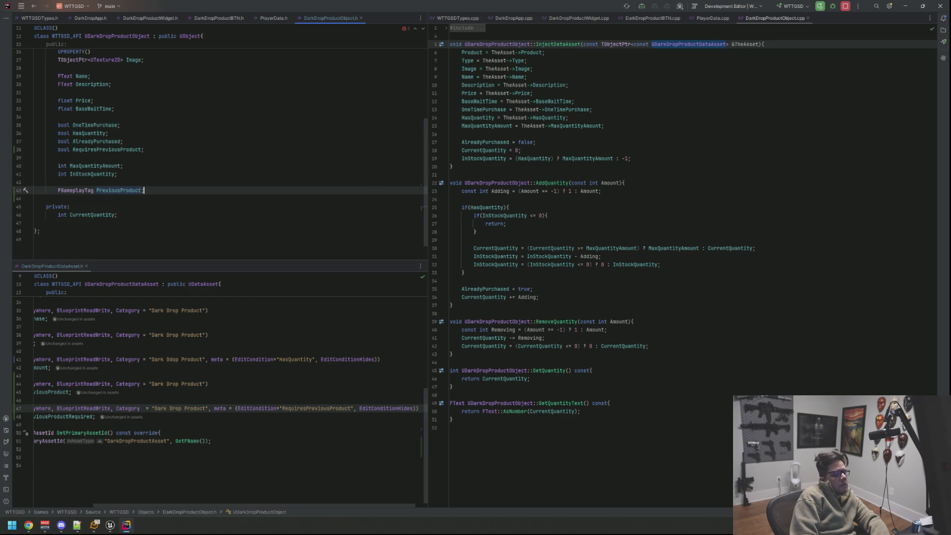
{"action": "key", "text": "BackSpace"}
{"action": "type", "text": "Required;"}
{"action": "left_click", "coordinate": [46, 198]}
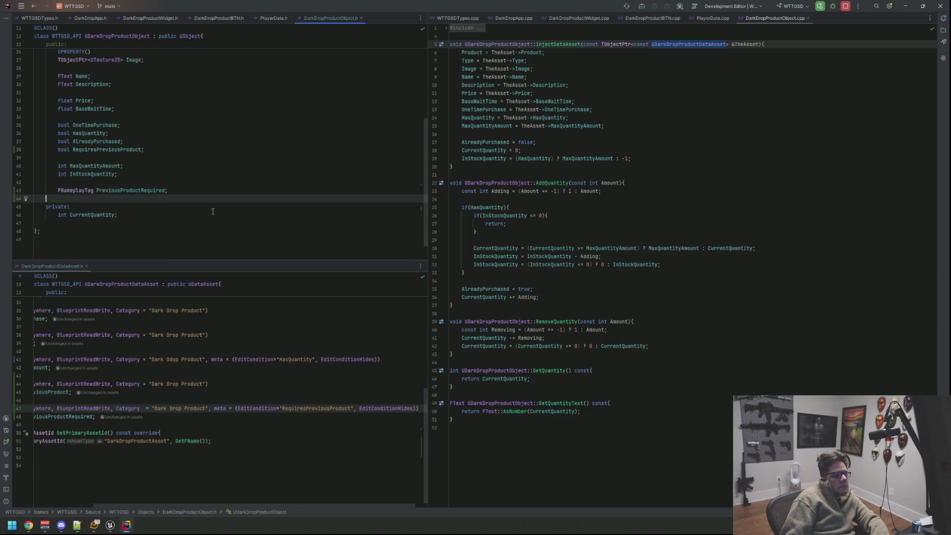
{"action": "middle_click", "coordinate": [36, 270]}
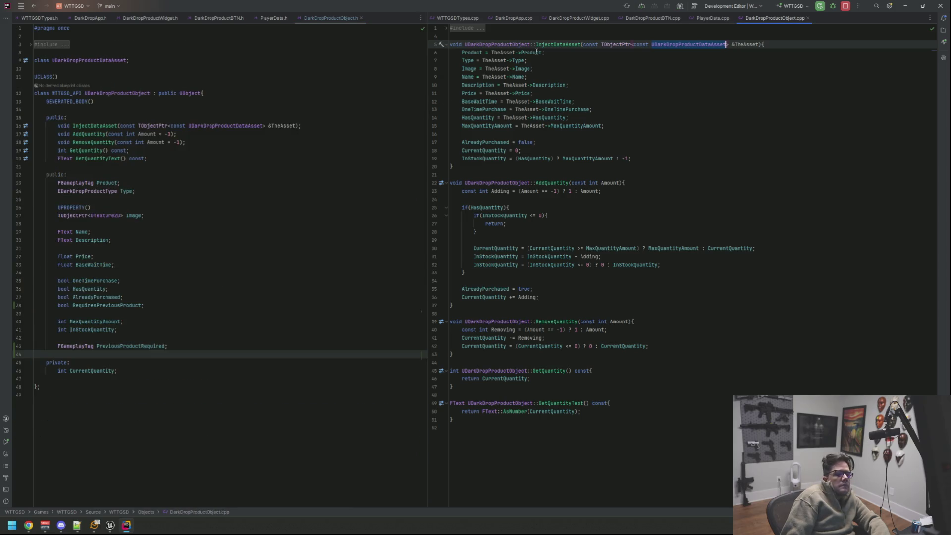
Review the product widget's Build code, then return to InjectDataAsset's MaxQuantityAmount assignment
{"action": "left_click", "coordinate": [579, 18]}
{"action": "left_click", "coordinate": [619, 167]}
{"action": "left_click", "coordinate": [600, 207]}
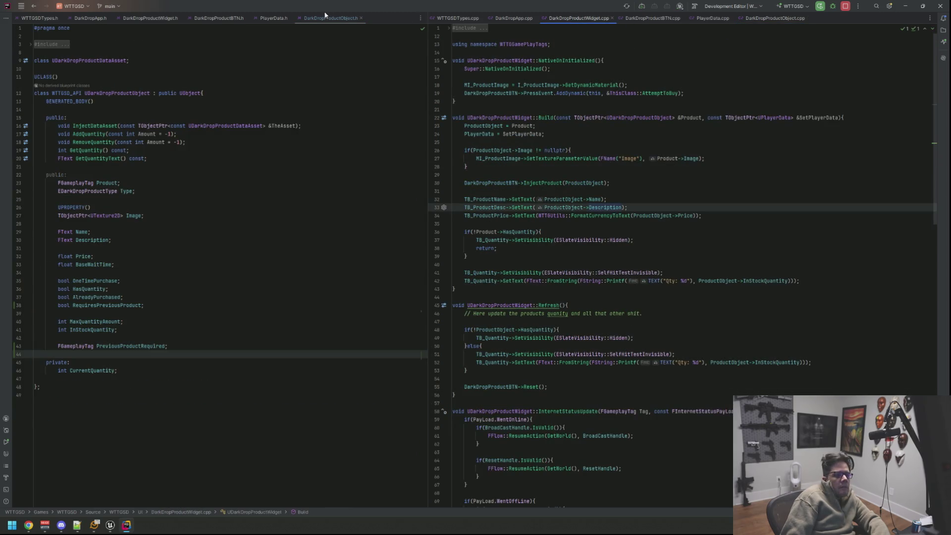
{"action": "left_click", "coordinate": [774, 18]}
{"action": "left_click", "coordinate": [631, 132]}
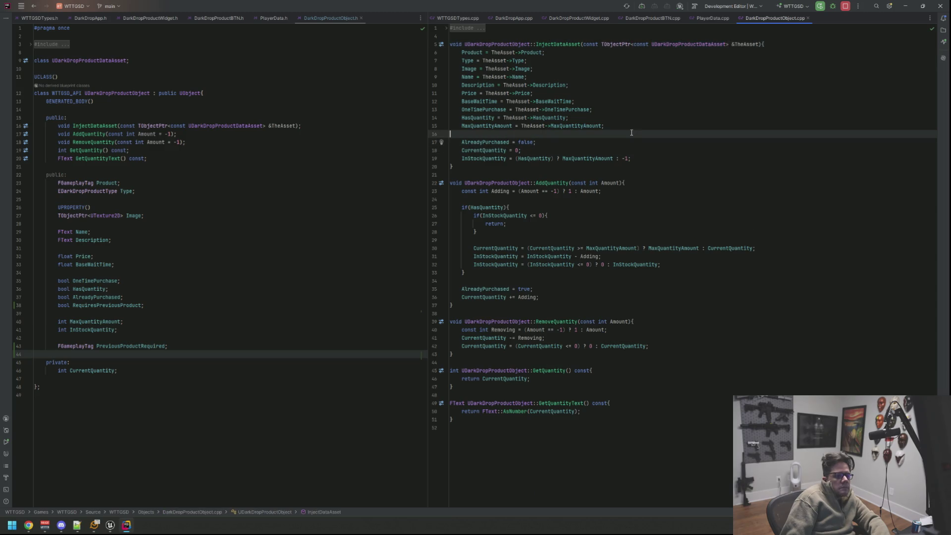
Assign RequiresPreviousProduct and PreviousProductRequired from TheAsset in InjectDataAsset
{"action": "key", "text": "Return"}
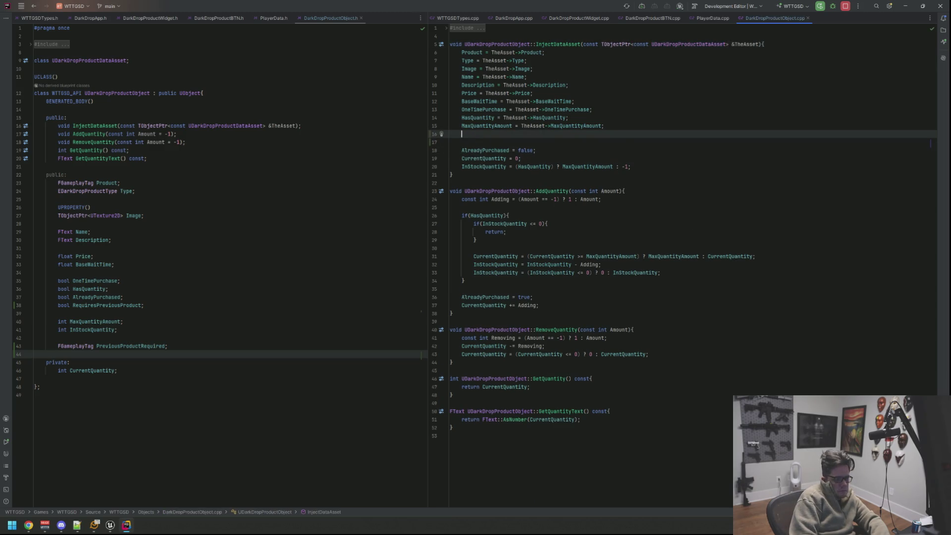
{"action": "type", "text": "RequiresPreviousProduct = TheAsset->Req"}
{"action": "key", "text": "Return"}
{"action": "type", "text": ";"}
{"action": "key", "text": "Return"}
{"action": "type", "text": "Prev"}
{"action": "key", "text": "Return"}
{"action": "type", "text": "= TheAsset->"}
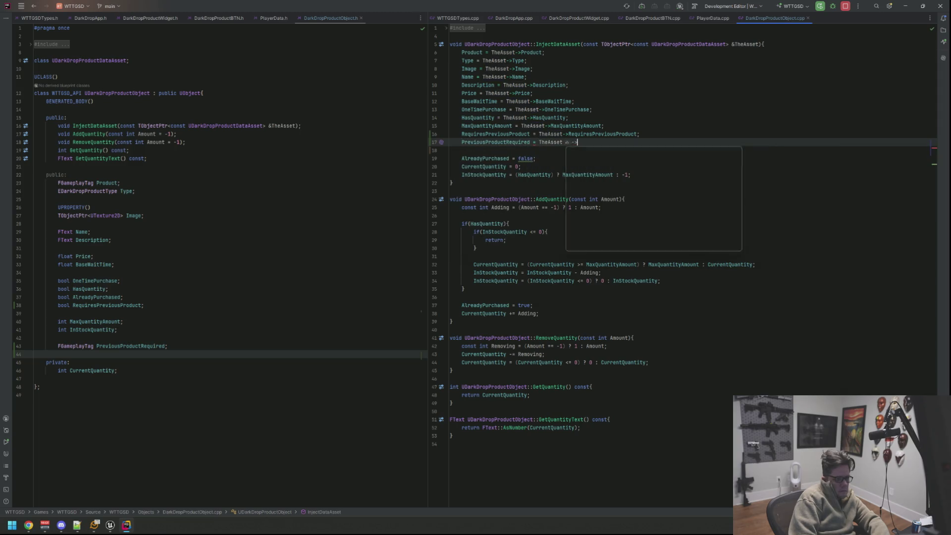
{"action": "type", "text": "Prev"}
{"action": "key", "text": "Return"}
{"action": "type", "text": ";"}
{"action": "key", "text": "Return"}
{"action": "key", "text": "Down"}
{"action": "key", "text": "Down"}
{"action": "key", "text": "Down"}
{"action": "key", "text": "End"}
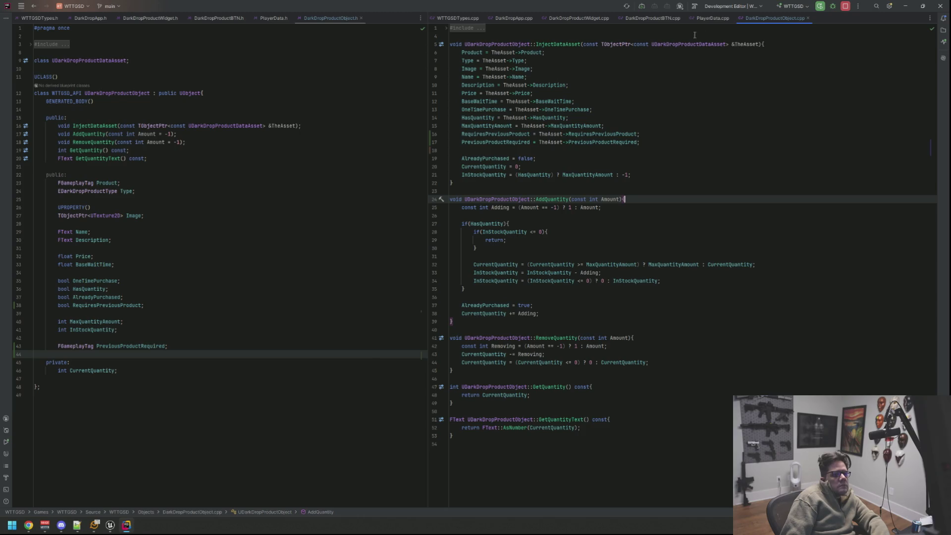
Switch to DarkDropProductBTN.cpp and read through CantBuy, ProductPurchased, Reset and Disable
{"action": "key", "text": "ctrl+Tab"}
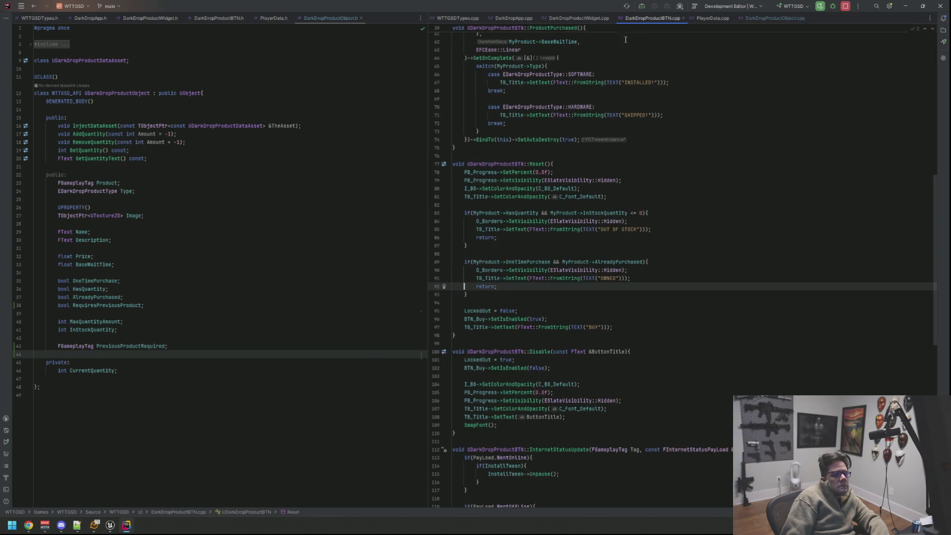
{"action": "scroll", "coordinate": [587, 204], "scroll_direction": "up", "scroll_amount": 10}
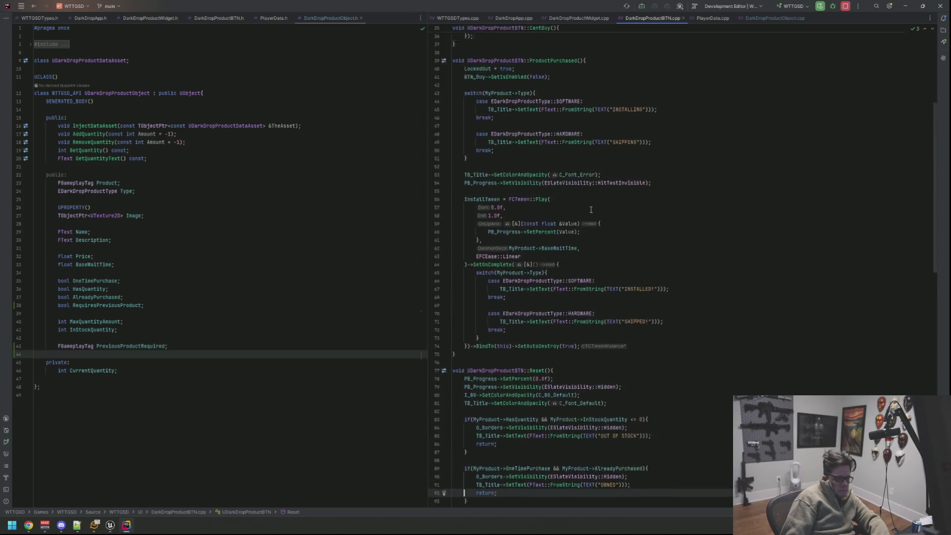
{"action": "scroll", "coordinate": [591, 210], "scroll_direction": "up", "scroll_amount": 4}
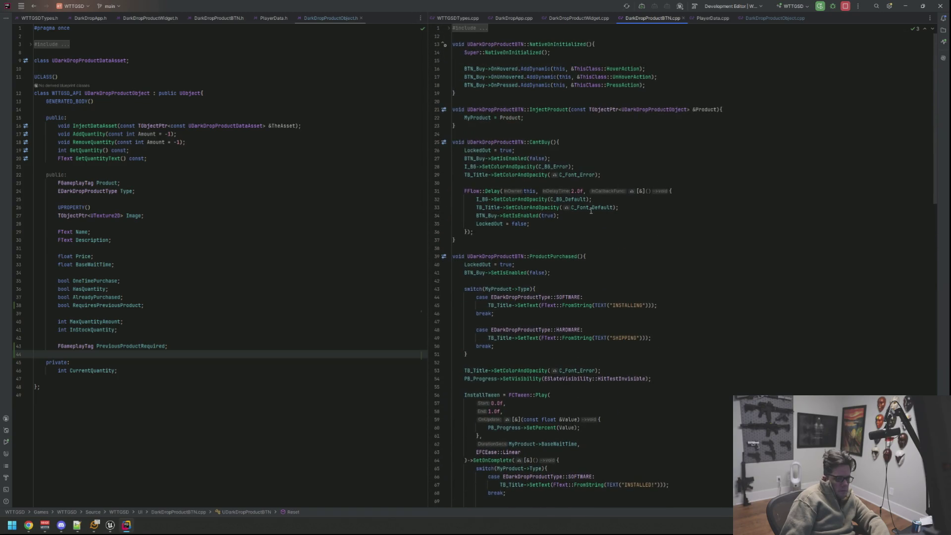
{"action": "mouse_move", "coordinate": [591, 211]}
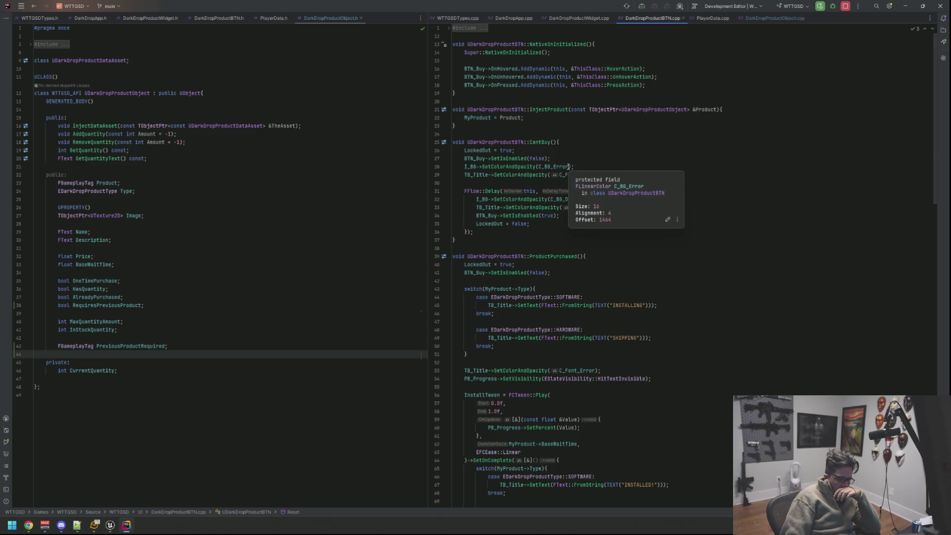
{"action": "scroll", "coordinate": [590, 230], "scroll_direction": "down", "scroll_amount": 18}
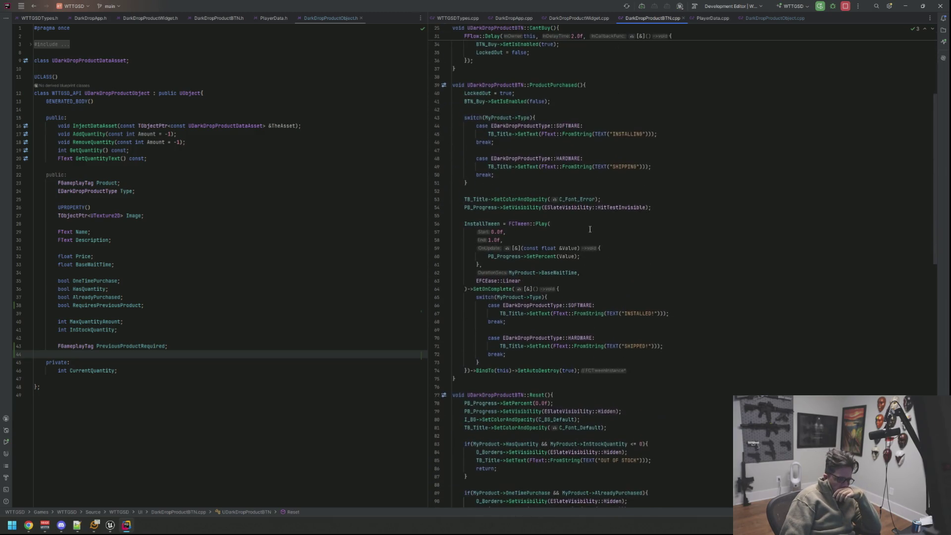
{"action": "scroll", "coordinate": [591, 225], "scroll_direction": "down", "scroll_amount": 5}
{"action": "scroll", "coordinate": [567, 224], "scroll_direction": "up", "scroll_amount": 6}
{"action": "scroll", "coordinate": [567, 224], "scroll_direction": "up", "scroll_amount": 5}
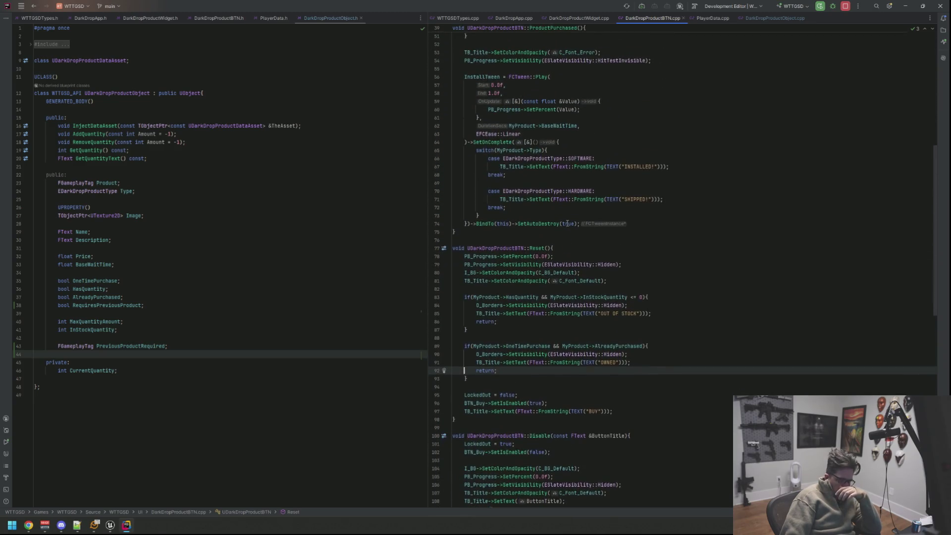
{"action": "scroll", "coordinate": [567, 224], "scroll_direction": "down", "scroll_amount": 7}
{"action": "scroll", "coordinate": [567, 223], "scroll_direction": "down", "scroll_amount": 7}
{"action": "scroll", "coordinate": [567, 223], "scroll_direction": "down", "scroll_amount": 8}
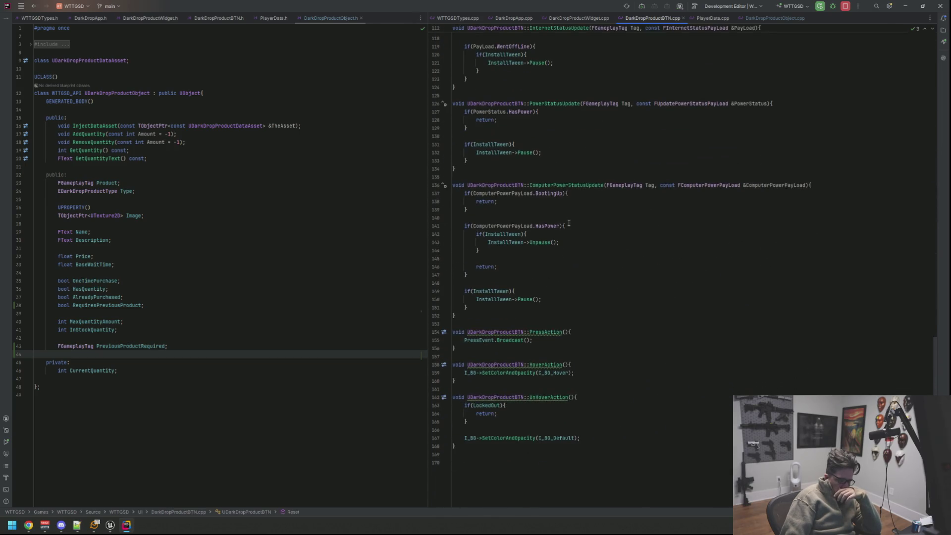
{"action": "scroll", "coordinate": [568, 223], "scroll_direction": "up", "scroll_amount": 18}
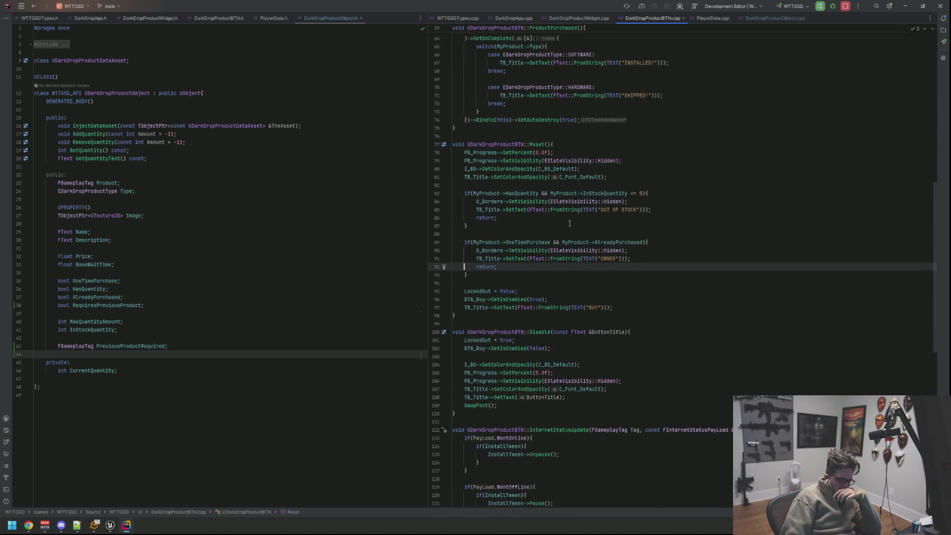
{"action": "scroll", "coordinate": [570, 224], "scroll_direction": "up", "scroll_amount": 8}
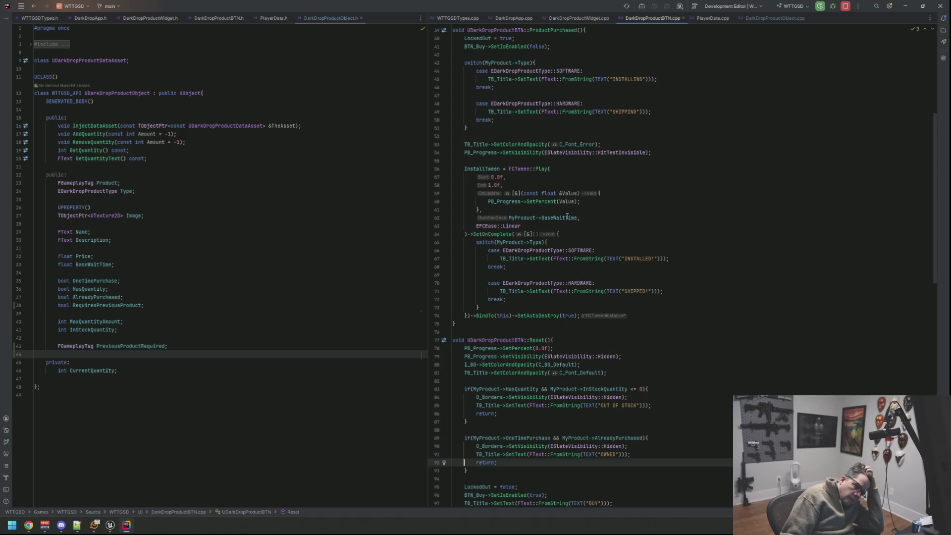
{"action": "scroll", "coordinate": [569, 213], "scroll_direction": "down", "scroll_amount": 5}
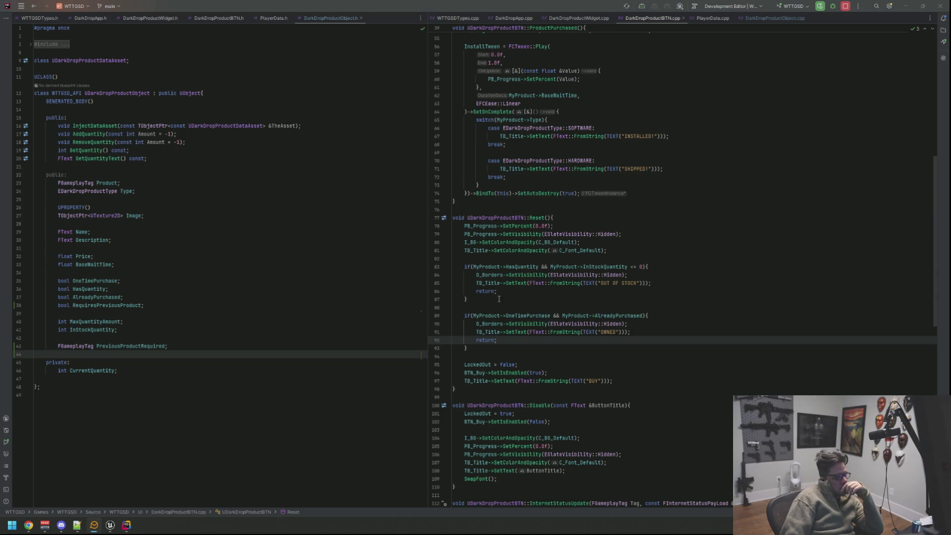
Add an empty if (MyProduct->RequiresPreviousProduct) block after the already-purchased check in Reset
{"action": "left_click", "coordinate": [601, 348]}
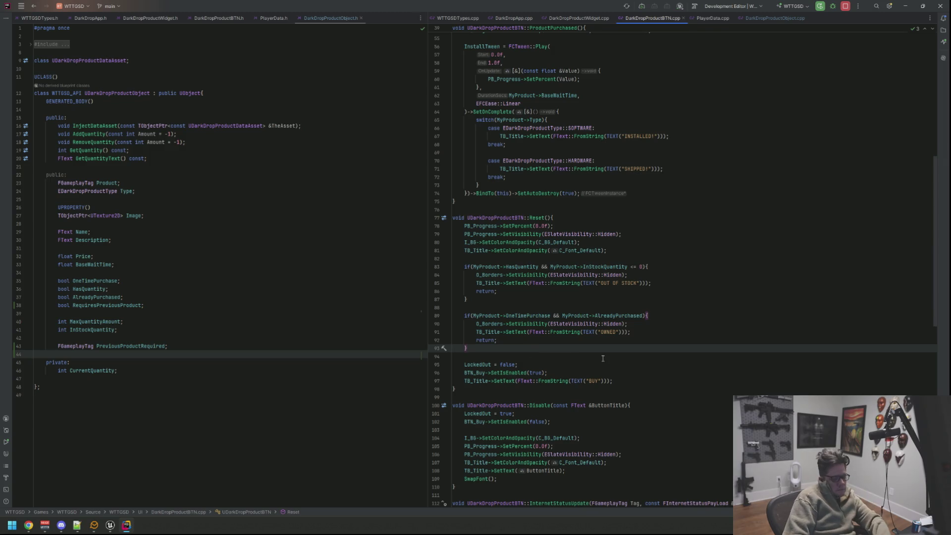
{"action": "key", "text": "Return"}
{"action": "key", "text": "Return"}
{"action": "type", "text": "if(MyProduct-"}
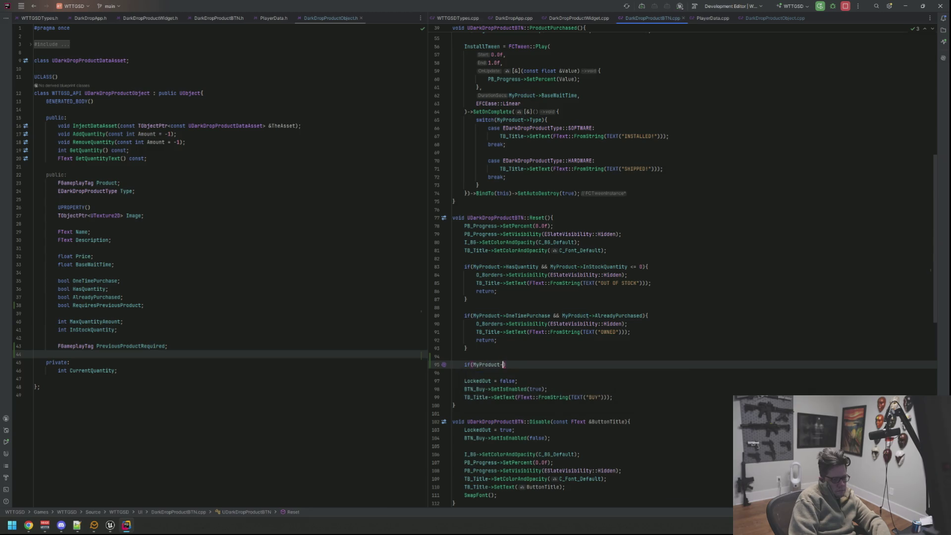
{"action": "type", "text": ">RequiresPreviousProduct"}
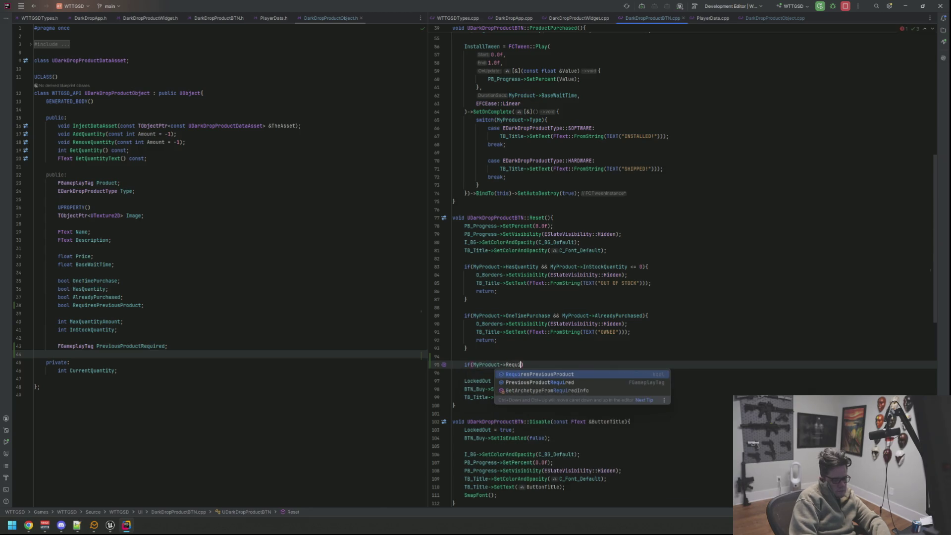
{"action": "key", "text": "Return"}
{"action": "type", "text": ") {"}
{"action": "key", "text": "Return"}
{"action": "key", "text": "Up"}
{"action": "key", "text": "End"}
{"action": "key", "text": "Left"}
{"action": "key", "text": "BackSpace"}
{"action": "key", "text": "Down"}
{"action": "key", "text": "Return"}
{"action": "key", "text": "Down"}
{"action": "key", "text": "BackSpace"}
{"action": "key", "text": "Up"}
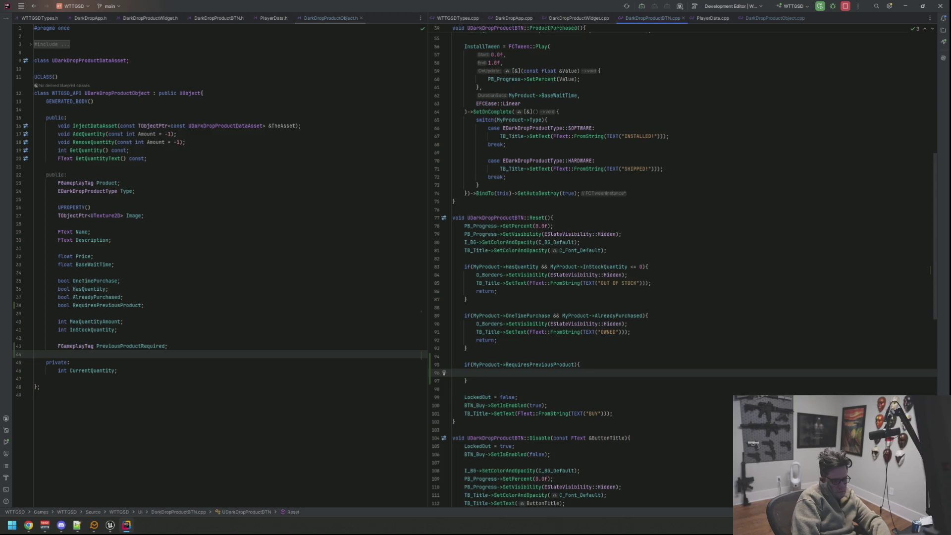
Try extending the condition with &&, remove it, and open an empty line inside the block
{"action": "left_click", "coordinate": [475, 365]}
{"action": "left_click", "coordinate": [574, 365]}
{"action": "type", "text": "&&"}
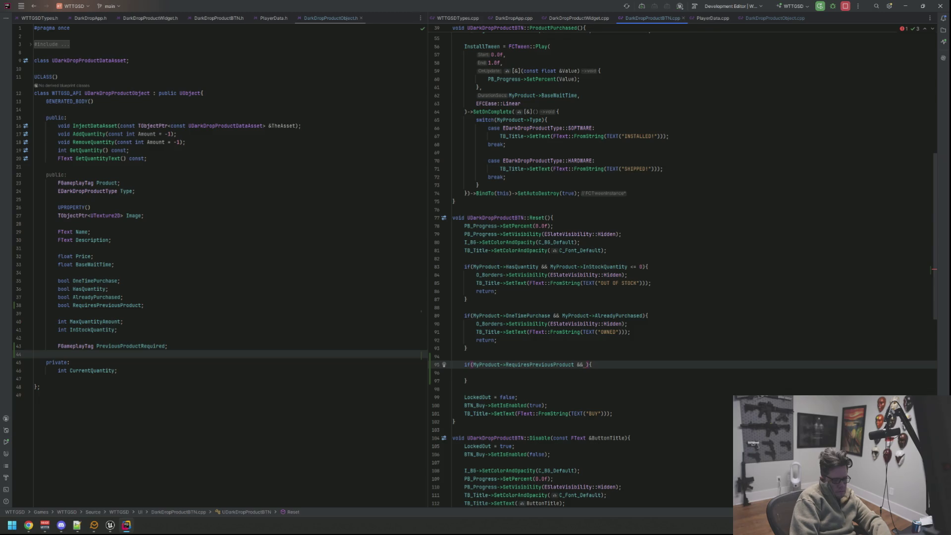
{"action": "key", "text": "BackSpace"}
{"action": "key", "text": "BackSpace"}
{"action": "key", "text": "BackSpace"}
{"action": "key", "text": "End"}
{"action": "key", "text": "Delete"}
{"action": "key", "text": "Return"}
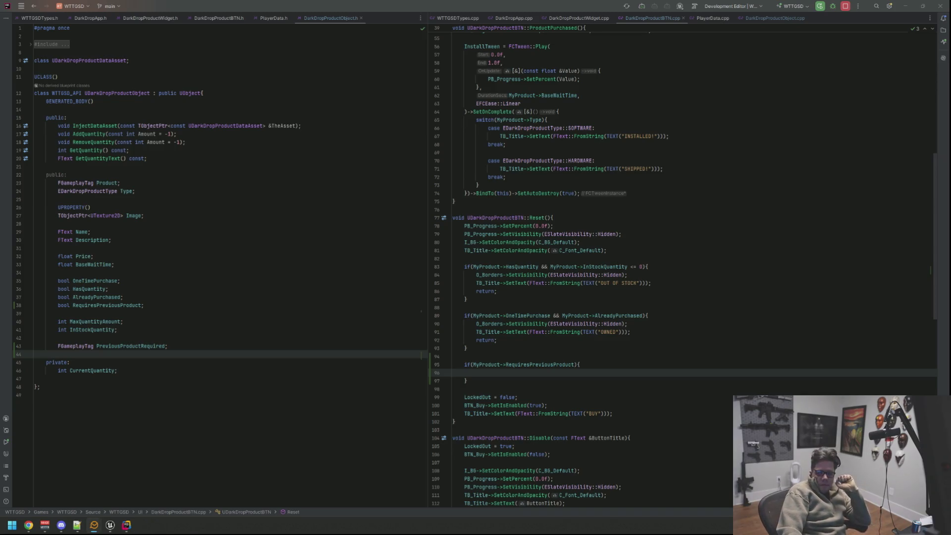
{"action": "left_click", "coordinate": [746, 211]}
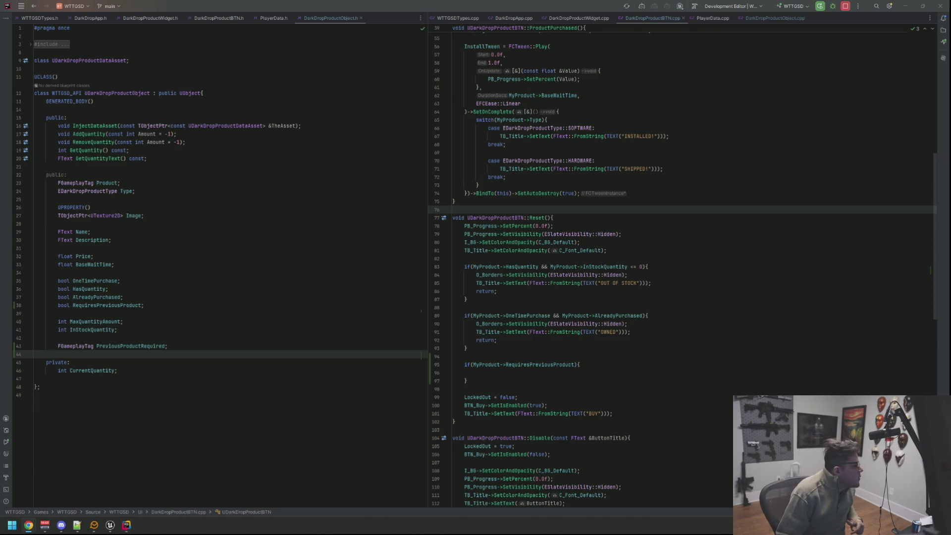
{"action": "left_click", "coordinate": [645, 244]}
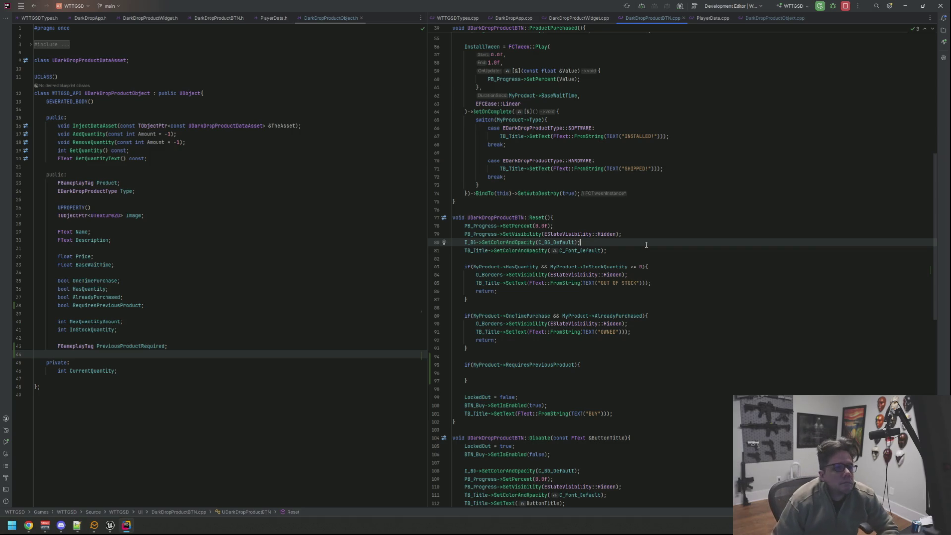
{"action": "left_click", "coordinate": [657, 192]}
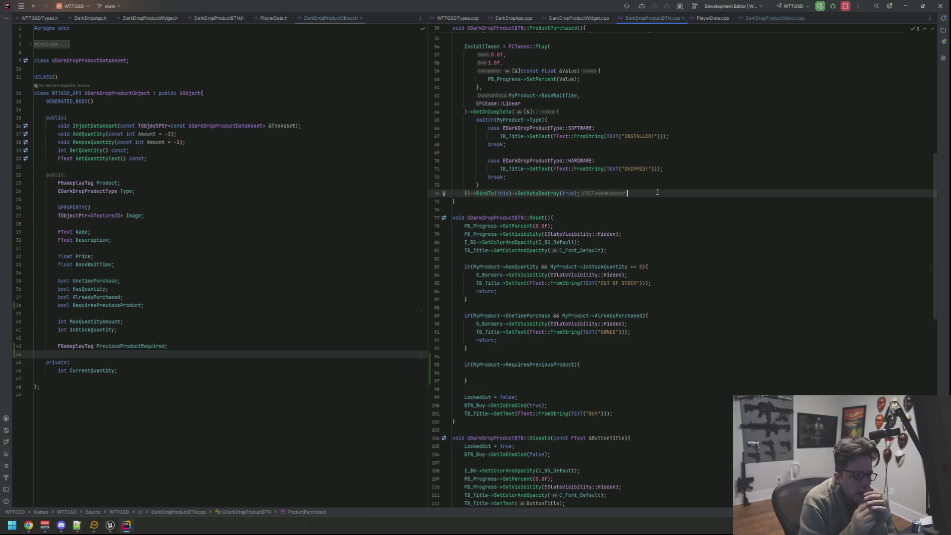
Look through the DarkDropApp.cpp and DarkDropProductWidget.cpp tabs
{"action": "scroll", "coordinate": [608, 175], "scroll_direction": "up", "scroll_amount": 6}
{"action": "scroll", "coordinate": [607, 175], "scroll_direction": "up", "scroll_amount": 8}
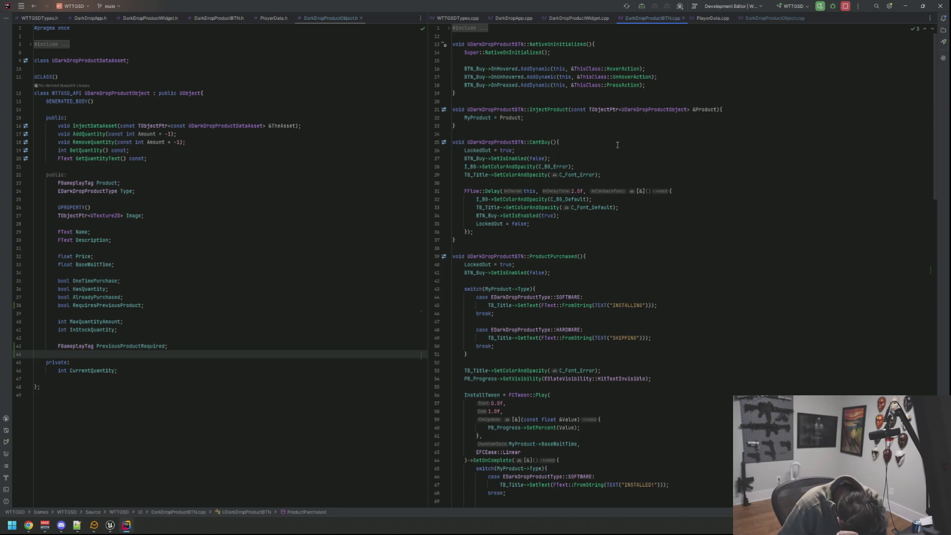
{"action": "scroll", "coordinate": [626, 130], "scroll_direction": "down", "scroll_amount": 10}
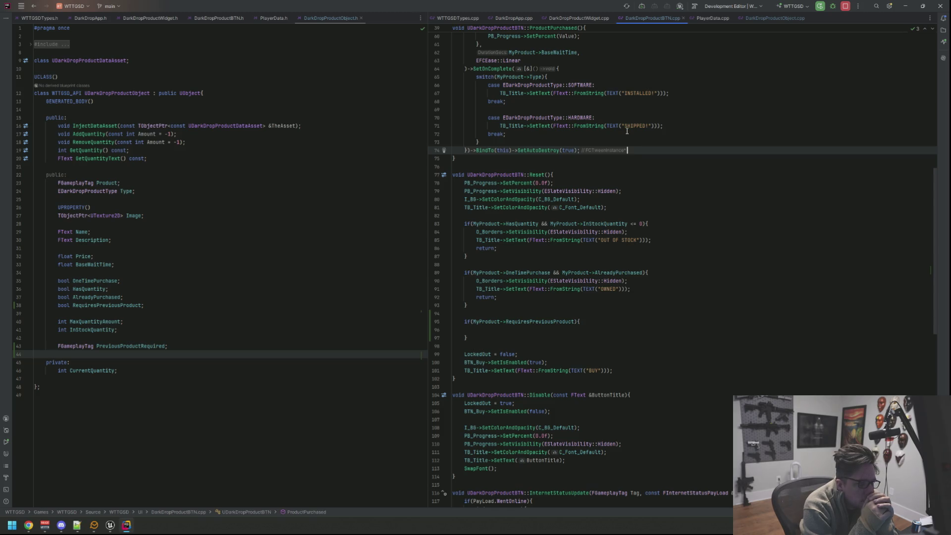
{"action": "left_click", "coordinate": [501, 18]}
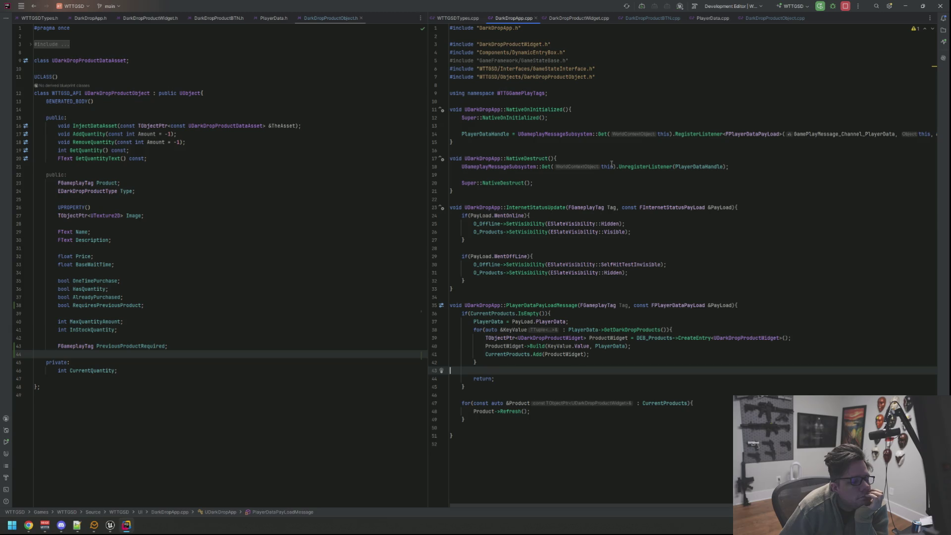
{"action": "left_click", "coordinate": [577, 18]}
View DarkDropProductWidget.h and DarkDropProductBTN.h, then locate the InjectProduct declaration
{"action": "left_click", "coordinate": [149, 18]}
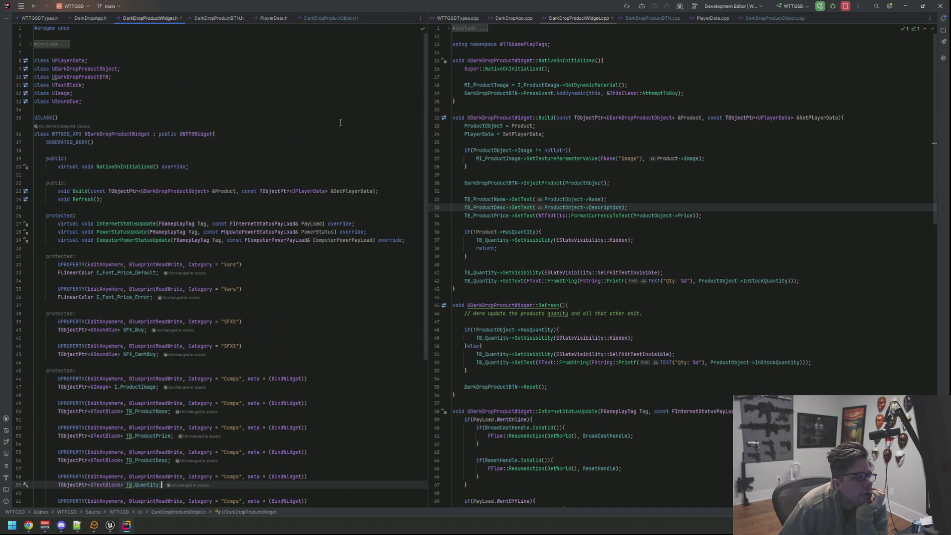
{"action": "left_click", "coordinate": [219, 18]}
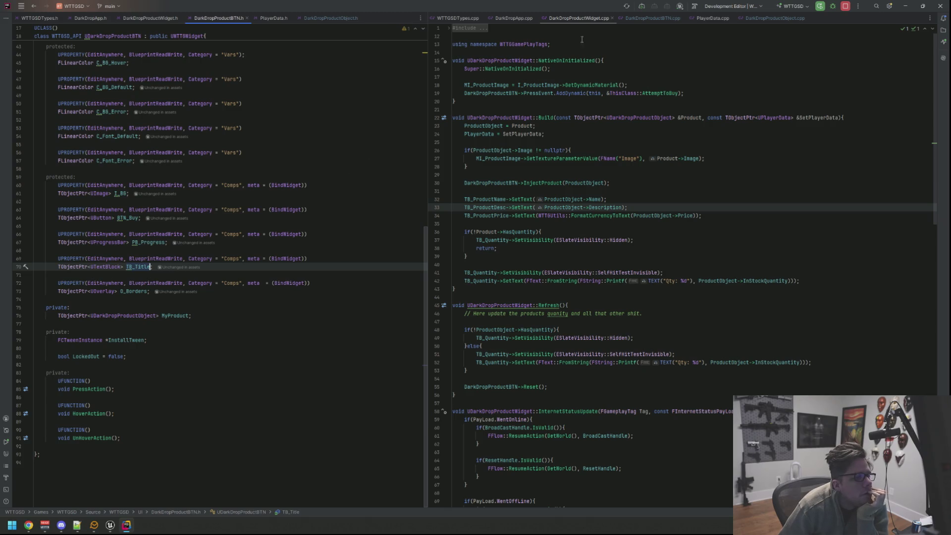
{"action": "left_click", "coordinate": [652, 17]}
{"action": "scroll", "coordinate": [223, 248], "scroll_direction": "up", "scroll_amount": 7}
{"action": "scroll", "coordinate": [524, 142], "scroll_direction": "up", "scroll_amount": 5}
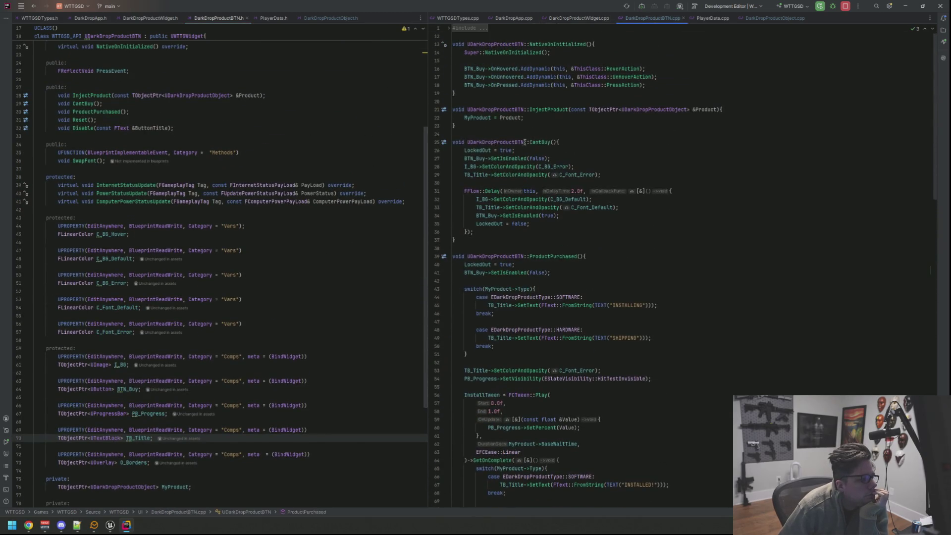
{"action": "scroll", "coordinate": [198, 223], "scroll_direction": "up", "scroll_amount": 7}
{"action": "left_click", "coordinate": [112, 256]}
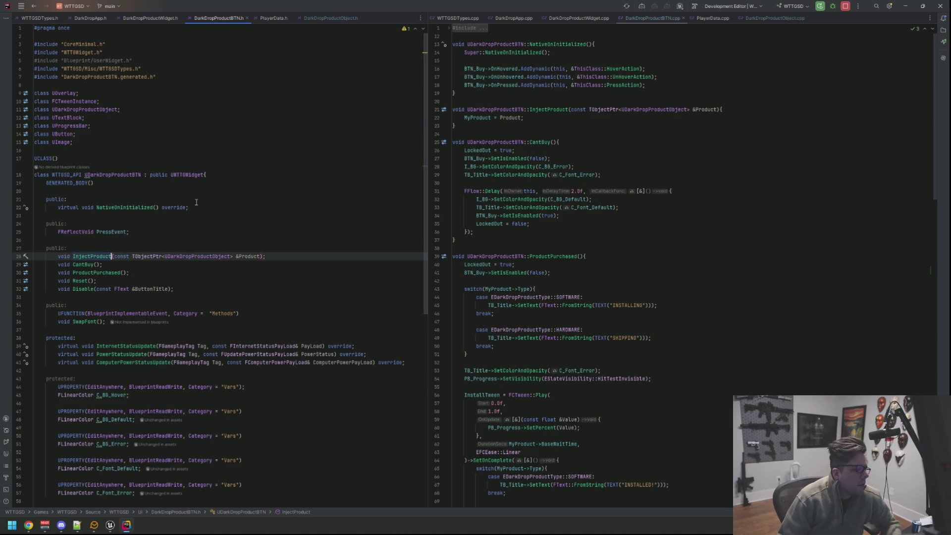
In the header, rename InjectProduct to InjectData and add a const TObjectPtr<UPlayerData> &SetPlayerData parameter
{"action": "key", "text": "BackSpace"}
{"action": "key", "text": "BackSpace"}
{"action": "key", "text": "BackSpace"}
{"action": "type", "text": "Data"}
{"action": "key", "text": "Left"}
{"action": "type", "text": ", "}
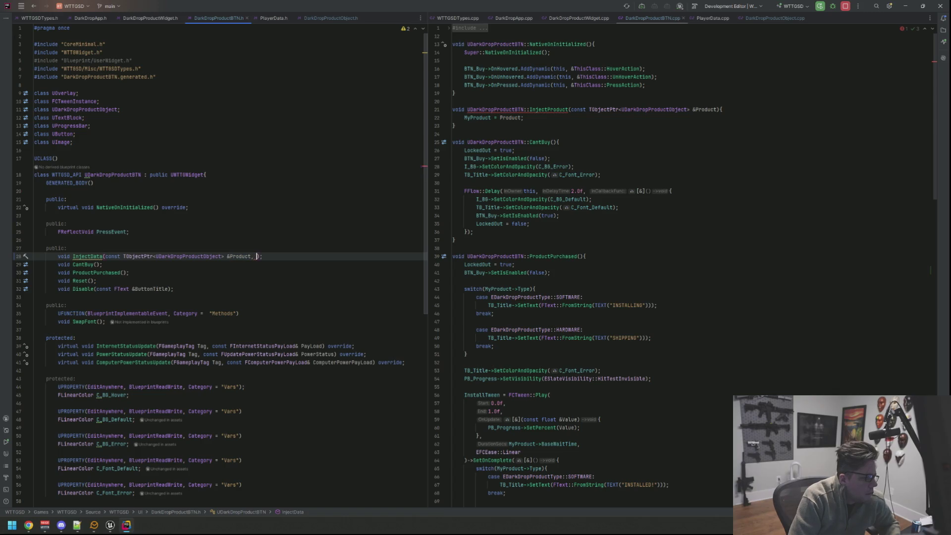
{"action": "type", "text": "const TObjectPtr<UPlayerD"}
{"action": "key", "text": "Return"}
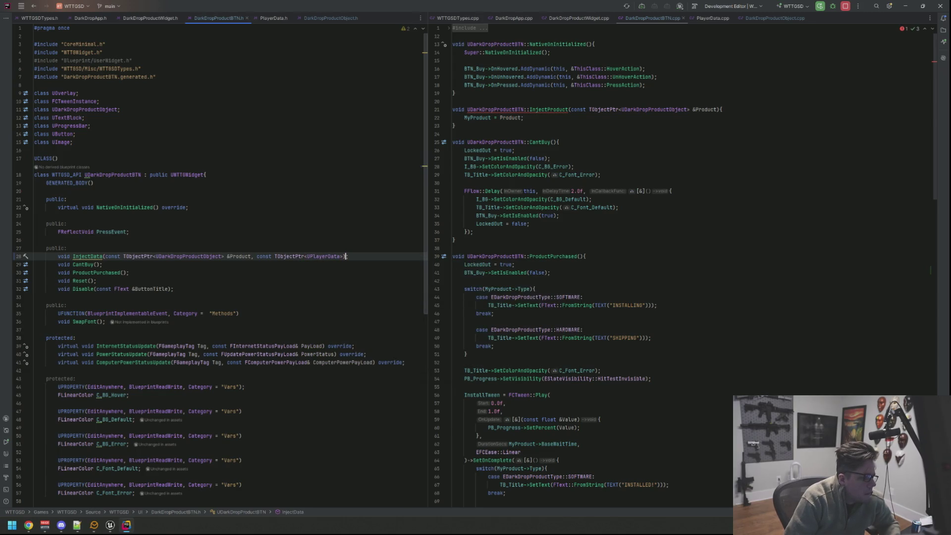
{"action": "type", "text": "&SS"}
{"action": "key", "text": "BackSpace"}
{"action": "type", "text": "etPlayerData"}
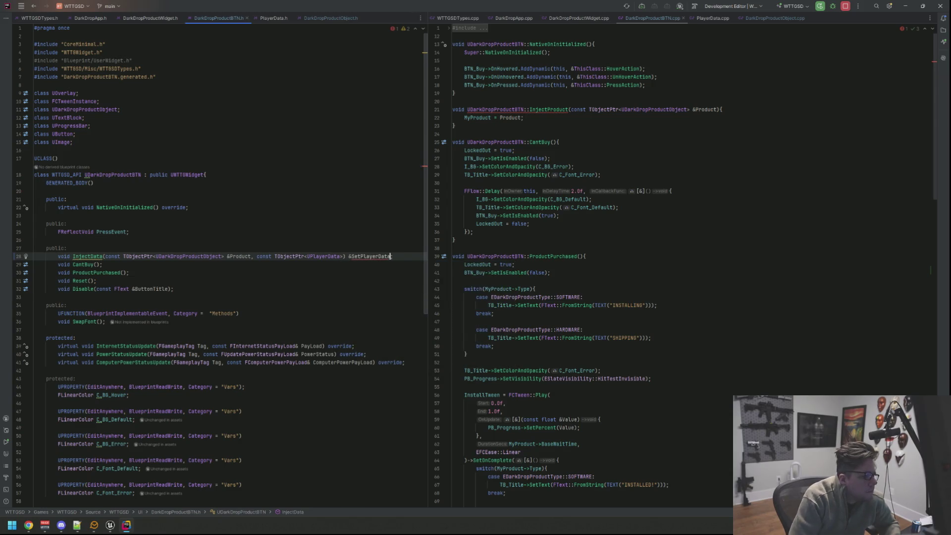
{"action": "left_click", "coordinate": [346, 256]}
{"action": "key", "text": "BackSpace"}
{"action": "type", "text": "));"}
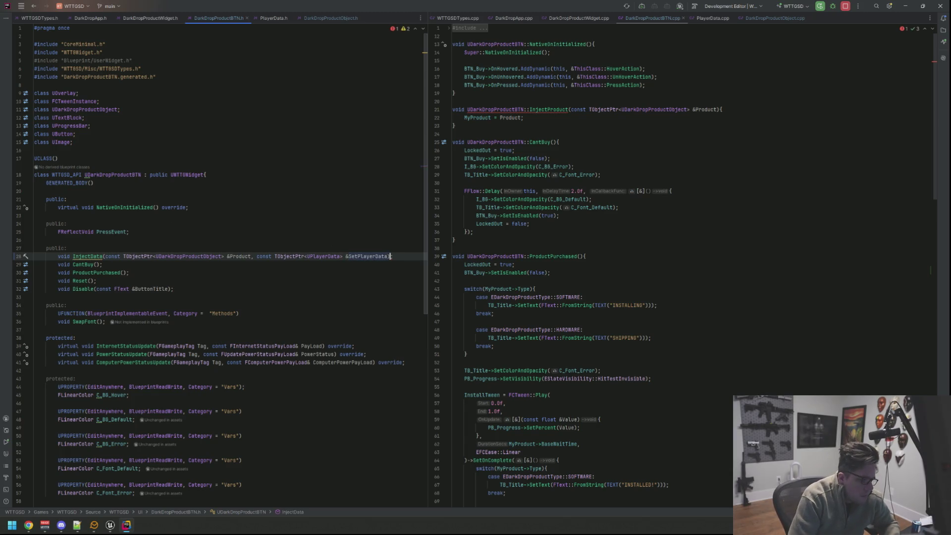
{"action": "key", "text": "Up"}
{"action": "key", "text": "Up"}
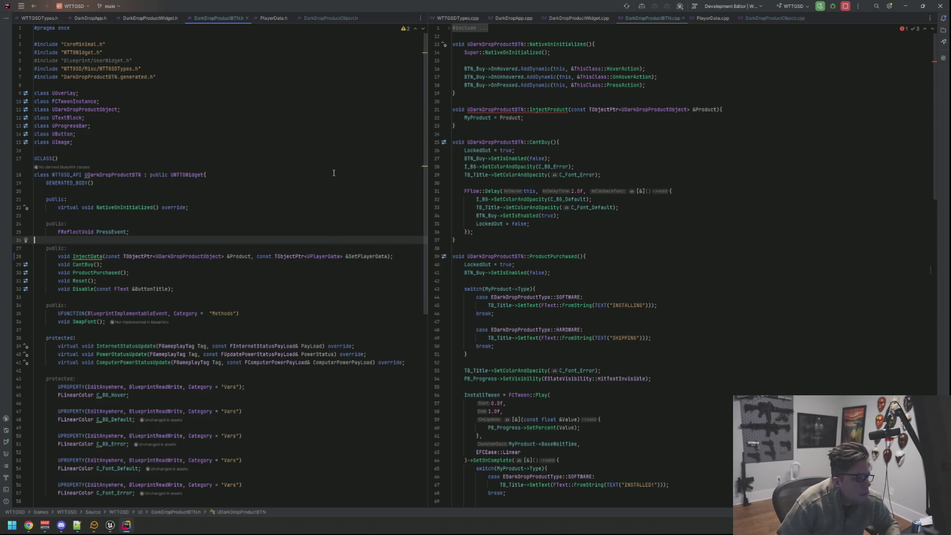
{"action": "left_click_drag", "start_coordinate": [393, 256], "coordinate": [257, 256]}
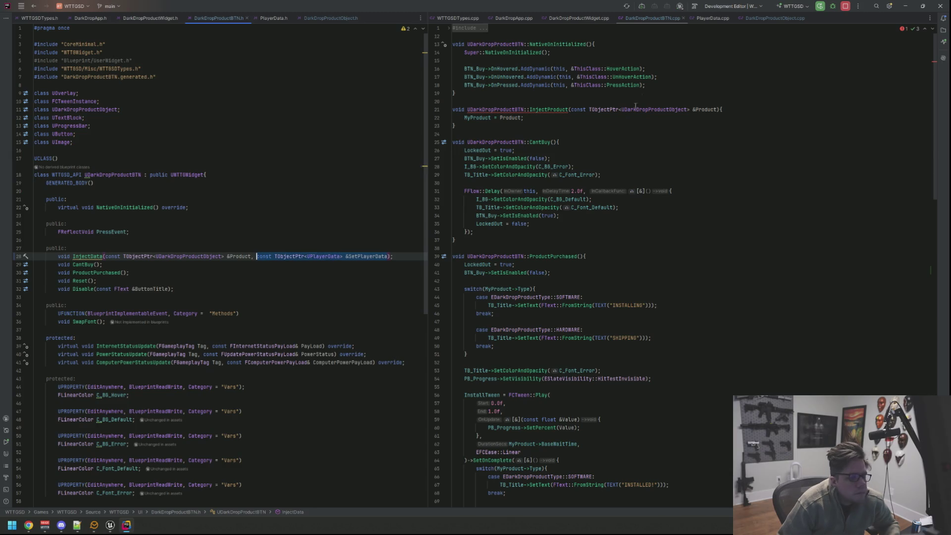
Add the SetPlayerData parameter to the .cpp definition and rename it InjectData to match
{"action": "left_click", "coordinate": [718, 109]}
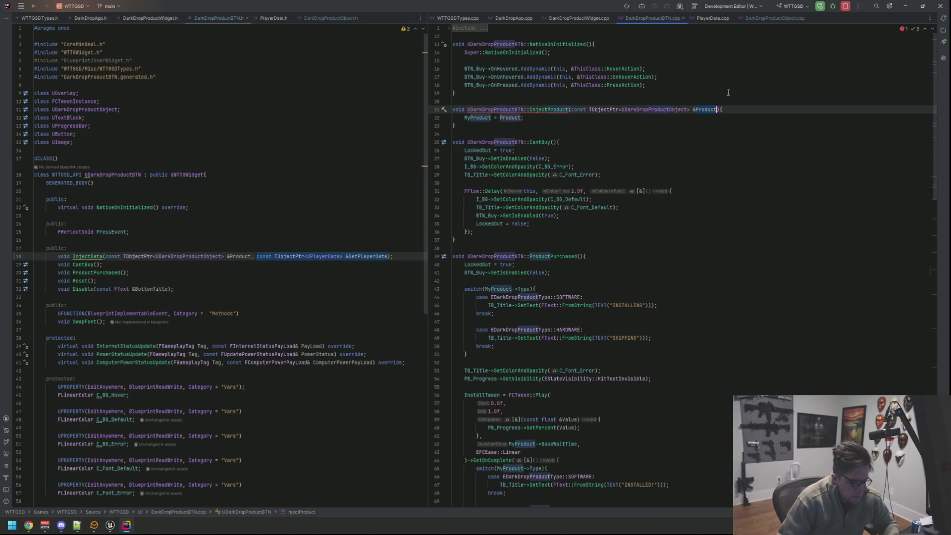
{"action": "key", "text": "ctrl+BackSpace"}
{"action": "type", "text": ","}
{"action": "type", "text": "const TObjectPtr<UPlayerData> &SetPlayerData"}
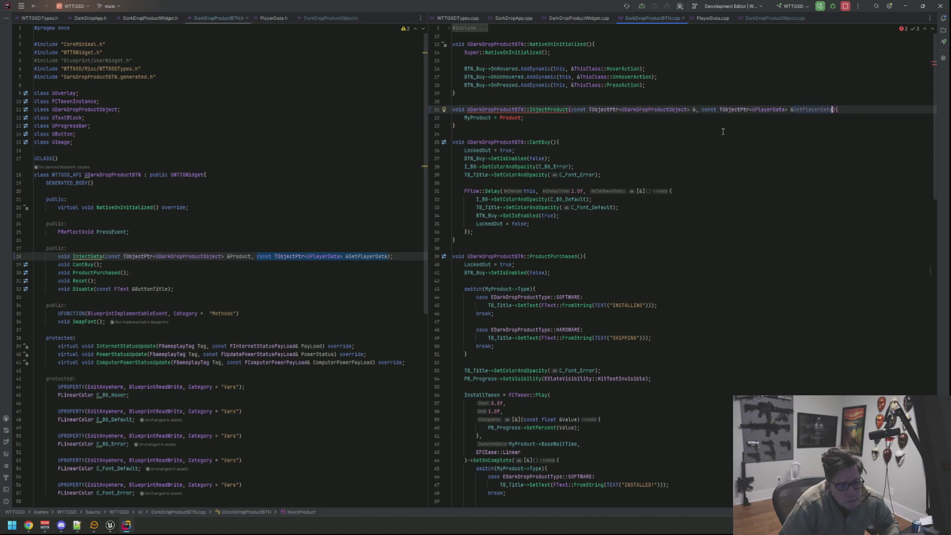
{"action": "key", "text": "ctrl+alt+Left"}
{"action": "scroll", "coordinate": [683, 187], "scroll_direction": "up", "scroll_amount": 10}
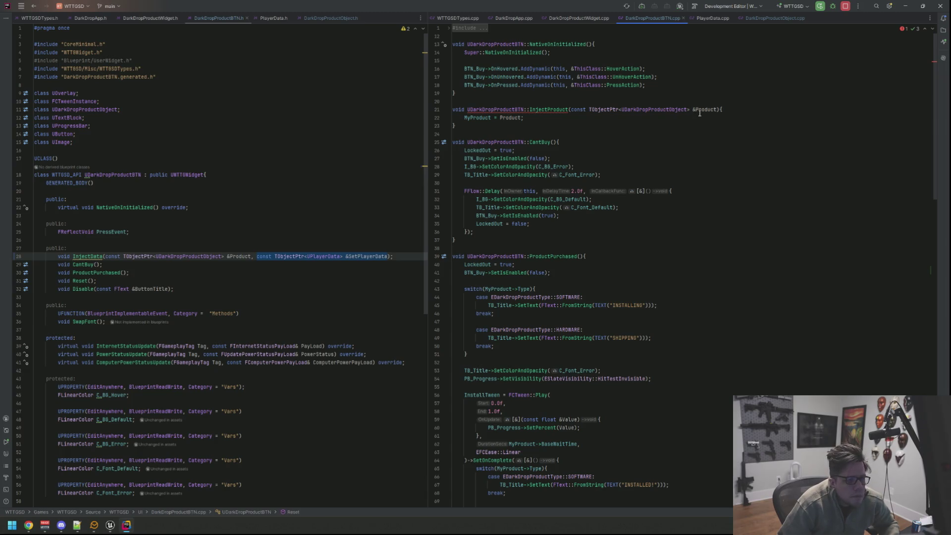
{"action": "left_click", "coordinate": [717, 109]}
{"action": "type", "text": ","}
{"action": "type", "text": "const TObjectPtr<UPlayerData> &SetPlayerData"}
{"action": "key", "text": "Down"}
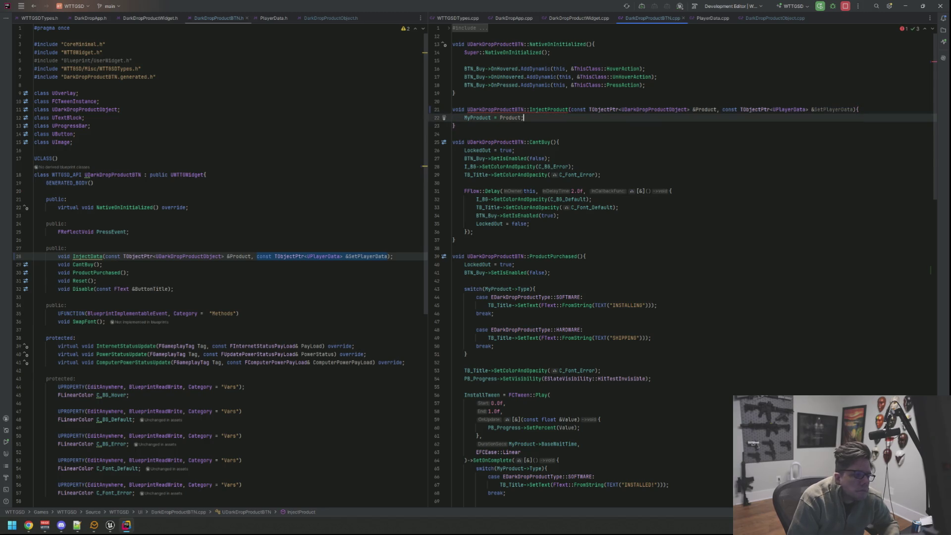
{"action": "key", "text": "Return"}
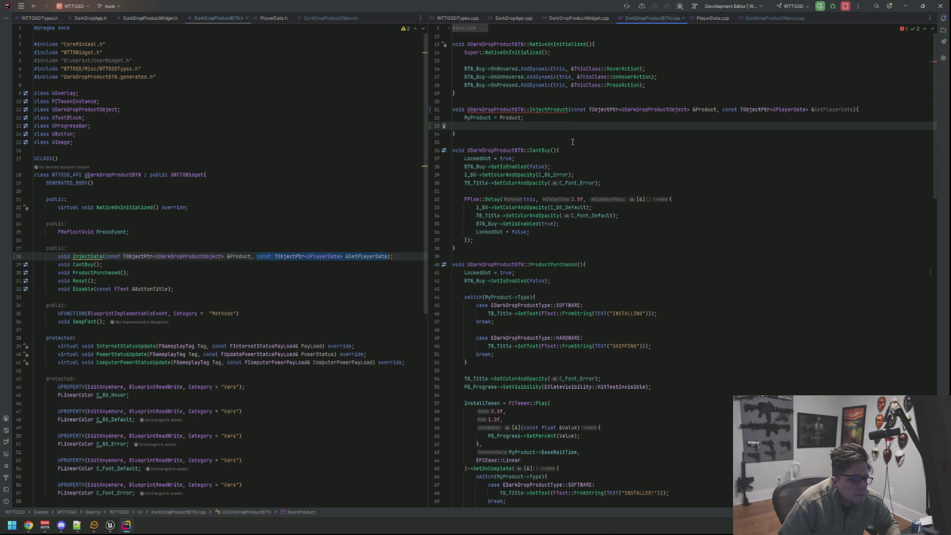
{"action": "key", "text": "ctrl+alt+Home"}
{"action": "key", "text": "alt+Return"}
{"action": "key", "text": "Return"}
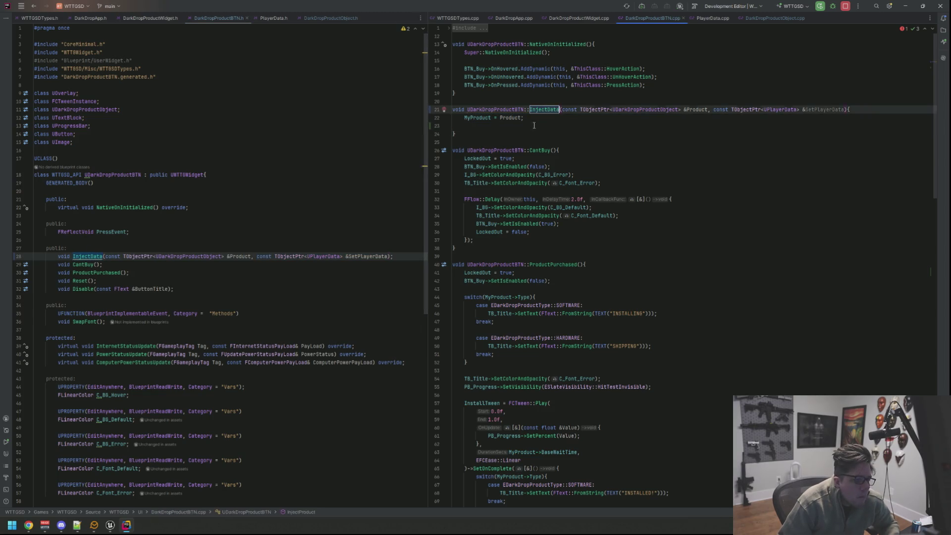
Insert blank lines below the MyProduct member in the header for a new member
{"action": "scroll", "coordinate": [280, 260], "scroll_direction": "down", "scroll_amount": 5}
{"action": "scroll", "coordinate": [281, 260], "scroll_direction": "down", "scroll_amount": 8}
{"action": "left_click", "coordinate": [200, 334]}
{"action": "key", "text": "Up"}
{"action": "key", "text": "Return"}
{"action": "key", "text": "Return"}
{"action": "key", "text": "Up"}
{"action": "key", "text": "Up"}
Add UPROPERTY() markers above MyProduct and for a new member below it
{"action": "type", "text": "U"}
{"action": "key", "text": "BackSpace"}
{"action": "key", "text": "BackSpace"}
{"action": "key", "text": "Tab"}
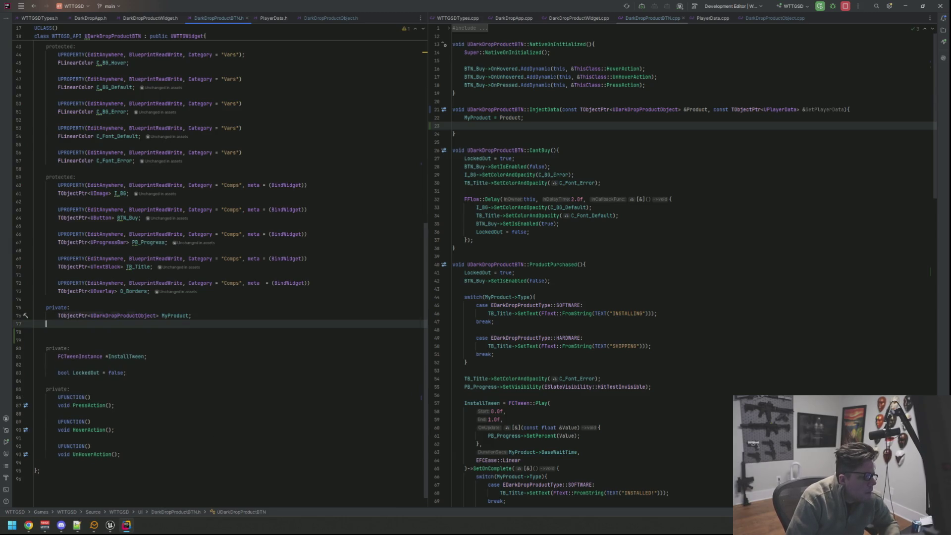
{"action": "type", "text": "TOB"}
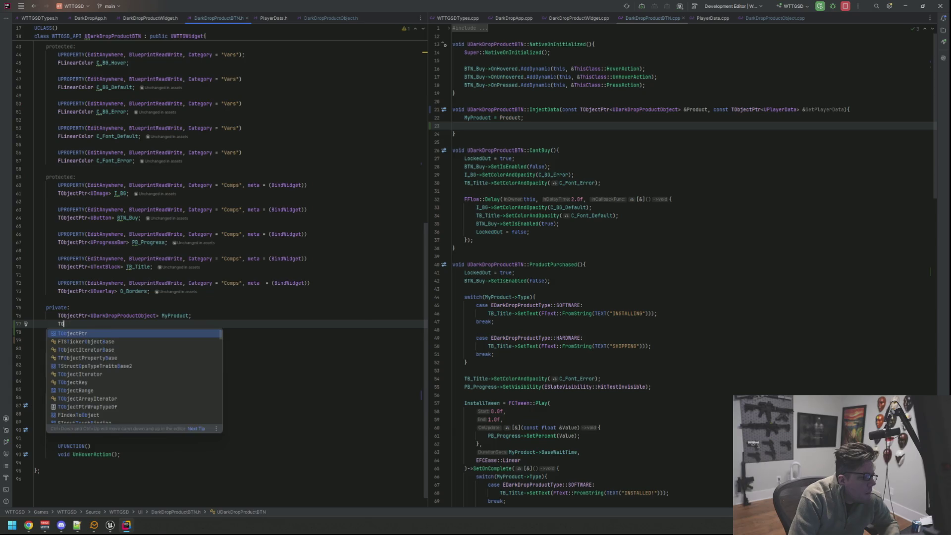
{"action": "key", "text": "BackSpace"}
{"action": "key", "text": "BackSpace"}
{"action": "key", "text": "BackSpace"}
{"action": "key", "text": "alt+shift+Up"}
{"action": "type", "text": "UP"}
{"action": "key", "text": "Return"}
{"action": "key", "text": "Down"}
{"action": "key", "text": "End"}
{"action": "key", "text": "Return"}
{"action": "key", "text": "Return"}
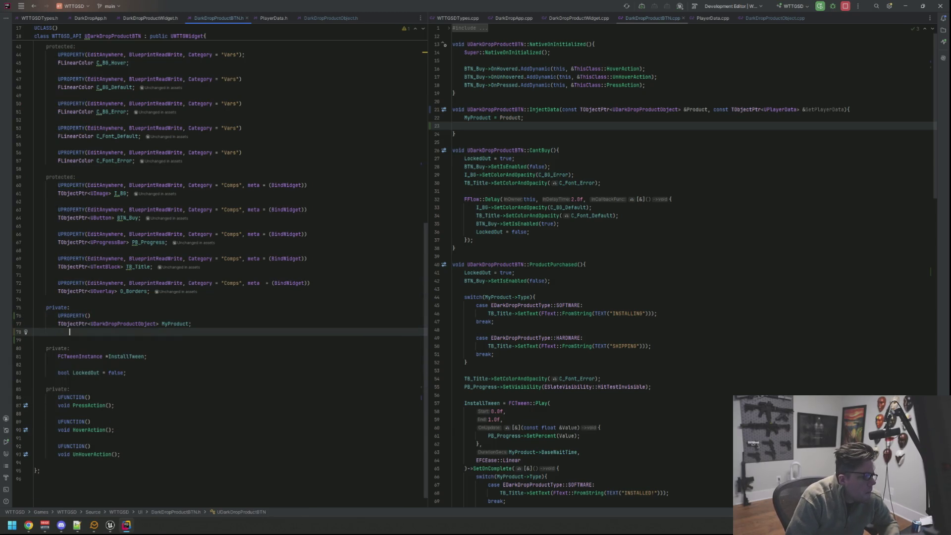
{"action": "type", "text": "UPRO"}
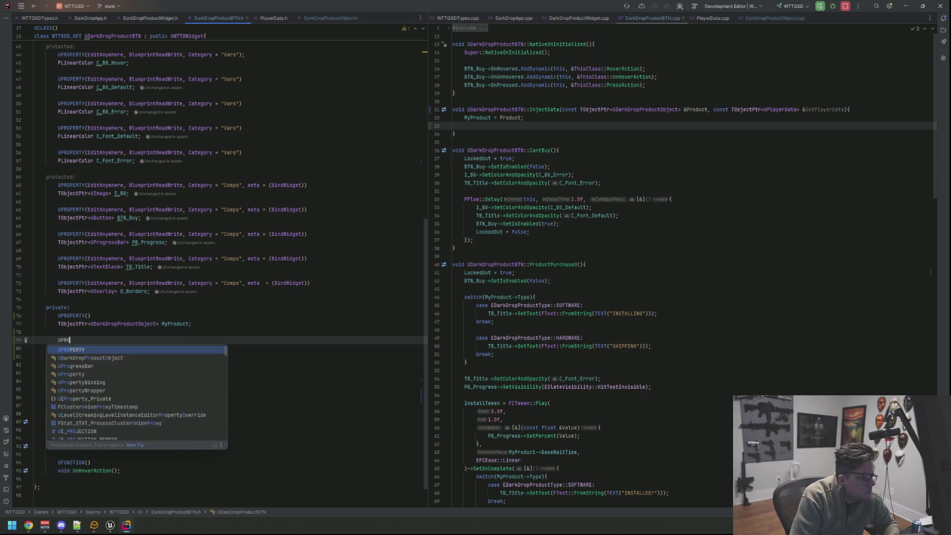
{"action": "key", "text": "Return"}
{"action": "key", "text": "End"}
{"action": "key", "text": "Return"}
Declare TObjectPtr<UPlayerData> PlayerData; under the UPROPERTY and remove the extra blank lines
{"action": "type", "text": "TObjectPtr<UP"}
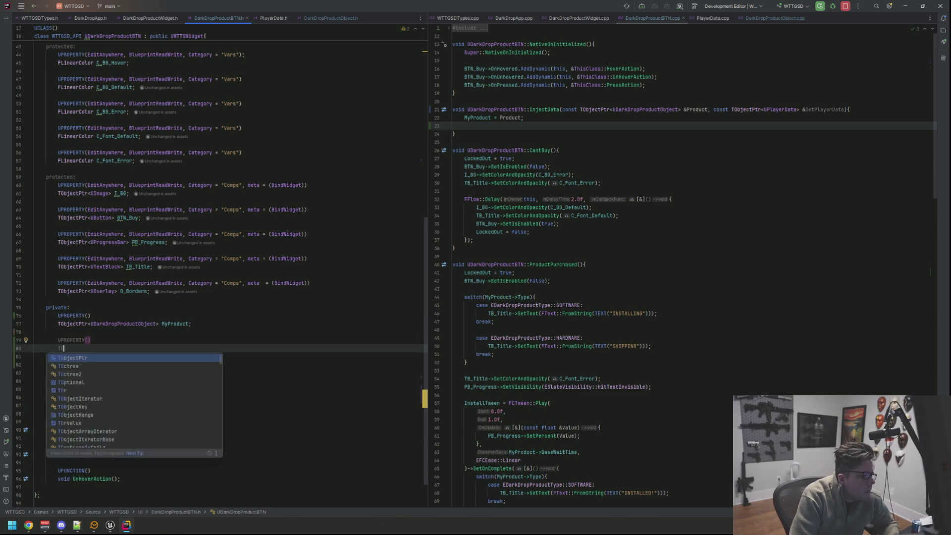
{"action": "type", "text": "layerData"}
{"action": "key", "text": "Return"}
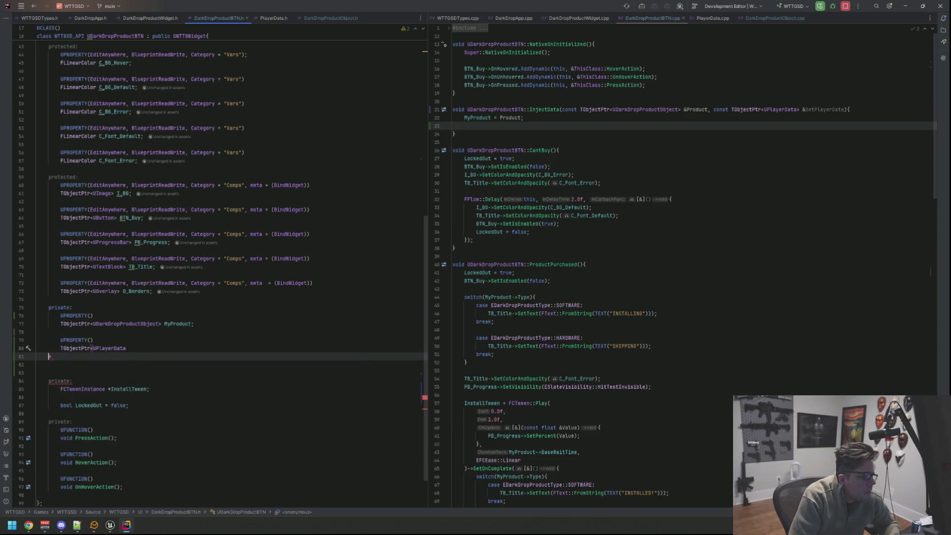
{"action": "key", "text": "BackSpace"}
{"action": "type", "text": "a"}
{"action": "key", "text": "Escape"}
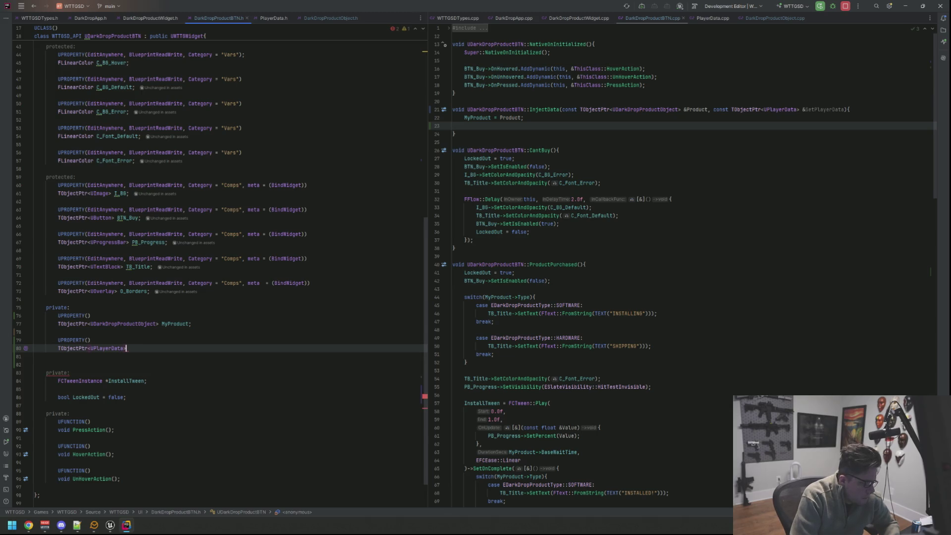
{"action": "type", "text": " Player"}
{"action": "key", "text": "Return"}
{"action": "type", "text": ";"}
{"action": "key", "text": "Down"}
{"action": "key", "text": "shift+Down"}
{"action": "key", "text": "BackSpace"}
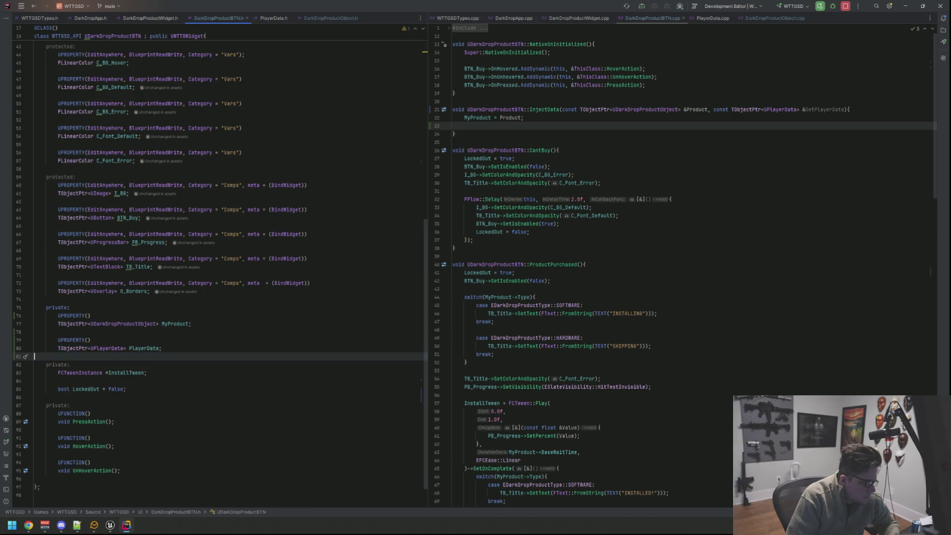
{"action": "key", "text": "Up"}
{"action": "key", "text": "Up"}
Inside InjectData in the .cpp, add PlayerData = SetPlayerData;
{"action": "left_click", "coordinate": [545, 125]}
{"action": "type", "text": "layerData = SetPadding();"}
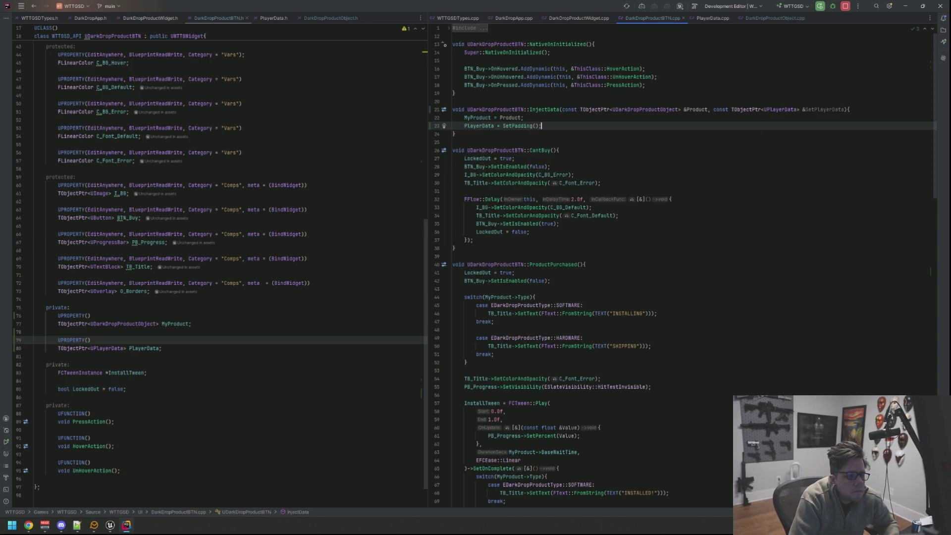
{"action": "key", "text": "BackSpace"}
{"action": "key", "text": "BackSpace"}
{"action": "key", "text": "BackSpace"}
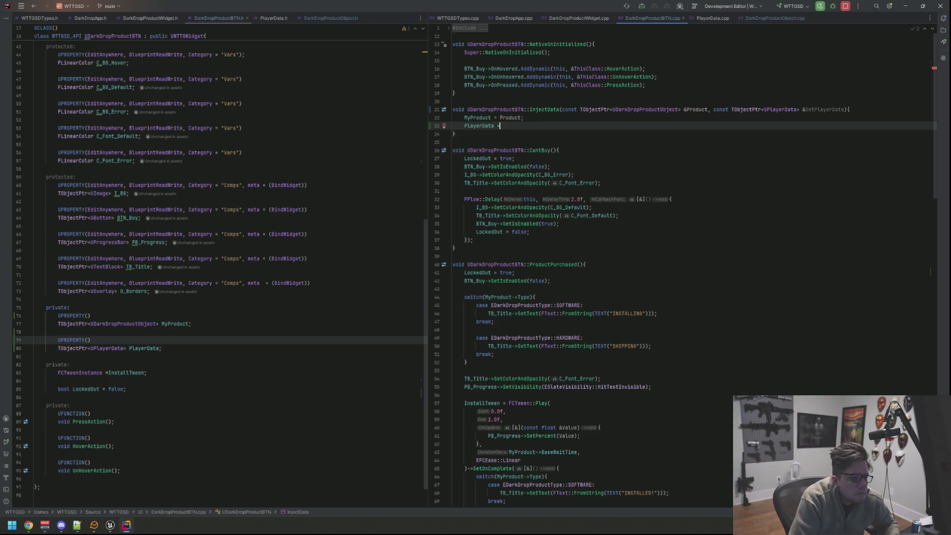
{"action": "type", "text": "etPlayer"}
{"action": "key", "text": "Return"}
{"action": "type", "text": ";"}
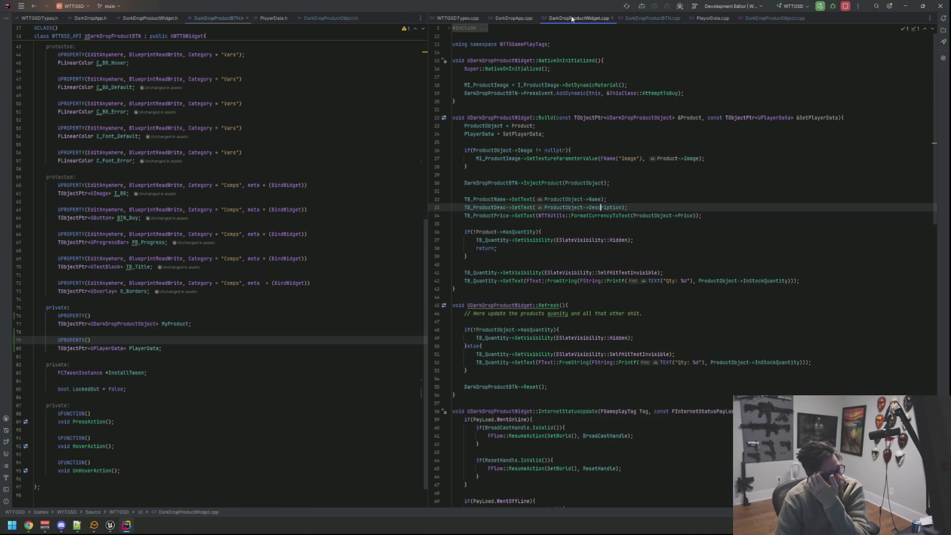
Change the widget's Build call to InjectData(ProductObject, PlayerData), then return to DarkDropProductBTN.cpp
{"action": "key", "text": "ctrl+alt+Left"}
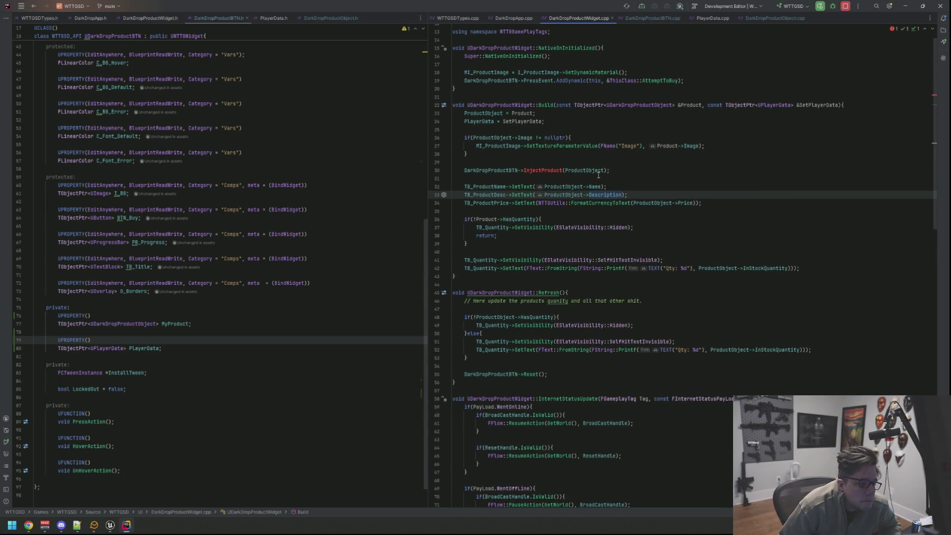
{"action": "left_click", "coordinate": [562, 170]}
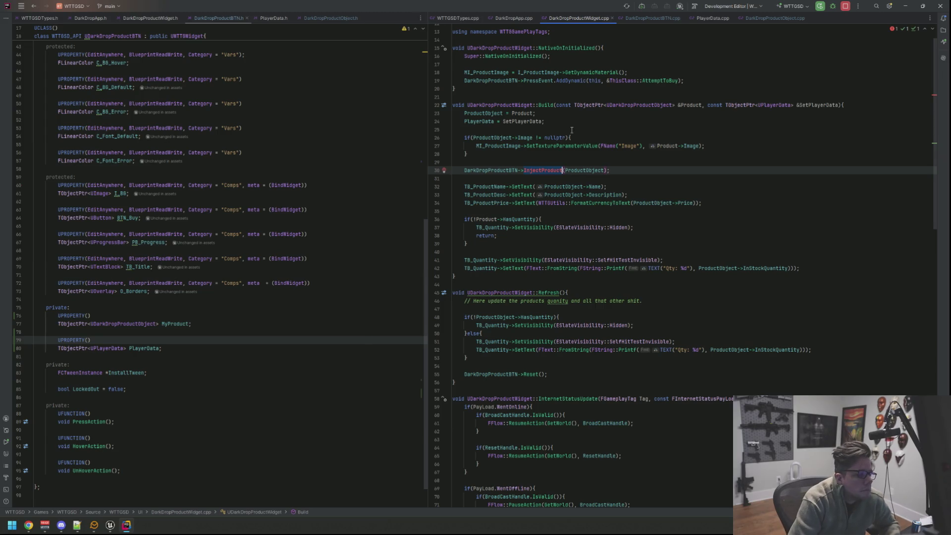
{"action": "key", "text": "BackSpace"}
{"action": "key", "text": "BackSpace"}
{"action": "key", "text": "BackSpace"}
{"action": "type", "text": "Da"}
{"action": "key", "text": "Return"}
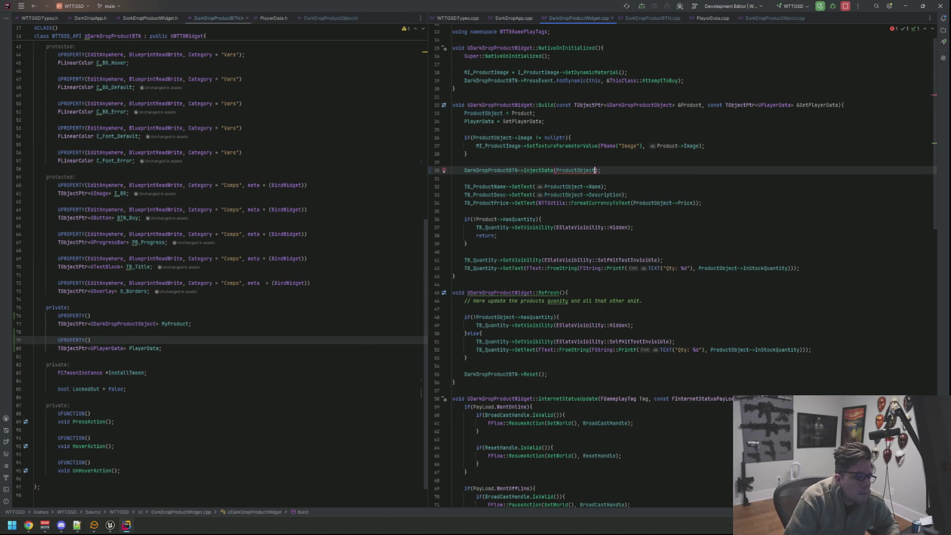
{"action": "type", "text": ", Pla"}
{"action": "key", "text": "Return"}
{"action": "key", "text": "Up"}
{"action": "key", "text": "Up"}
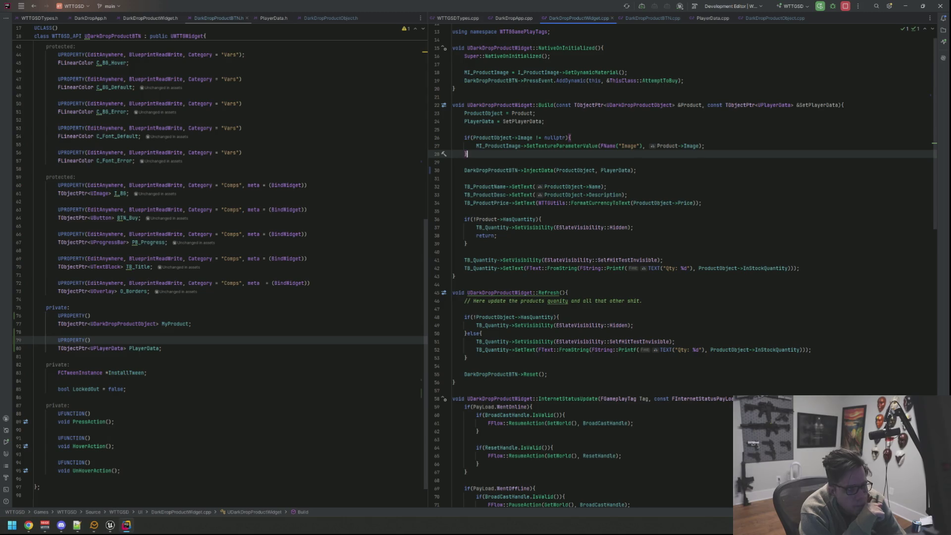
{"action": "left_click", "coordinate": [653, 18]}
{"action": "scroll", "coordinate": [554, 147], "scroll_direction": "down", "scroll_amount": 15}
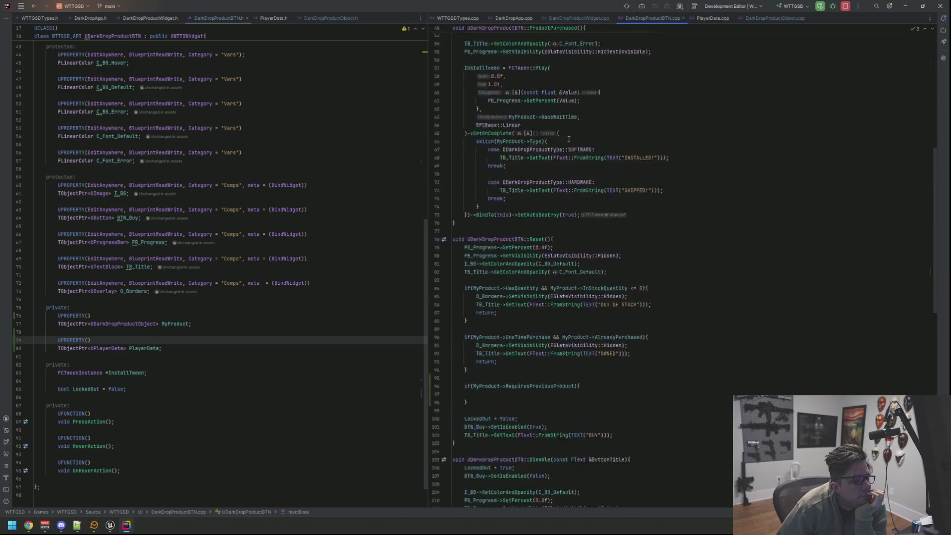
{"action": "scroll", "coordinate": [579, 137], "scroll_direction": "up", "scroll_amount": 15}
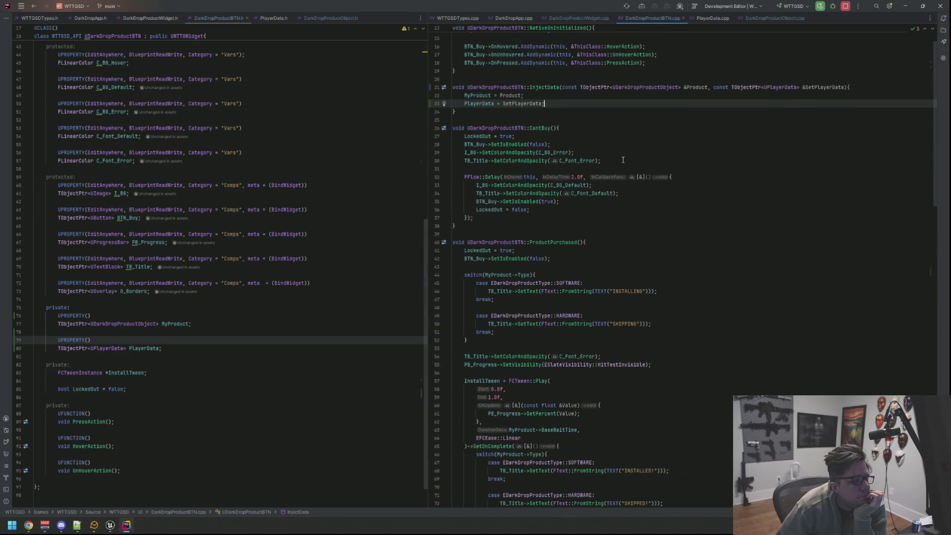
{"action": "scroll", "coordinate": [623, 160], "scroll_direction": "up", "scroll_amount": 1}
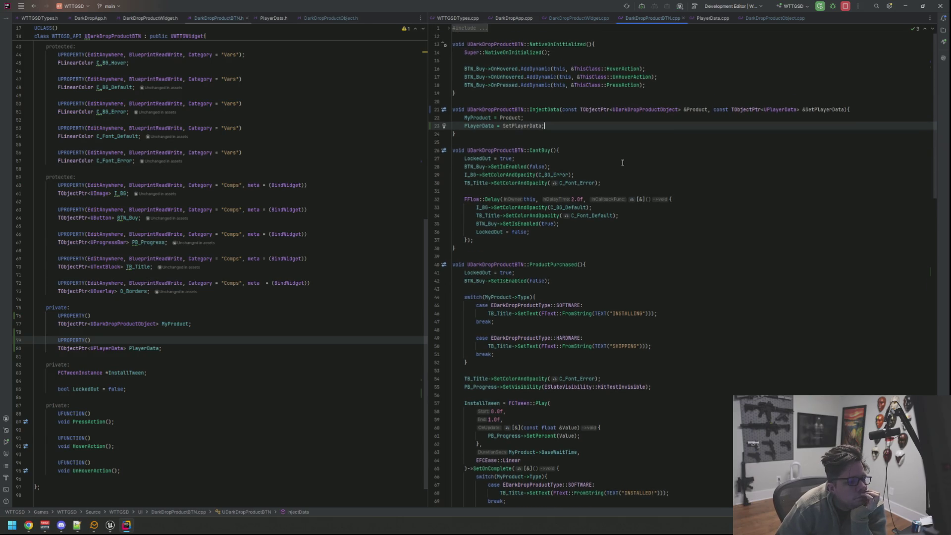
{"action": "scroll", "coordinate": [622, 165], "scroll_direction": "down", "scroll_amount": 1}
{"action": "scroll", "coordinate": [622, 165], "scroll_direction": "down", "scroll_amount": 15}
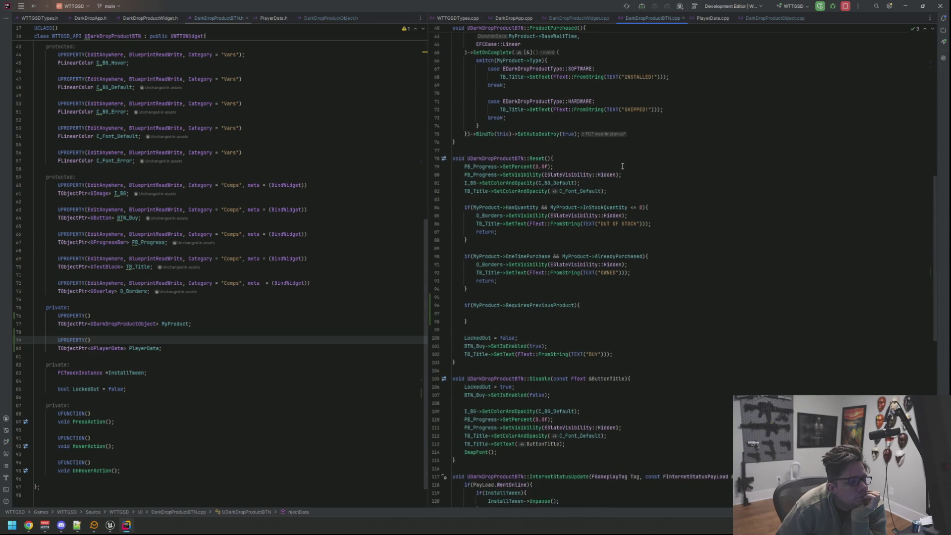
{"action": "scroll", "coordinate": [623, 166], "scroll_direction": "down", "scroll_amount": 9}
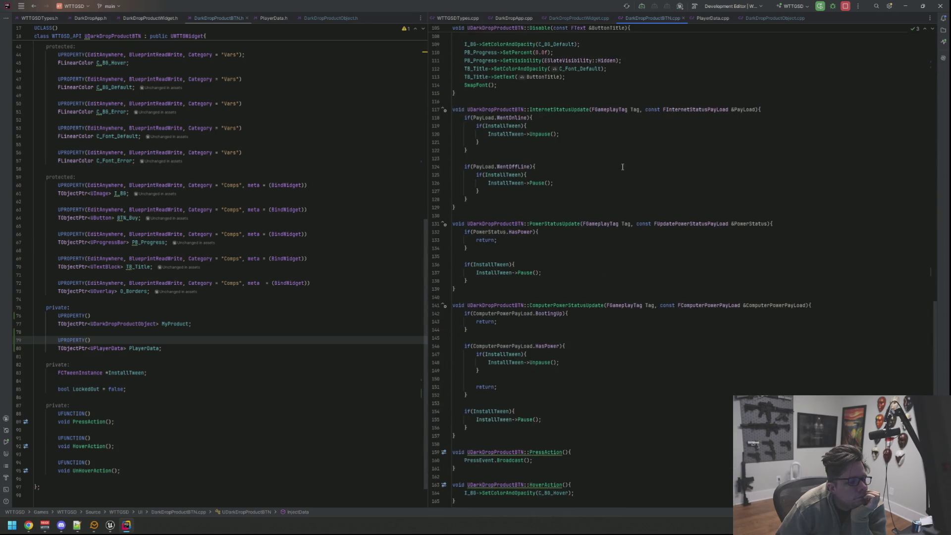
{"action": "scroll", "coordinate": [623, 166], "scroll_direction": "down", "scroll_amount": 5}
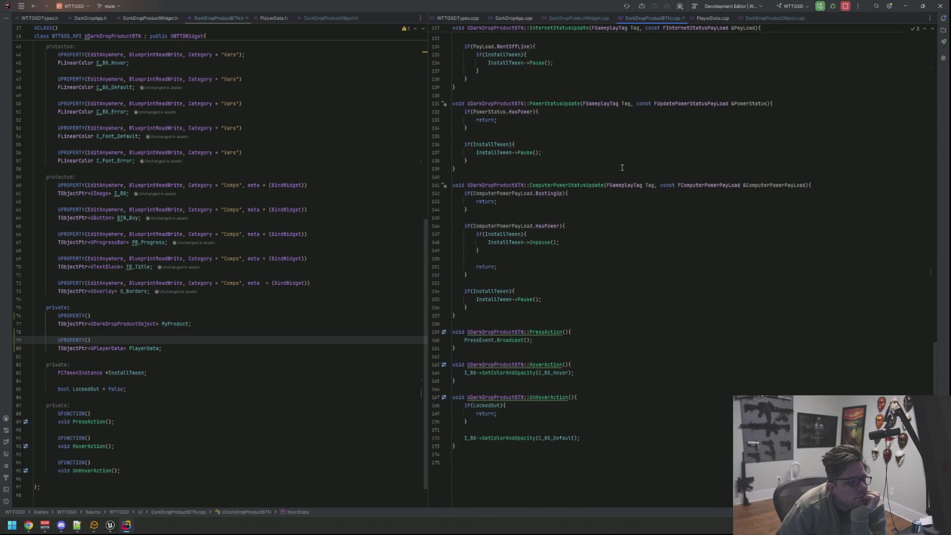
{"action": "scroll", "coordinate": [623, 168], "scroll_direction": "up", "scroll_amount": 20}
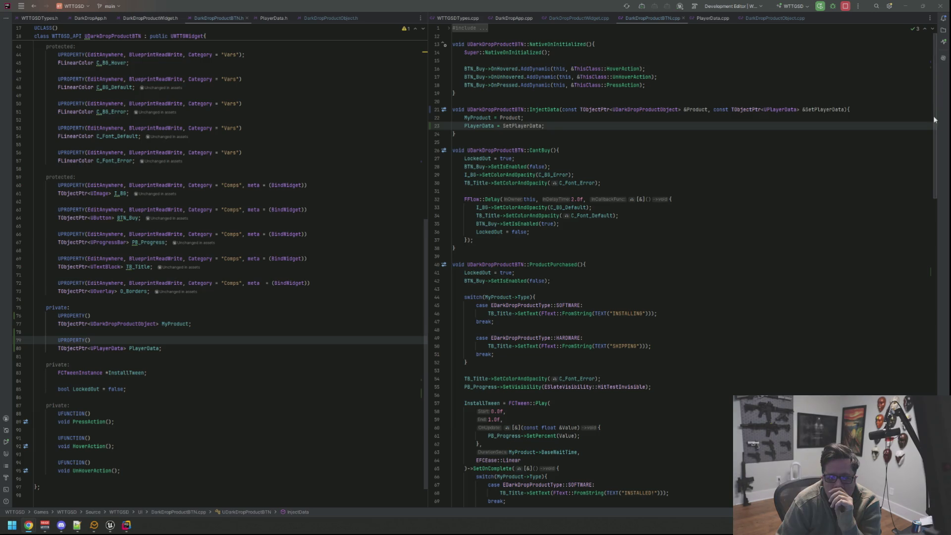
{"action": "left_click", "coordinate": [788, 119]}
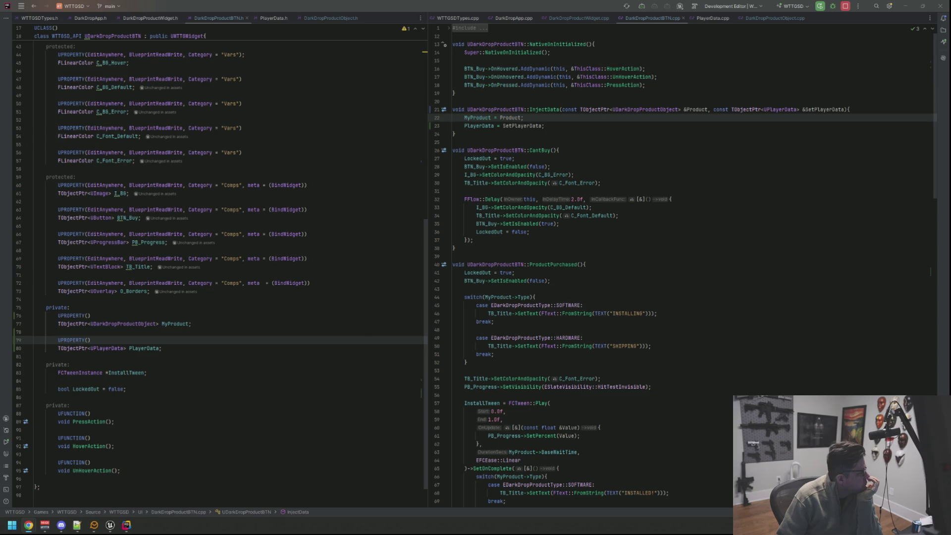
{"action": "left_click", "coordinate": [612, 163]}
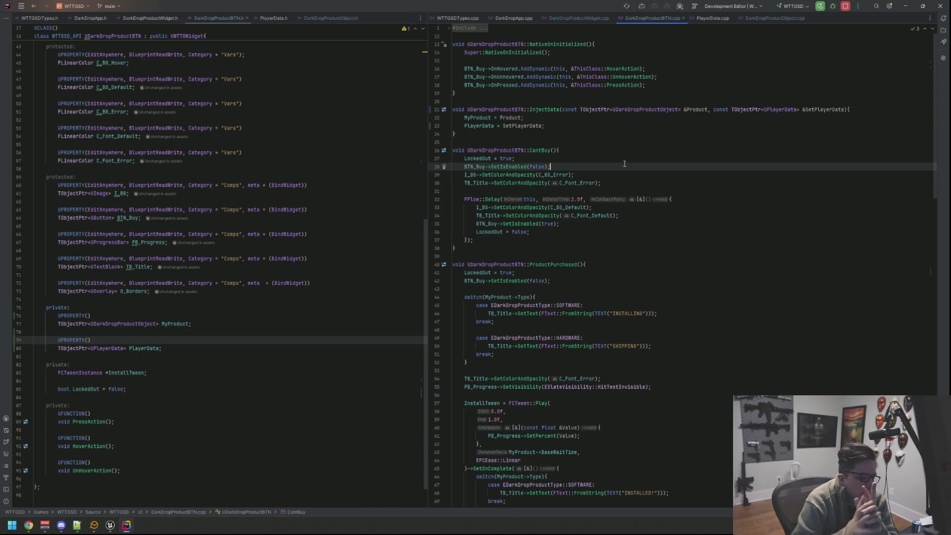
{"action": "scroll", "coordinate": [555, 213], "scroll_direction": "down", "scroll_amount": 20}
{"action": "scroll", "coordinate": [556, 213], "scroll_direction": "down", "scroll_amount": 2}
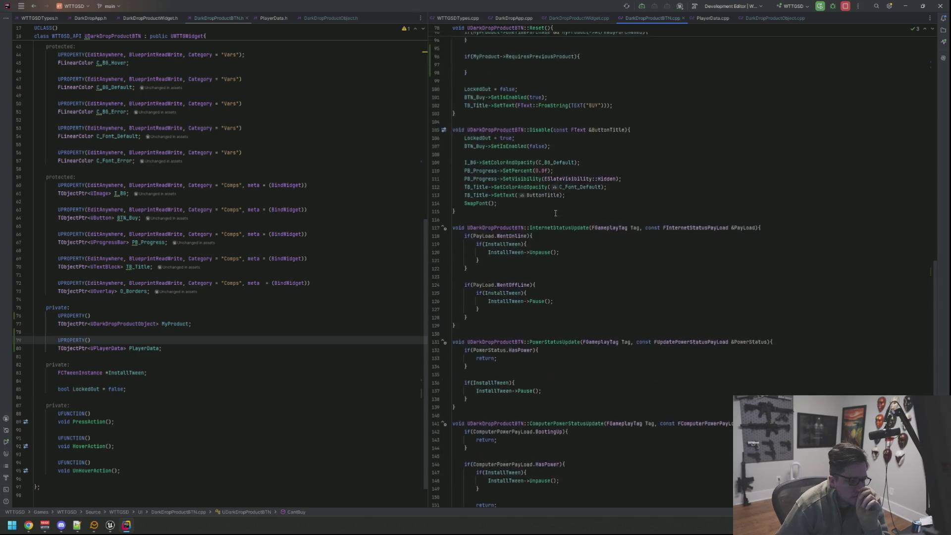
In the running game, close VirtMesh, open DarkDrop, try buying VM Grid Tier III, then stop play
{"action": "left_click", "coordinate": [572, 183]}
{"action": "key", "text": "alt+Tab"}
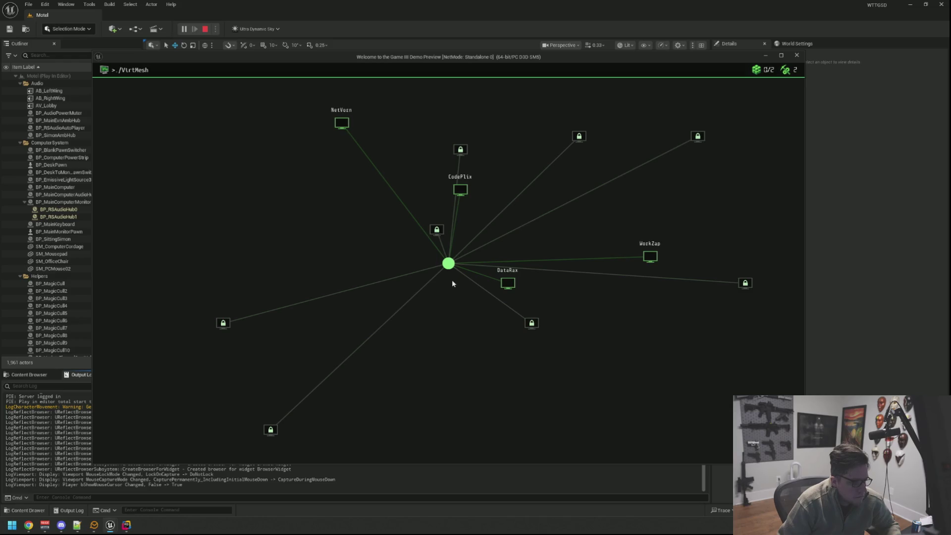
{"action": "left_click", "coordinate": [448, 263]}
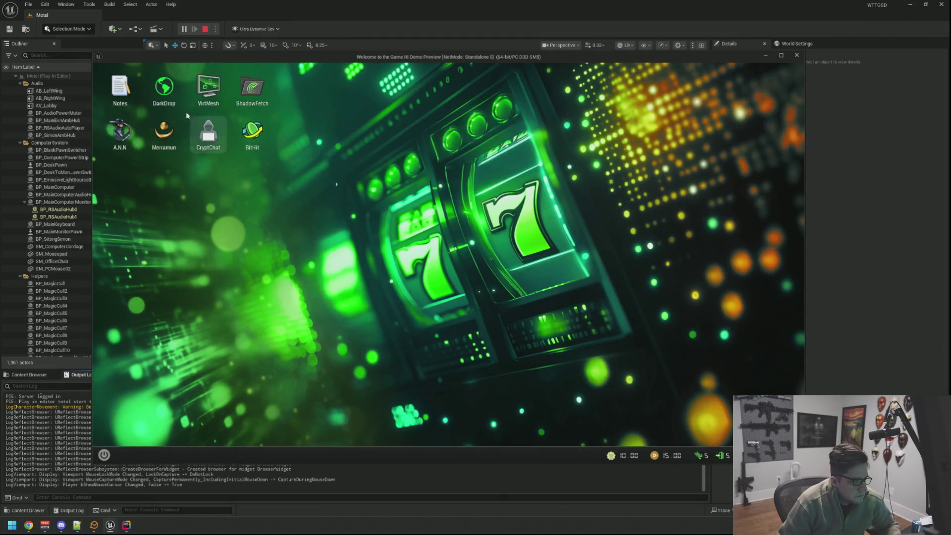
{"action": "double_click", "coordinate": [164, 90]}
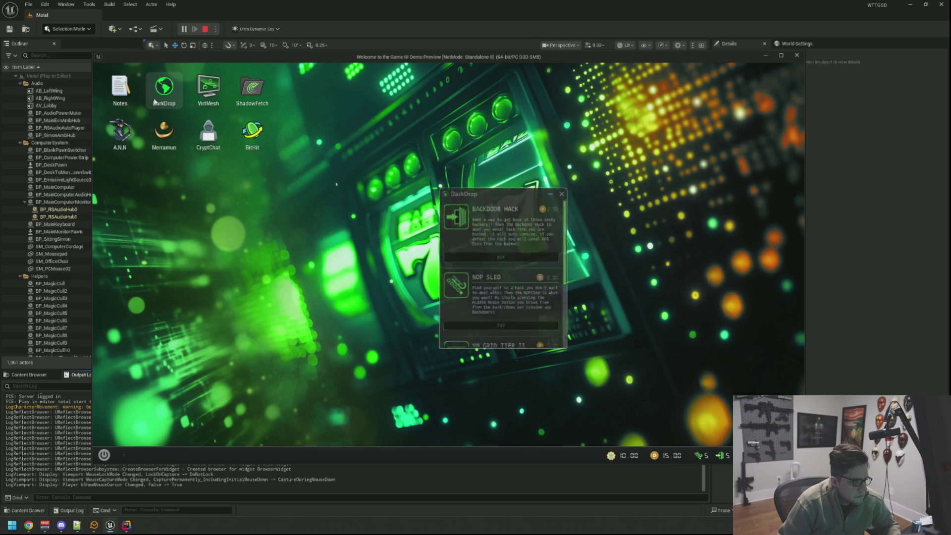
{"action": "scroll", "coordinate": [526, 239], "scroll_direction": "down", "scroll_amount": 5}
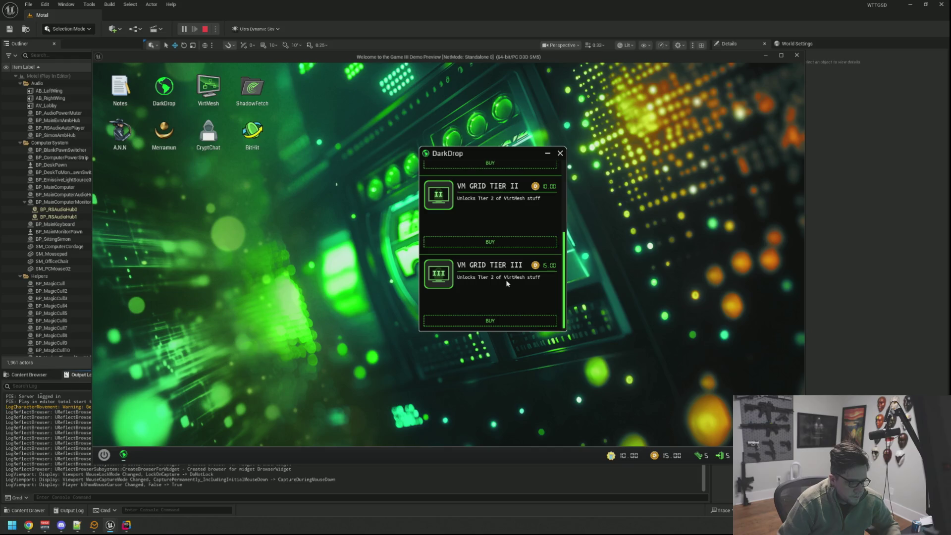
{"action": "scroll", "coordinate": [507, 283], "scroll_direction": "down", "scroll_amount": 1}
{"action": "left_click", "coordinate": [498, 320]}
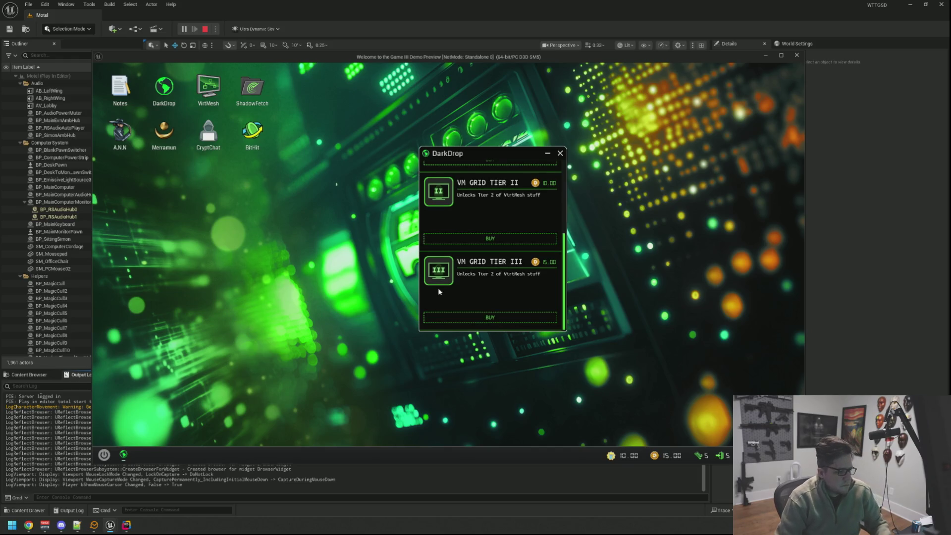
{"action": "key", "text": "Escape"}
{"action": "left_click", "coordinate": [126, 525]}
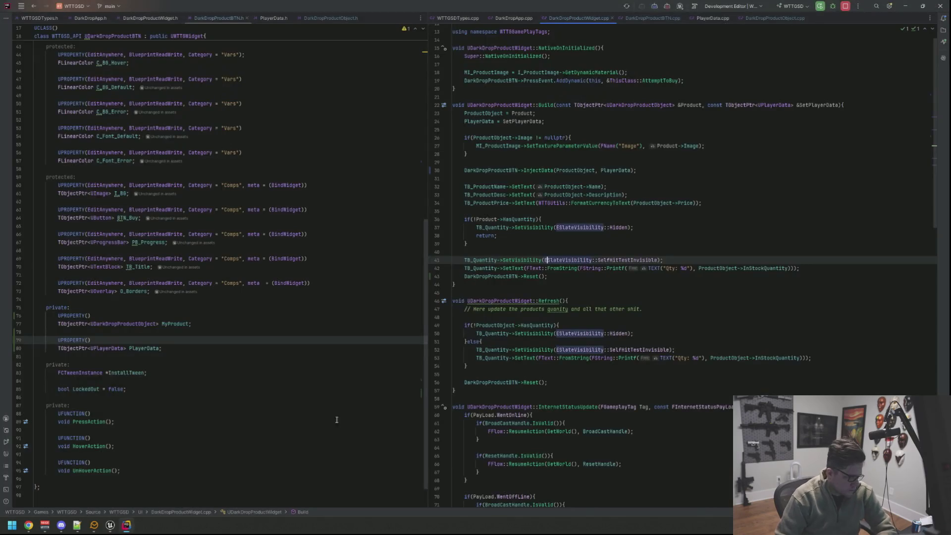
Add RLOG("Entere Here") inside Reset's RequiresPreviousProduct check and trigger a Live Coding recompile
{"action": "left_click", "coordinate": [635, 20]}
{"action": "scroll", "coordinate": [619, 197], "scroll_direction": "down", "scroll_amount": 5}
{"action": "scroll", "coordinate": [619, 198], "scroll_direction": "down", "scroll_amount": 15}
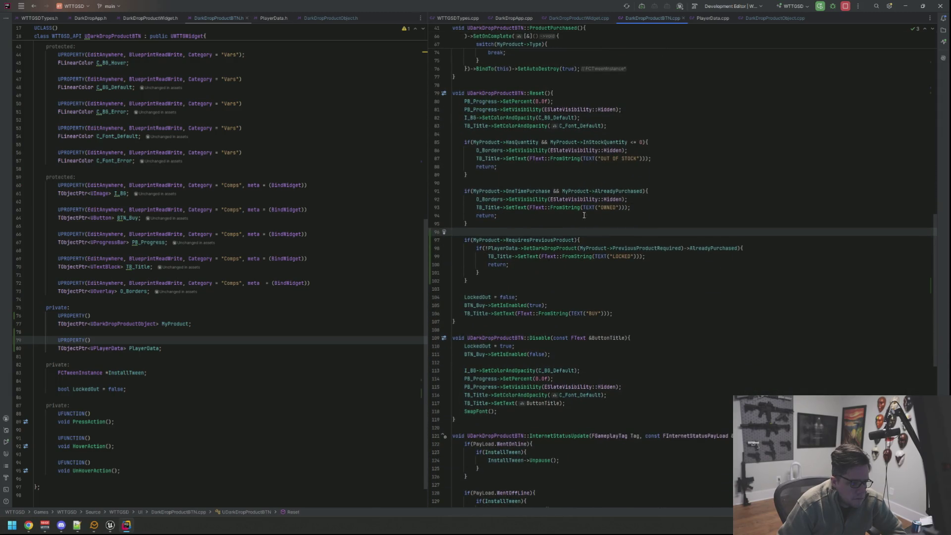
{"action": "left_click", "coordinate": [590, 240]}
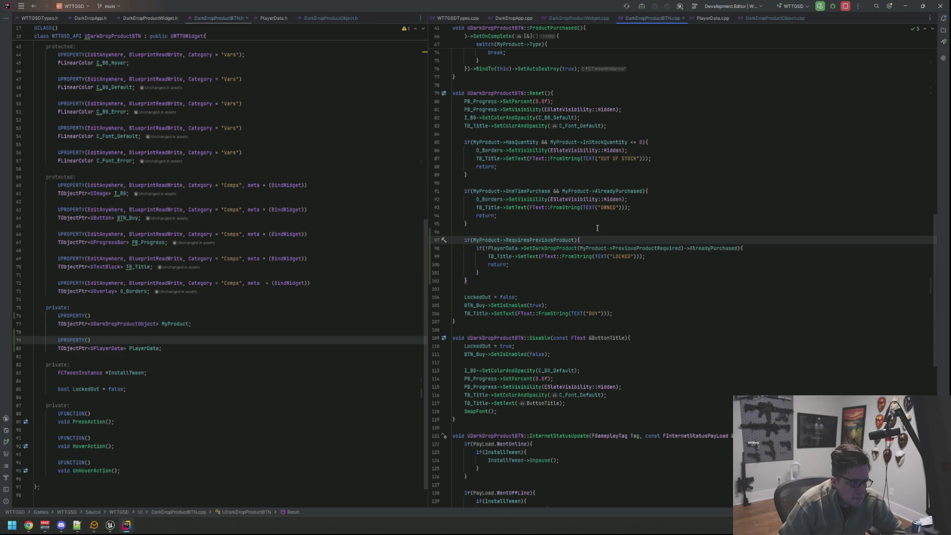
{"action": "key", "text": "Return"}
{"action": "key", "text": "Return"}
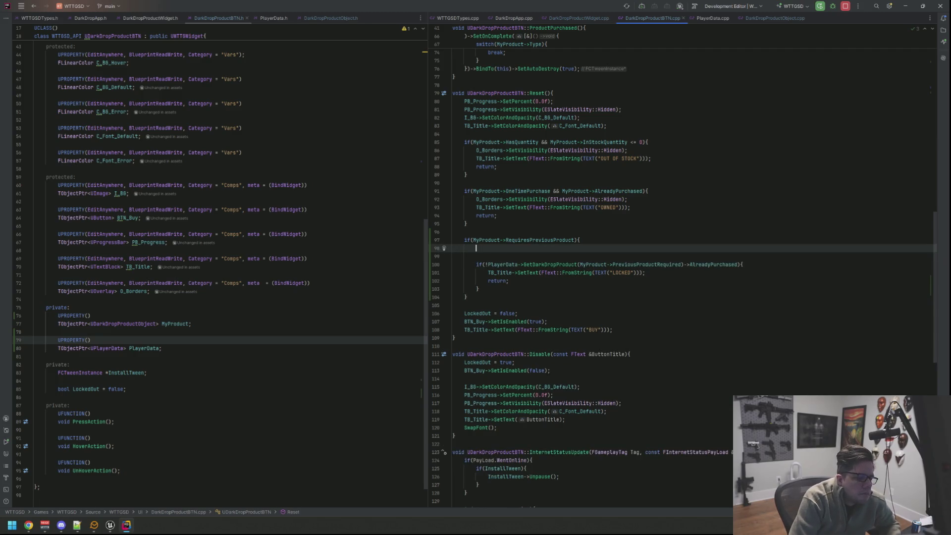
{"action": "type", "text": "RLOG(\"Entere "}
{"action": "type", "text": "Here\");"}
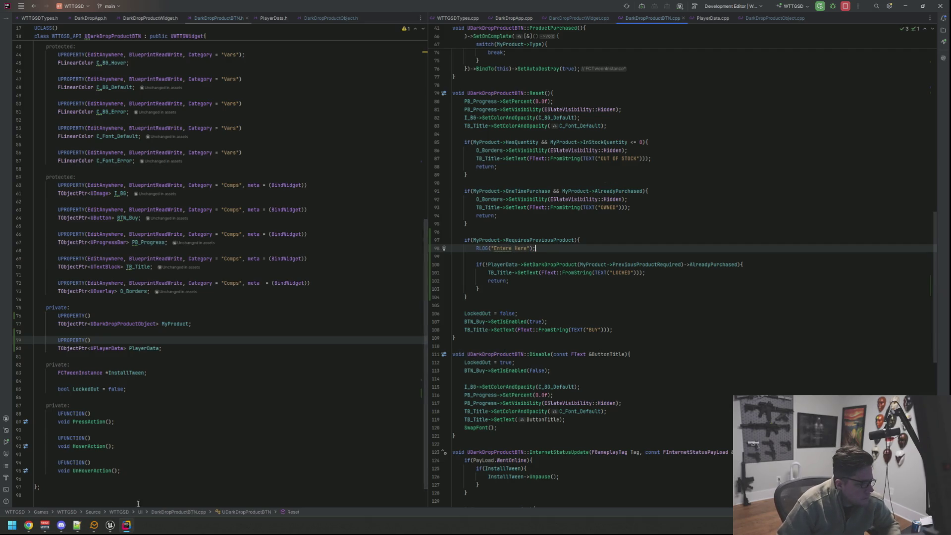
{"action": "left_click", "coordinate": [111, 527]}
{"action": "key", "text": "ctrl+alt+F11"}
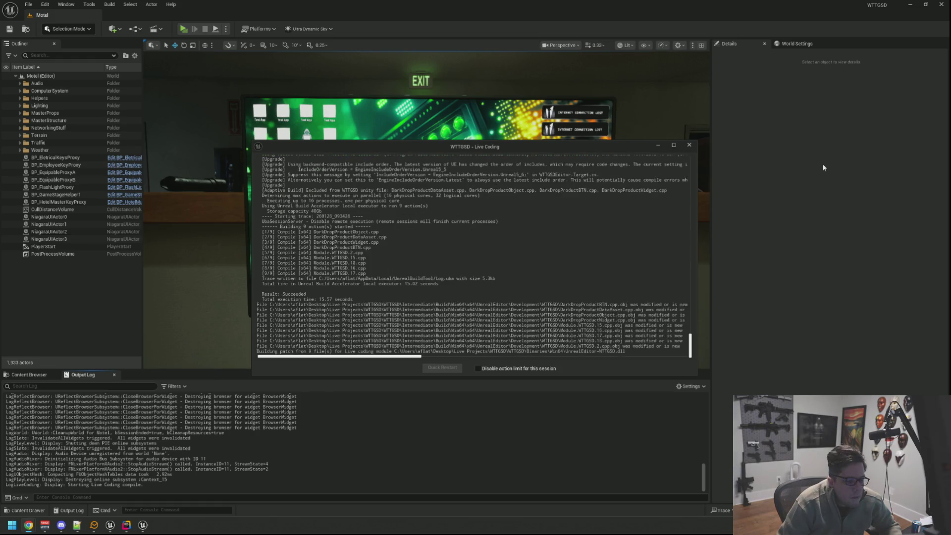
Close the Live Coding window, then start and stop a play-in-editor session
{"action": "left_click", "coordinate": [688, 145]}
{"action": "left_click", "coordinate": [190, 30]}
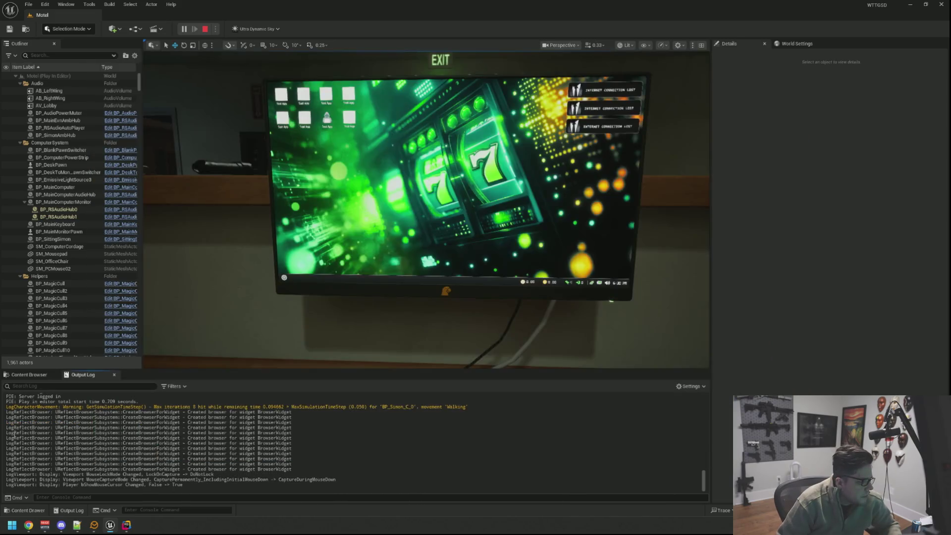
{"action": "scroll", "coordinate": [121, 425], "scroll_direction": "up", "scroll_amount": 10}
{"action": "scroll", "coordinate": [122, 425], "scroll_direction": "up", "scroll_amount": 10}
{"action": "scroll", "coordinate": [121, 425], "scroll_direction": "up", "scroll_amount": 10}
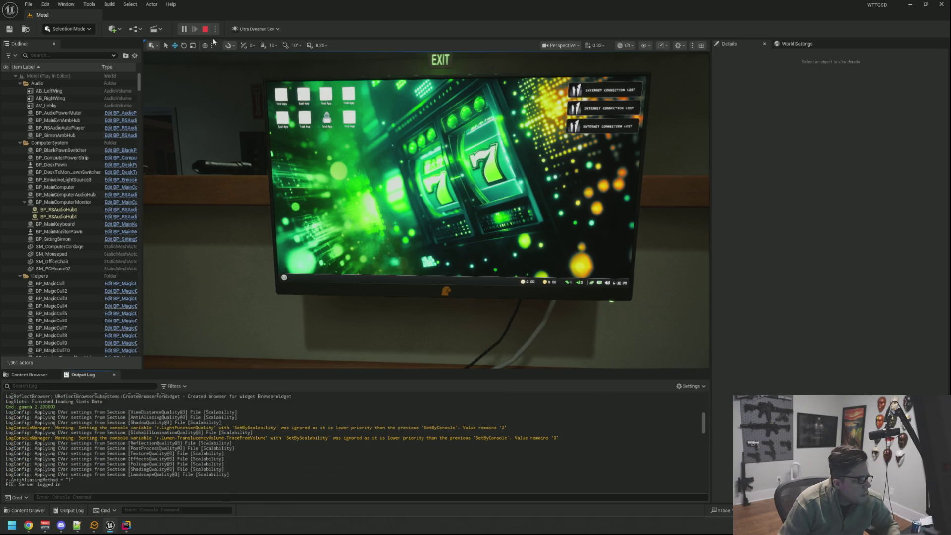
{"action": "left_click", "coordinate": [205, 29]}
Inspect Requires Previous Product on the DD_Norml_VMMachineTier3 asset, then return to Rider
{"action": "left_click", "coordinate": [29, 375]}
{"action": "double_click", "coordinate": [217, 424]}
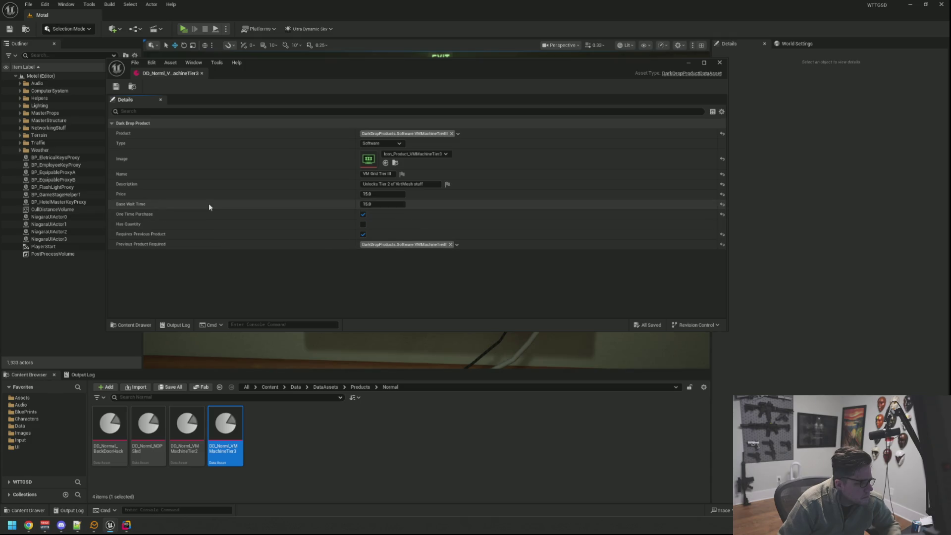
{"action": "middle_click", "coordinate": [177, 74]}
{"action": "left_click", "coordinate": [126, 525]}
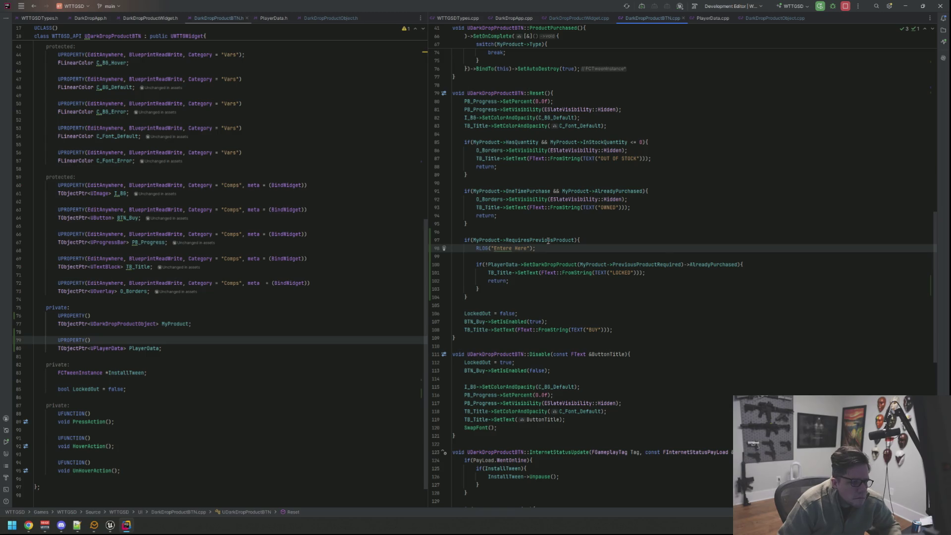
Navigate from the widget's Build call to the product button's Reset definition
{"action": "key", "text": "ctrl+minus"}
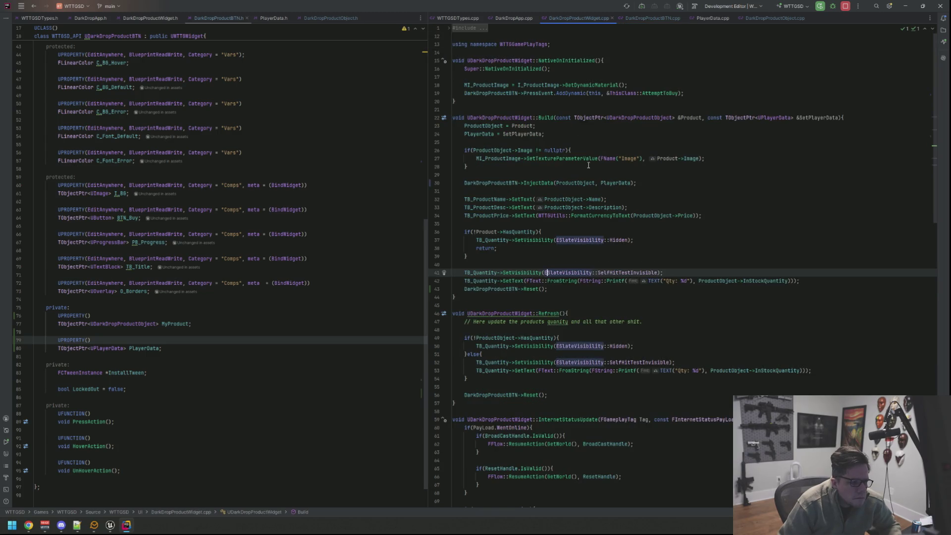
{"action": "left_click", "coordinate": [524, 290]}
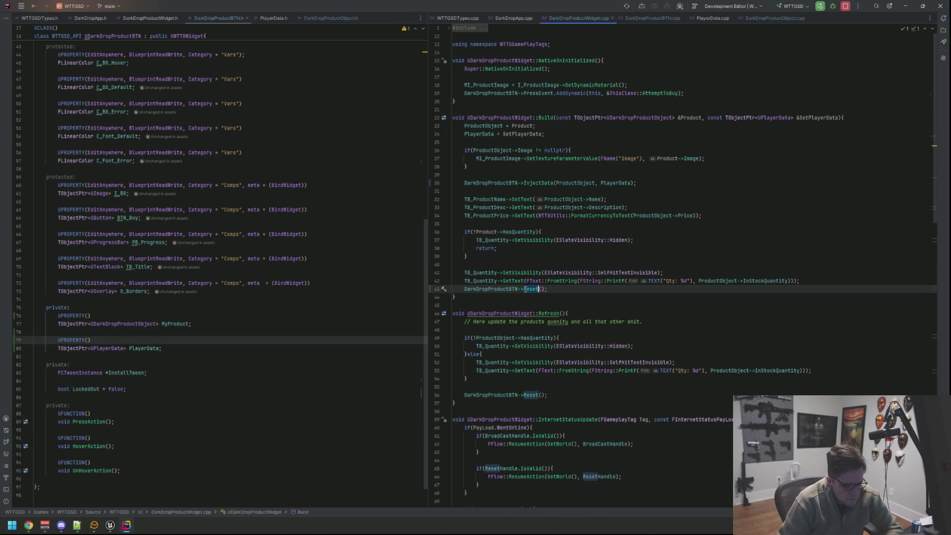
{"action": "key", "text": "ctrl+b"}
{"action": "left_click", "coordinate": [566, 222]}
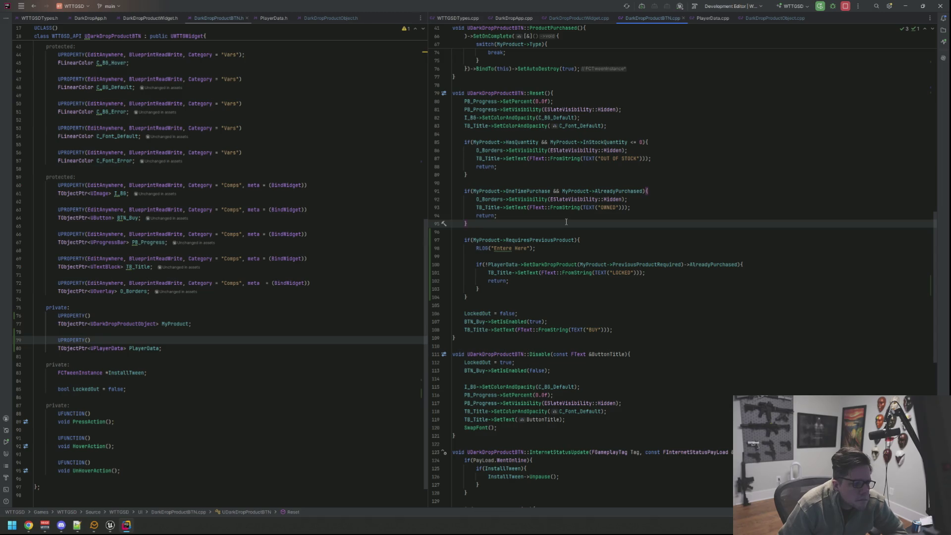
Insert RLOG("Enter Reset"); as the first line of Reset()
{"action": "left_click", "coordinate": [565, 92]}
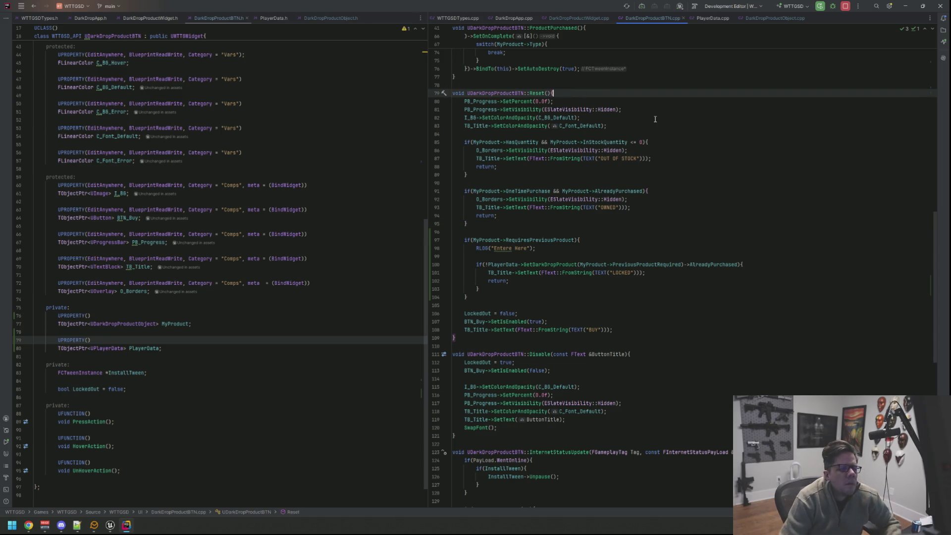
{"action": "key", "text": "Return"}
{"action": "type", "text": "FL"}
{"action": "key", "text": "Return"}
{"action": "type", "text": "\"Enter"}
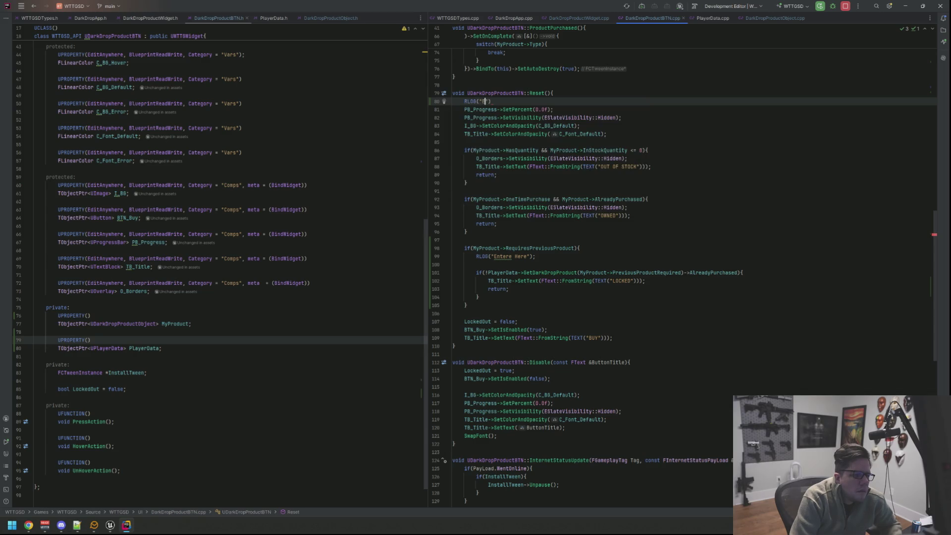
{"action": "key", "text": "BackSpace"}
{"action": "key", "text": "BackSpace"}
{"action": "key", "text": "BackSpace"}
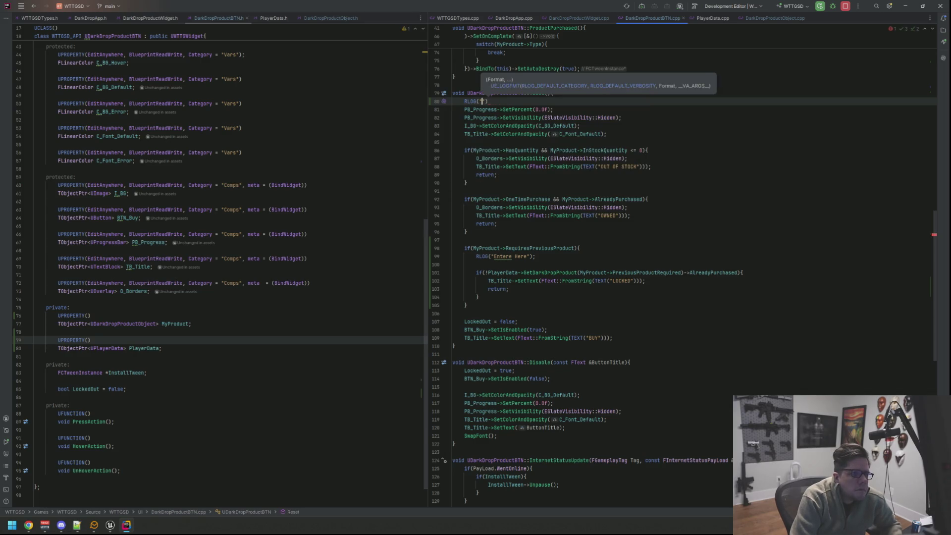
{"action": "type", "text": "nter"}
{"action": "key", "text": "BackSpace"}
{"action": "key", "text": "BackSpace"}
{"action": "key", "text": "BackSpace"}
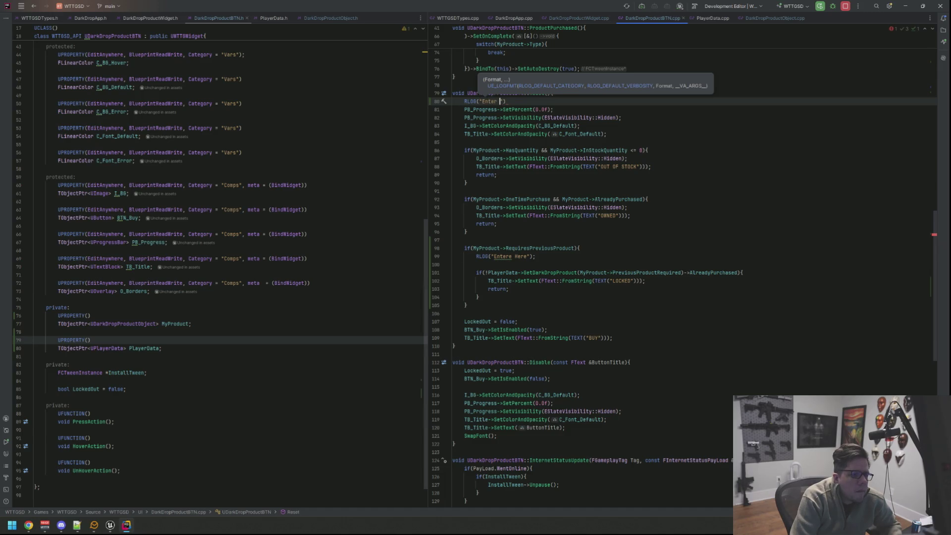
{"action": "type", "text": "Reset\");"}
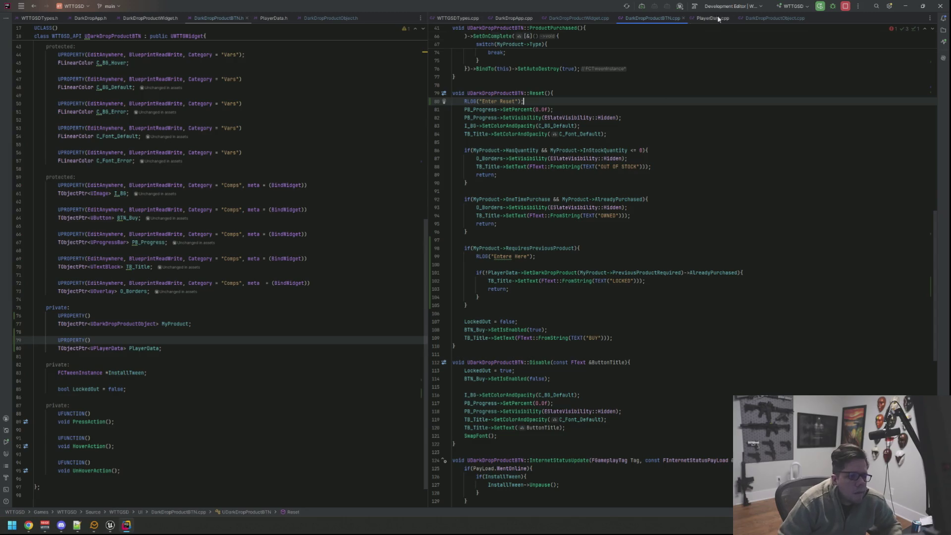
Review DarkDropProductObject.cpp's previous-product assignments and PlayerData.cpp, then open Unreal's Output Log
{"action": "left_click", "coordinate": [774, 19]}
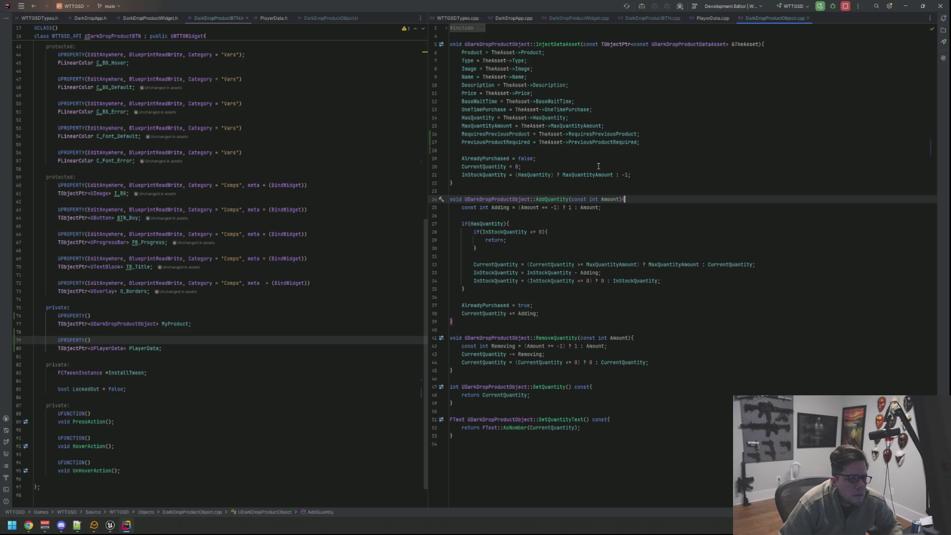
{"action": "left_click_drag", "start_coordinate": [639, 134], "coordinate": [469, 136]}
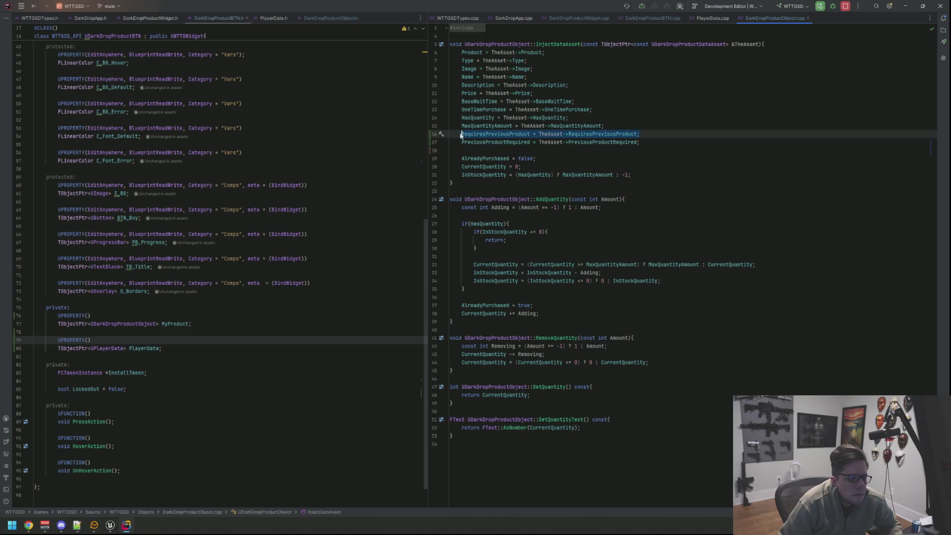
{"action": "left_click", "coordinate": [655, 143]}
{"action": "left_click", "coordinate": [571, 150]}
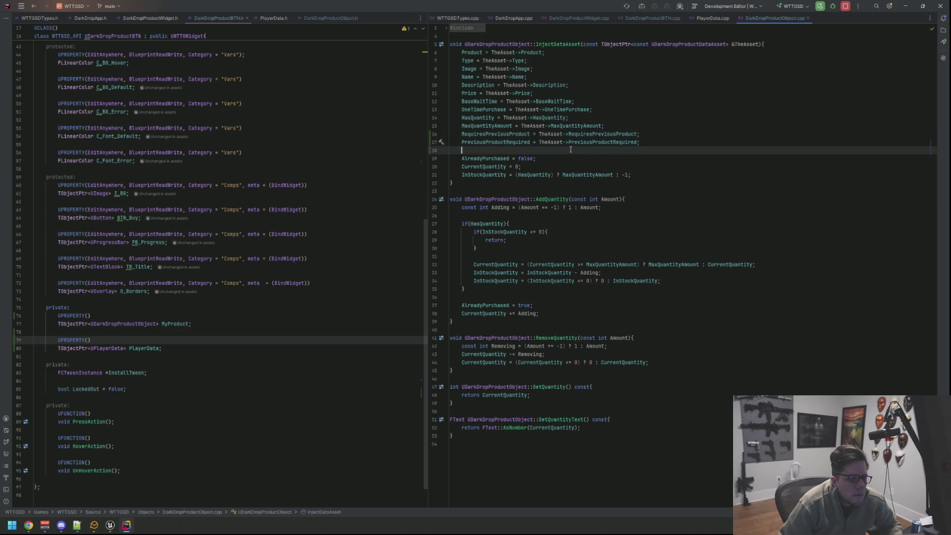
{"action": "left_click", "coordinate": [709, 19]}
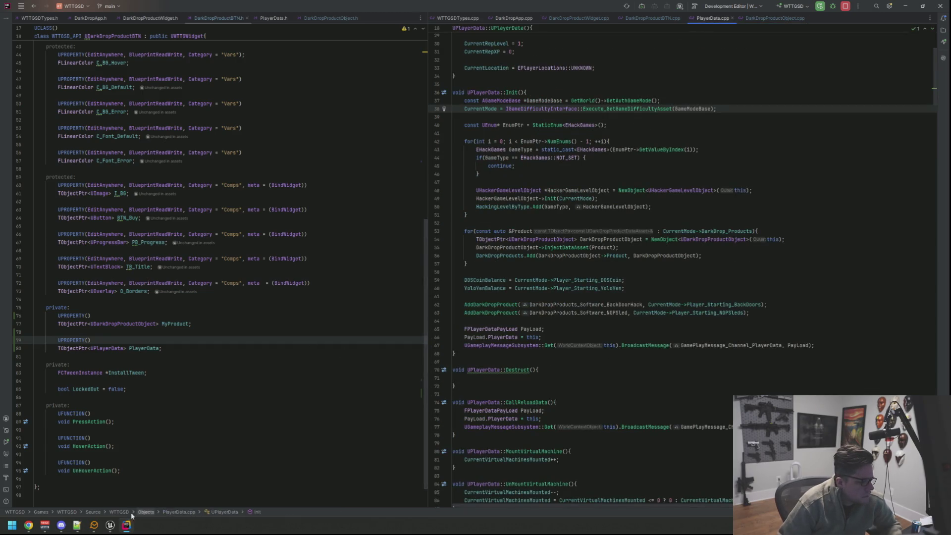
{"action": "left_click", "coordinate": [110, 525]}
{"action": "left_click", "coordinate": [83, 375]}
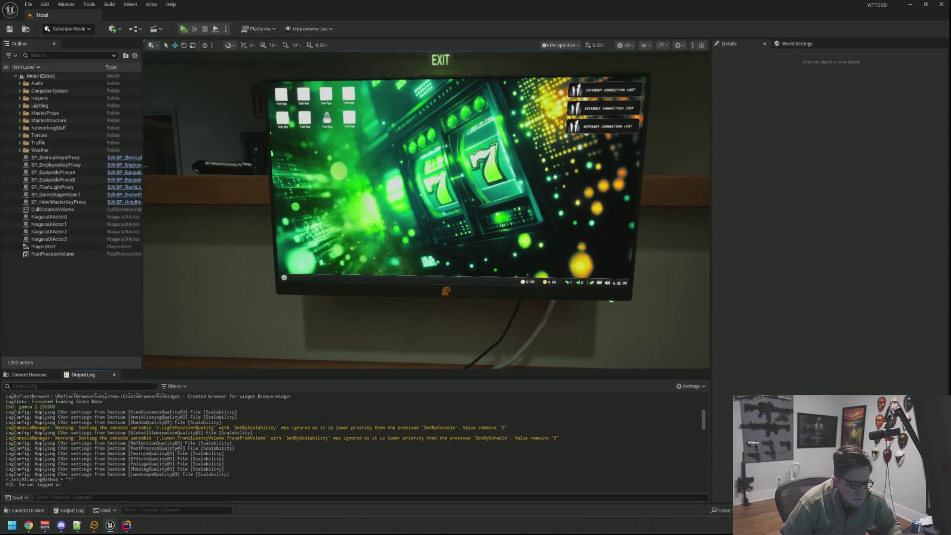
Live Coding recompile with Ctrl+Alt+F11, run and stop a test play, review the log, return to Rider
{"action": "key", "text": "ctrl+alt+F11"}
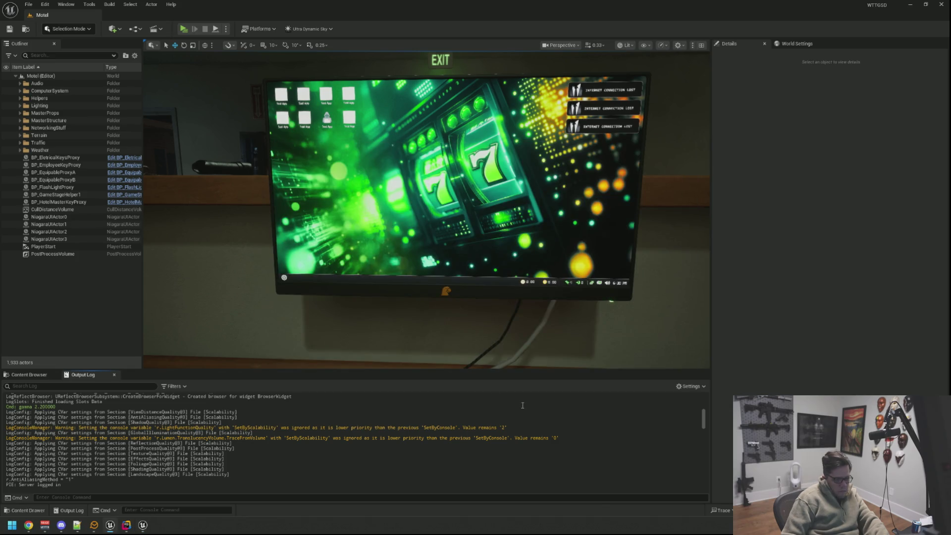
{"action": "key", "text": "alt+p"}
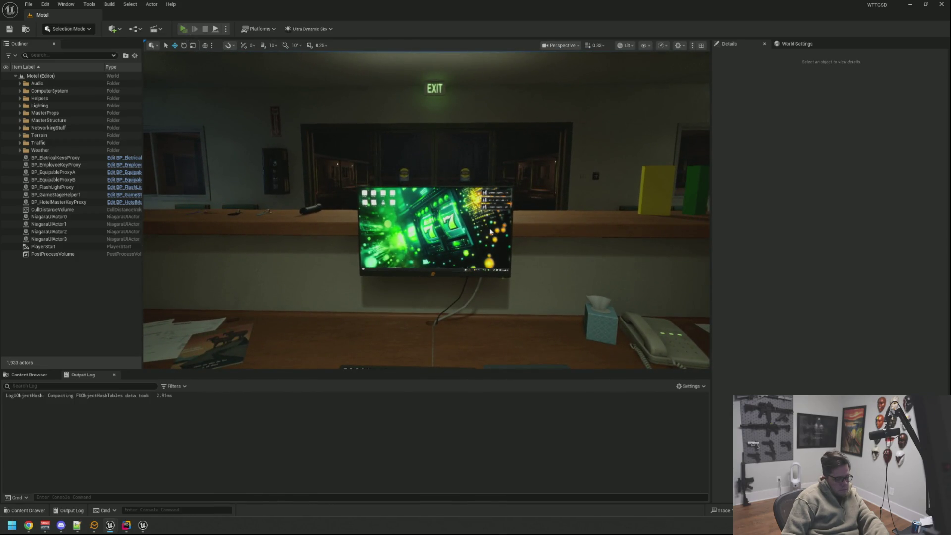
{"action": "key", "text": "alt+p"}
{"action": "key", "text": "Escape"}
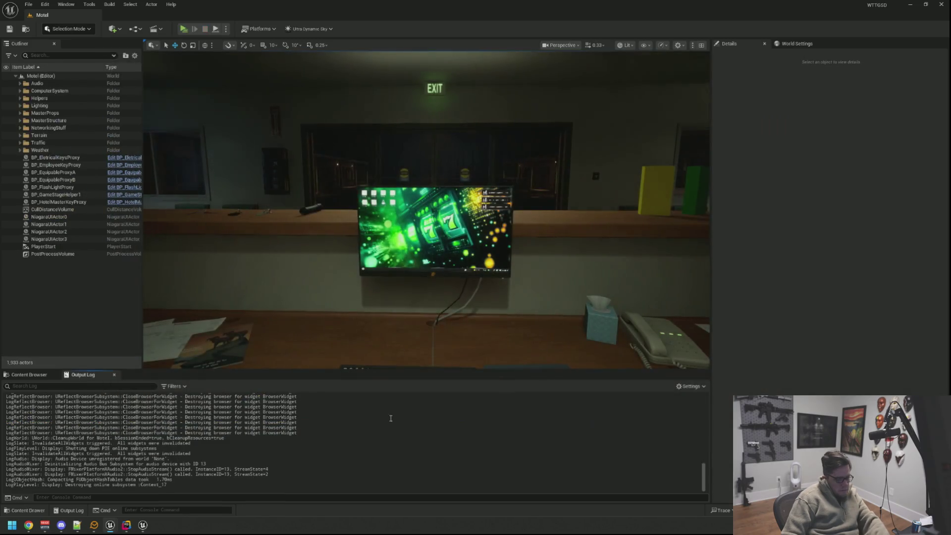
{"action": "scroll", "coordinate": [385, 420], "scroll_direction": "up", "scroll_amount": 10}
{"action": "scroll", "coordinate": [384, 423], "scroll_direction": "up", "scroll_amount": 10}
{"action": "scroll", "coordinate": [385, 424], "scroll_direction": "down", "scroll_amount": 15}
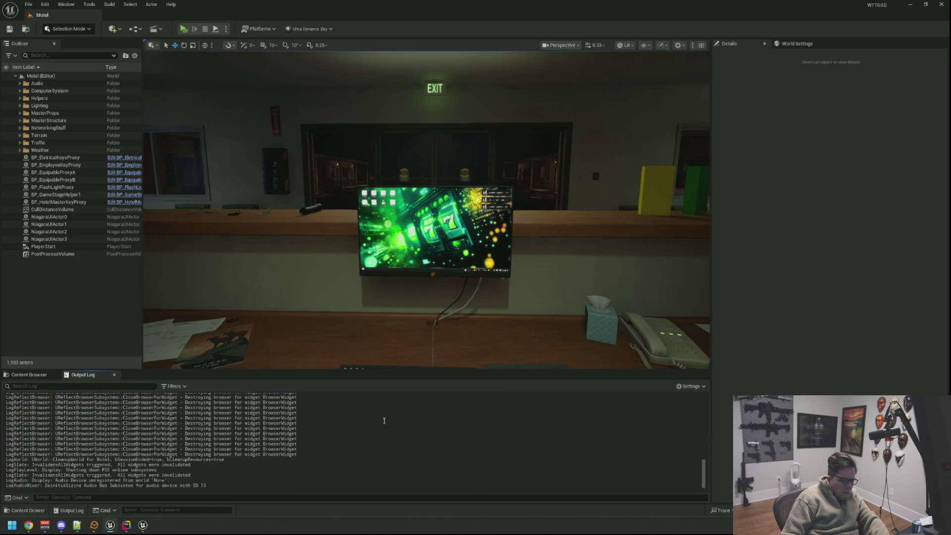
{"action": "left_click", "coordinate": [130, 527]}
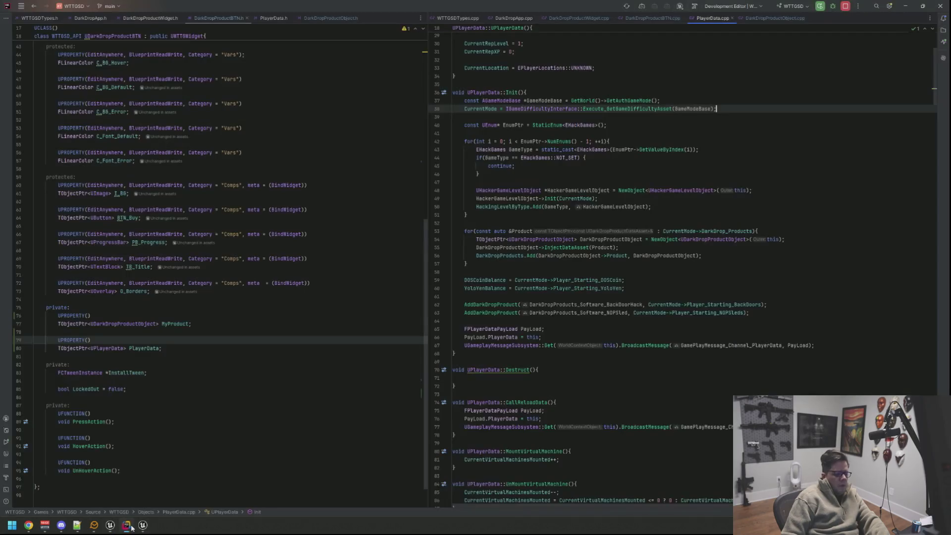
In DarkDropProductWidget.cpp, move DarkDropProductBTN->Reset() from the end of Build() to right after InjectData(...)
{"action": "left_click", "coordinate": [563, 20]}
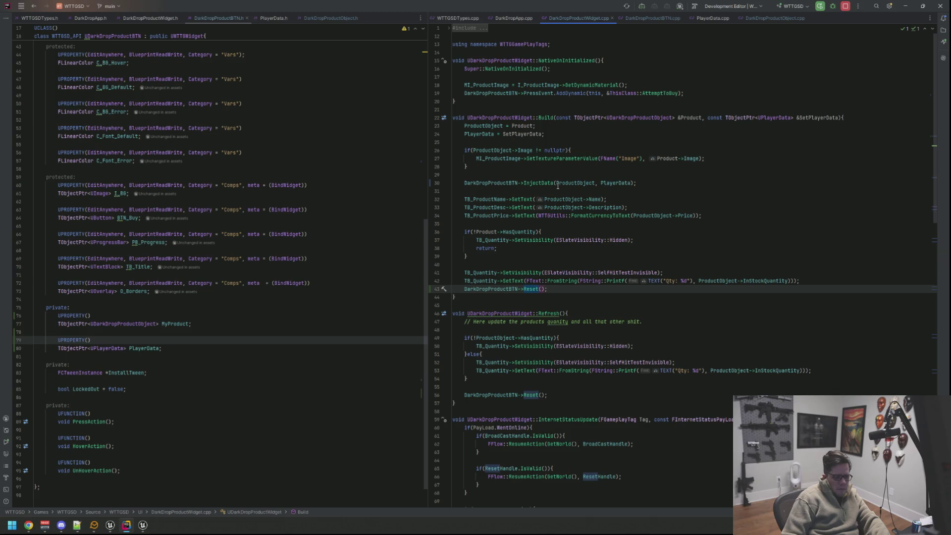
{"action": "left_click", "coordinate": [575, 232]}
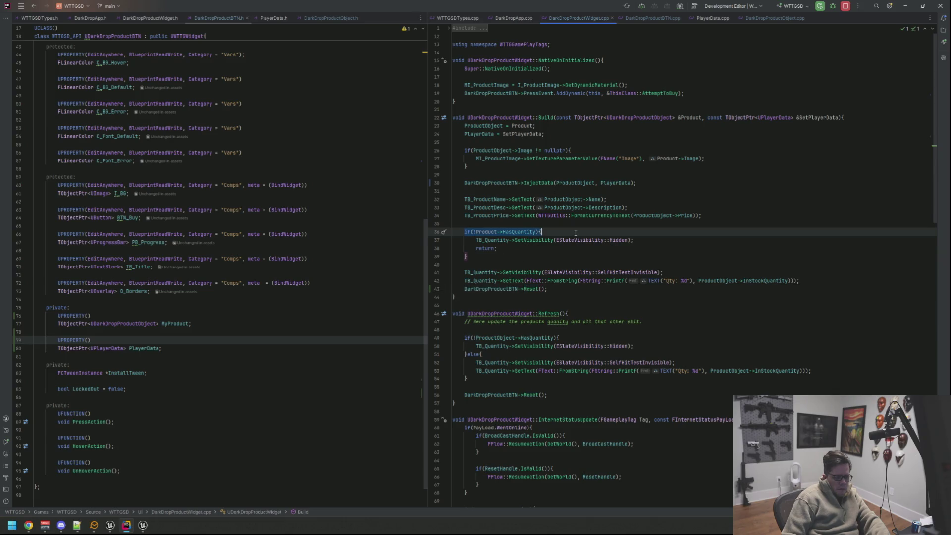
{"action": "left_click_drag", "start_coordinate": [547, 289], "coordinate": [464, 289]}
{"action": "key", "text": "ctrl+x"}
{"action": "left_click", "coordinate": [589, 193]}
{"action": "key", "text": "ctrl+v"}
{"action": "key", "text": "Return"}
Delete the leftover empty line at the end of Build() and return to Unreal Editor
{"action": "left_click", "coordinate": [576, 306]}
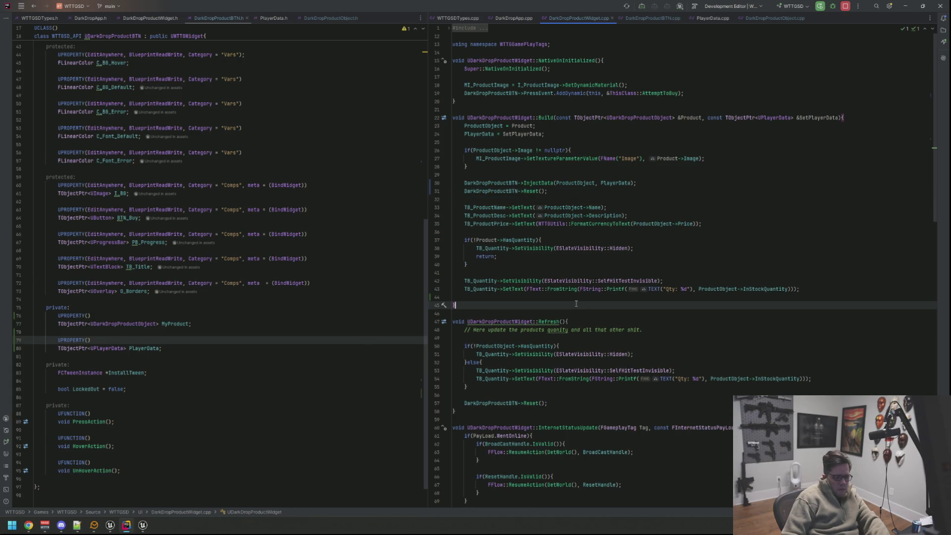
{"action": "key", "text": "Up"}
{"action": "key", "text": "BackSpace"}
{"action": "key", "text": "Up"}
{"action": "key", "text": "Up"}
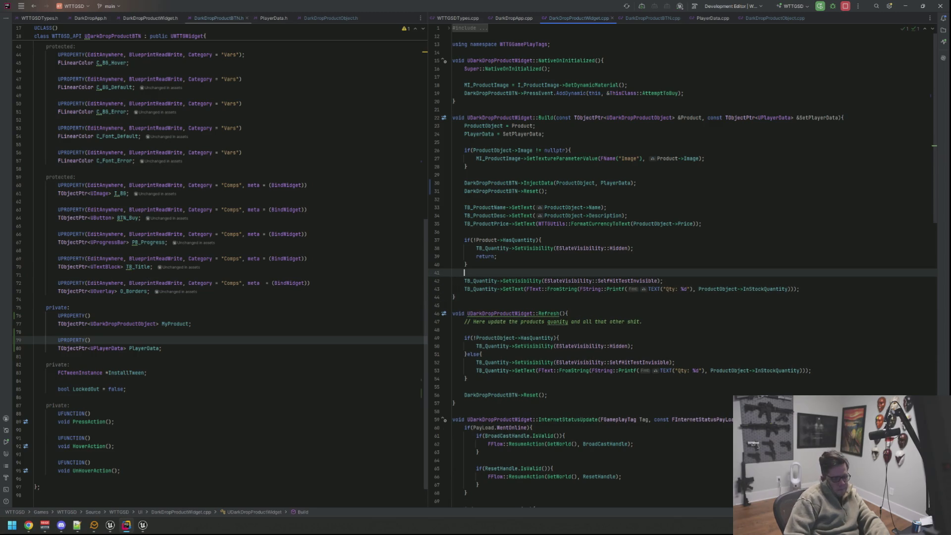
{"action": "left_click", "coordinate": [110, 525]}
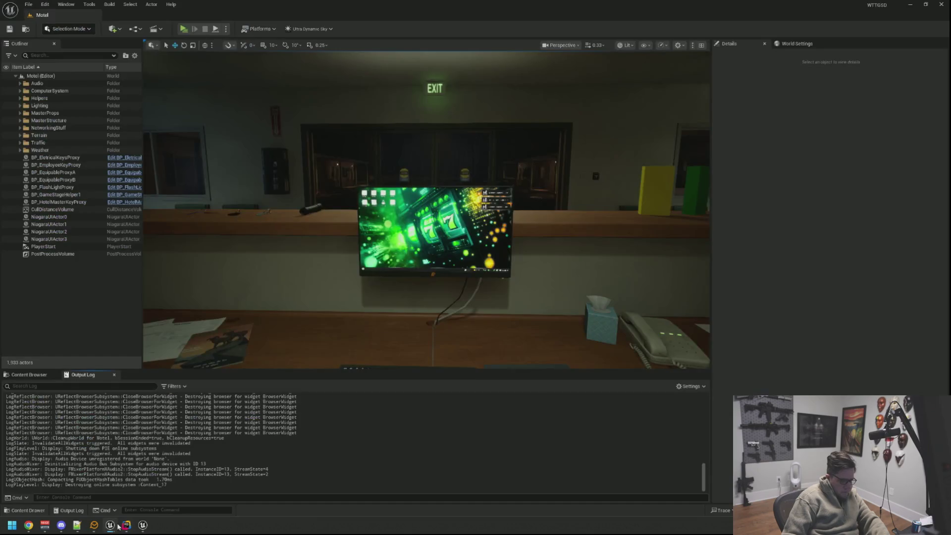
Live Code the widget change with Ctrl+Alt+F11, then start a new Play session
{"action": "key", "text": "ctrl+alt+F11"}
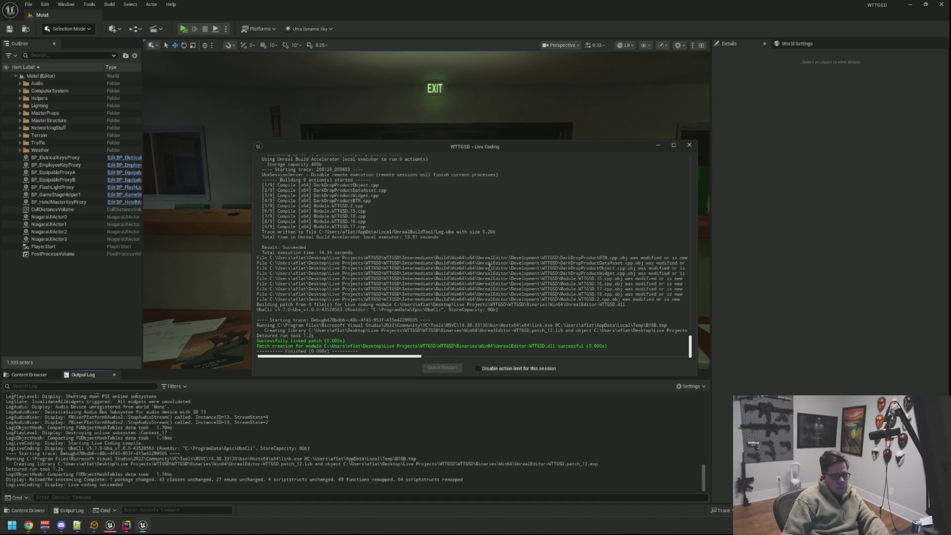
{"action": "left_click", "coordinate": [688, 147]}
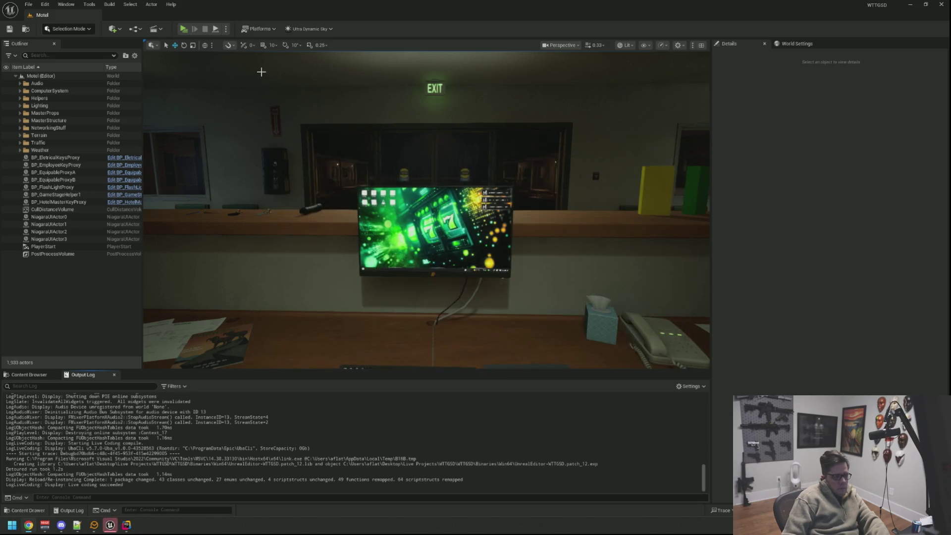
{"action": "left_click", "coordinate": [184, 29]}
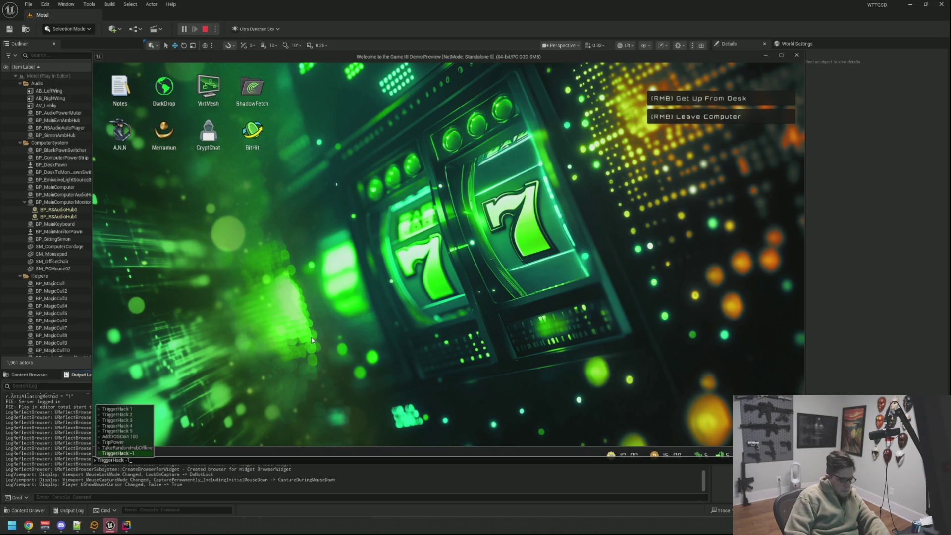
Rerun the TriggerHack console command, open DarkDrop, try Tier III's LOCKED button, then stop play for Rider
{"action": "key", "text": "grave"}
{"action": "key", "text": "Up"}
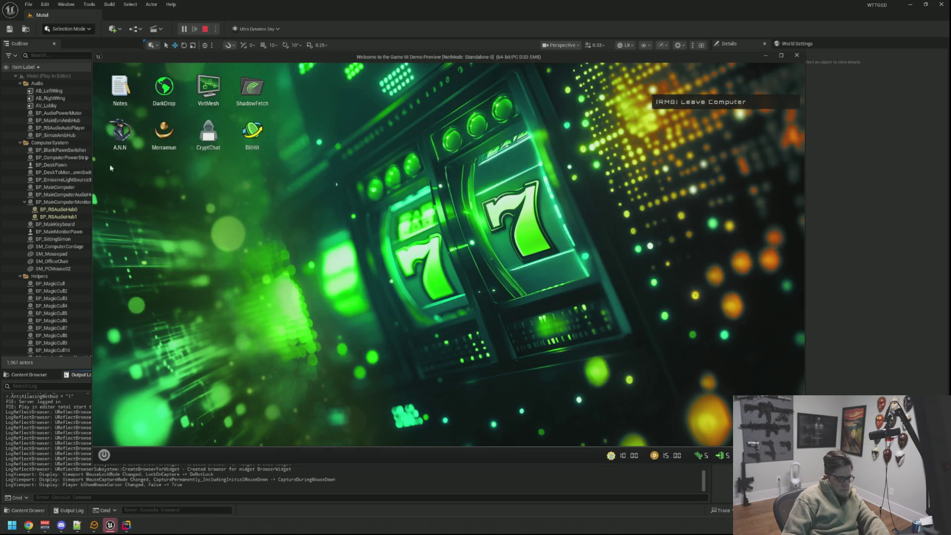
{"action": "double_click", "coordinate": [164, 88]}
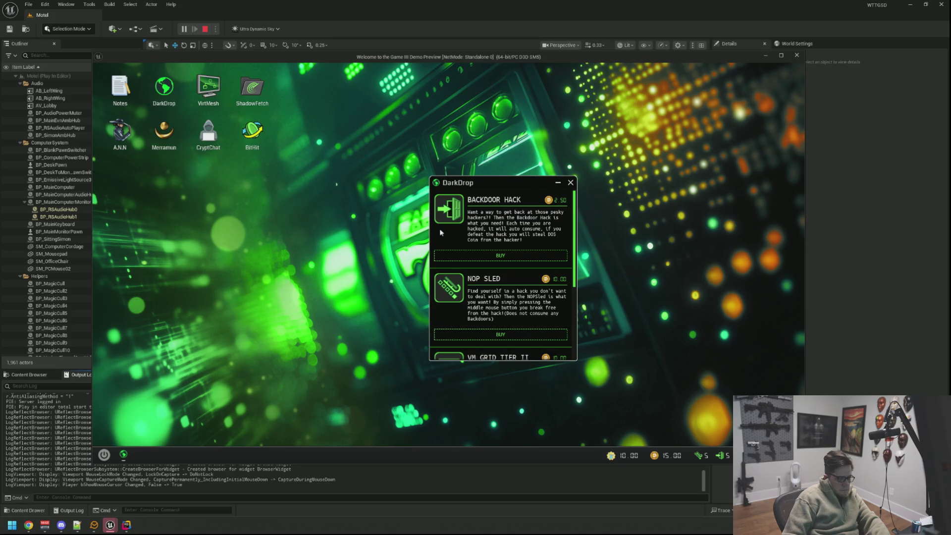
{"action": "scroll", "coordinate": [444, 233], "scroll_direction": "down", "scroll_amount": 3}
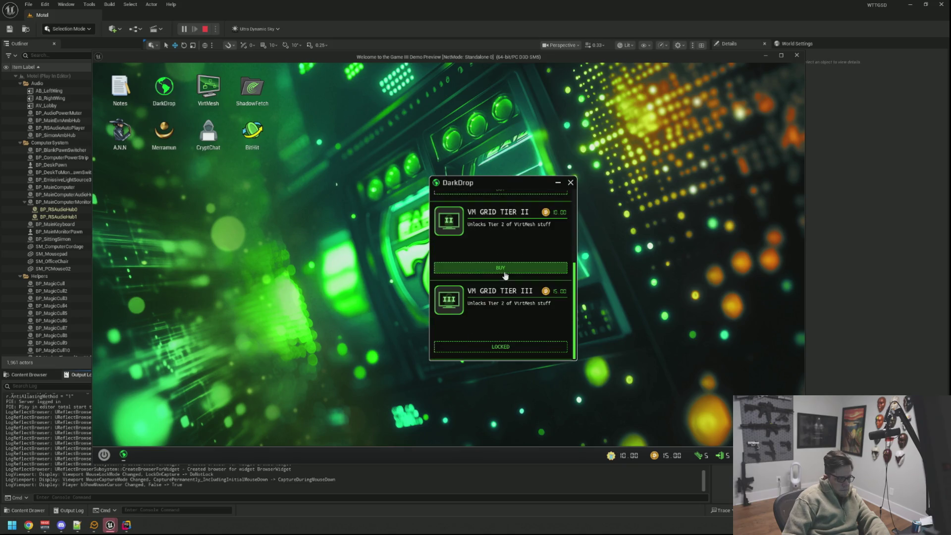
{"action": "left_click", "coordinate": [513, 347]}
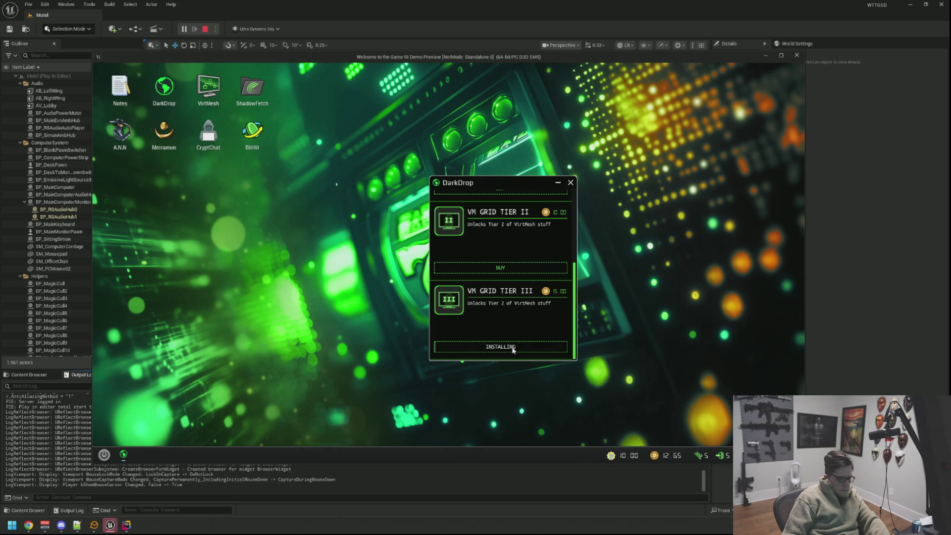
{"action": "key", "text": "Escape"}
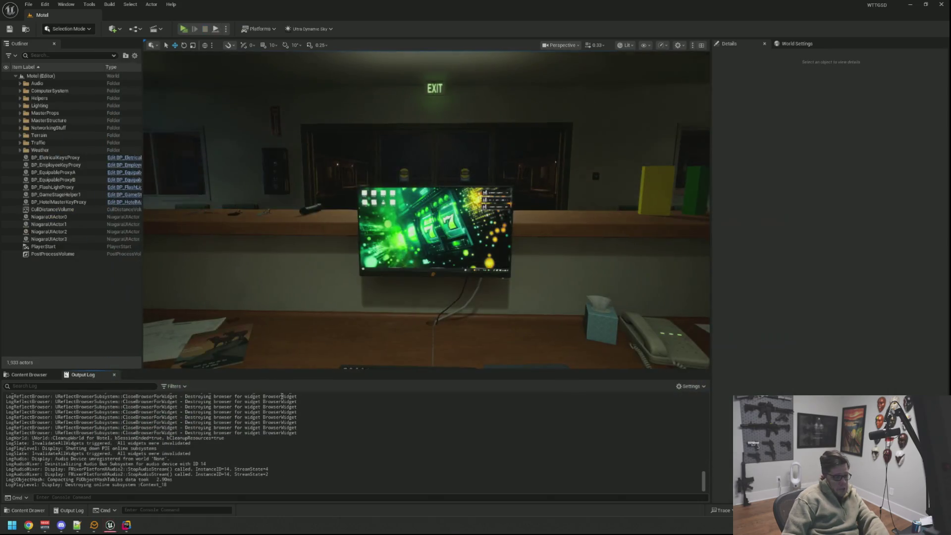
{"action": "left_click", "coordinate": [126, 524]}
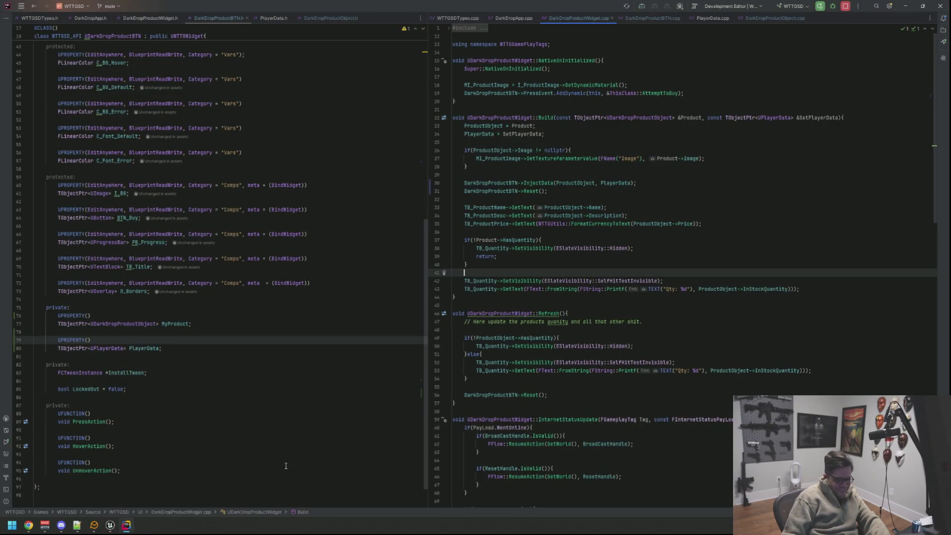
Go to the Reset function in DarkDropProductBTN.cpp
{"action": "scroll", "coordinate": [493, 385], "scroll_direction": "down", "scroll_amount": 7}
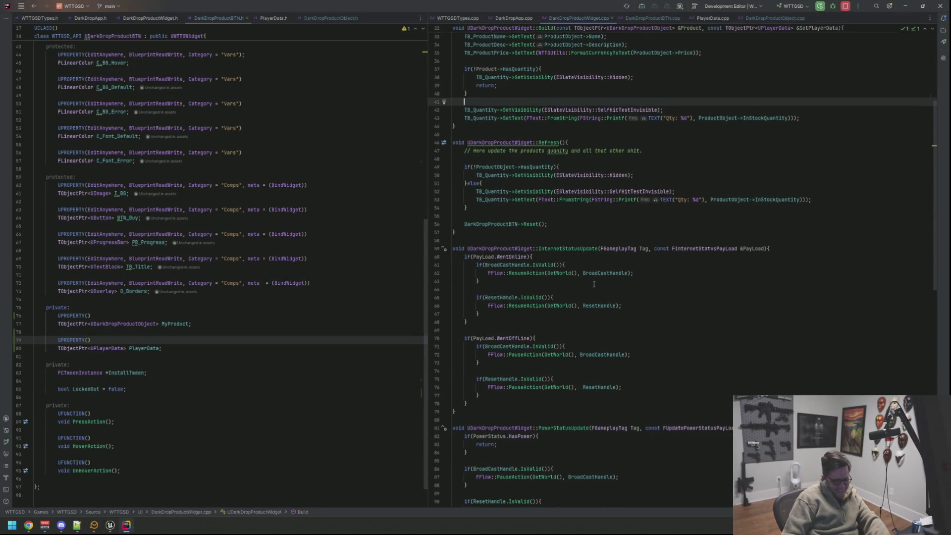
{"action": "scroll", "coordinate": [595, 283], "scroll_direction": "up", "scroll_amount": 6}
{"action": "scroll", "coordinate": [594, 284], "scroll_direction": "down", "scroll_amount": 10}
{"action": "scroll", "coordinate": [521, 68], "scroll_direction": "up", "scroll_amount": 5}
{"action": "left_click", "coordinate": [515, 19]}
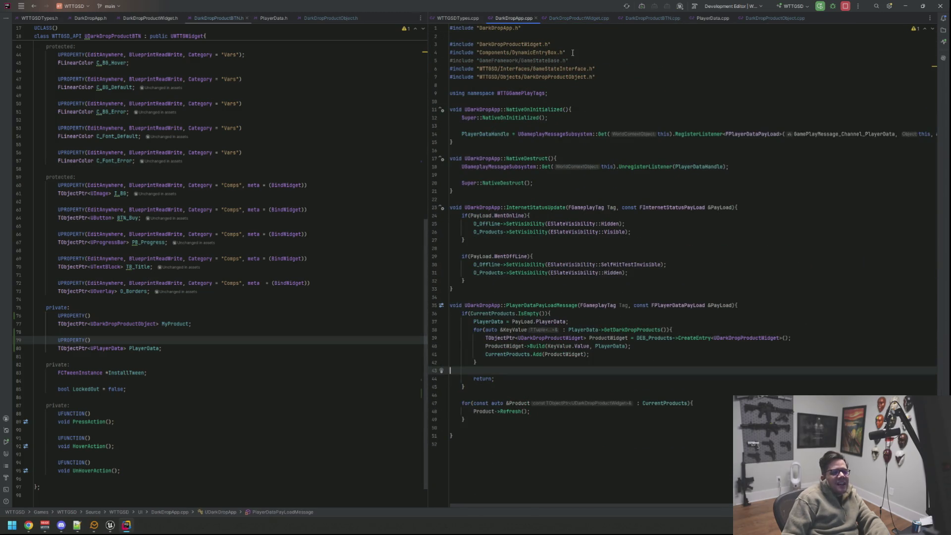
{"action": "left_click", "coordinate": [653, 19]}
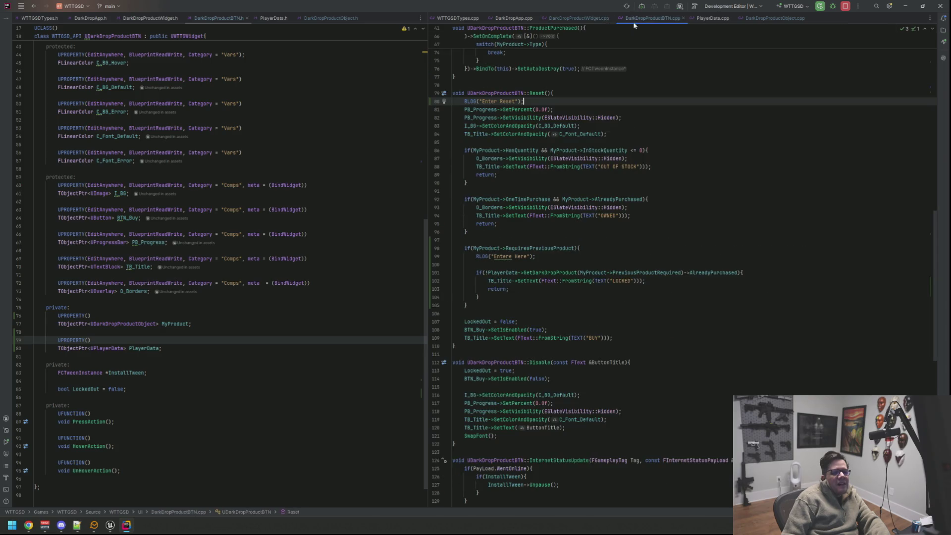
Delete the 'Enter Reset' and 'Entere Here' debug log lines and leftover blank lines from Reset
{"action": "key", "text": "shift+Home"}
{"action": "key", "text": "BackSpace"}
{"action": "key", "text": "BackSpace"}
{"action": "key", "text": "Down"}
{"action": "key", "text": "Down"}
{"action": "key", "text": "Down"}
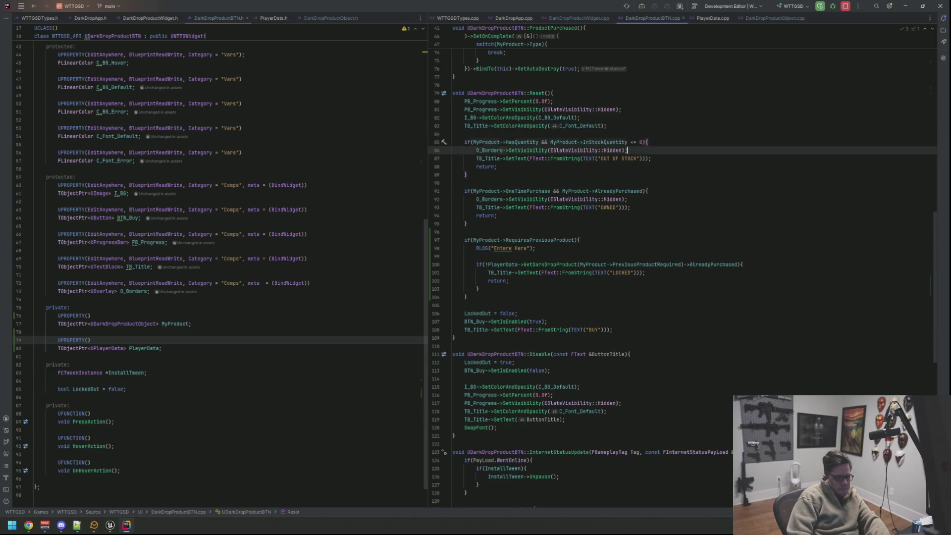
{"action": "key", "text": "Down"}
{"action": "key", "text": "Down"}
{"action": "key", "text": "Down"}
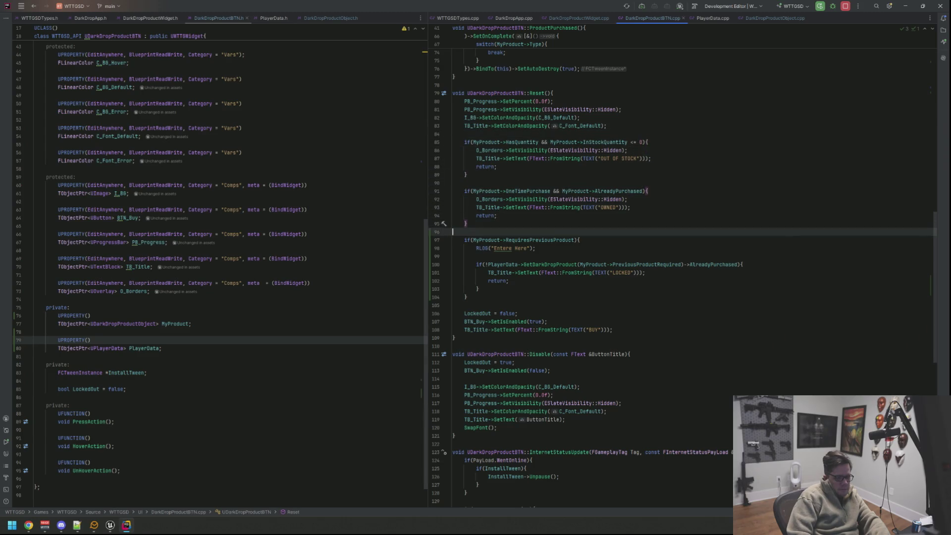
{"action": "key", "text": "End"}
{"action": "key", "text": "BackSpace"}
{"action": "key", "text": "shift+Down"}
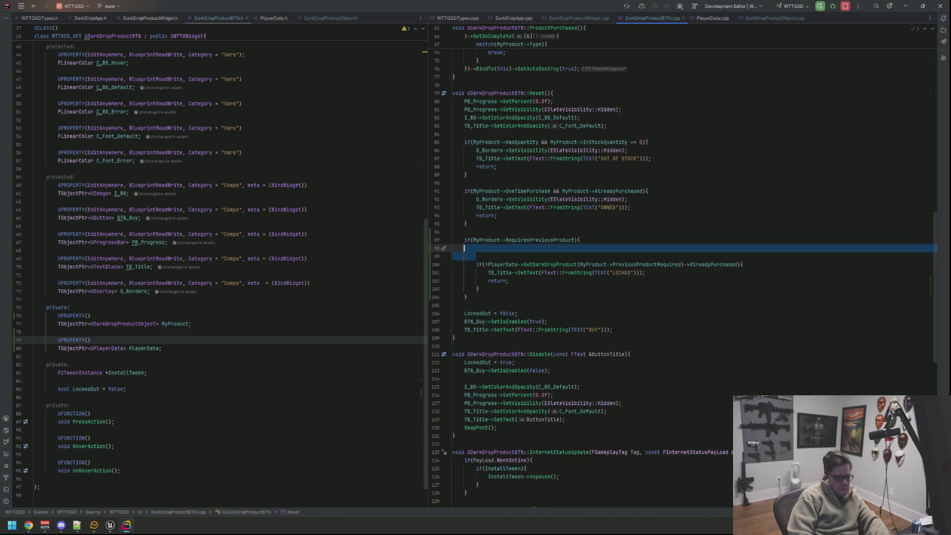
{"action": "key", "text": "BackSpace"}
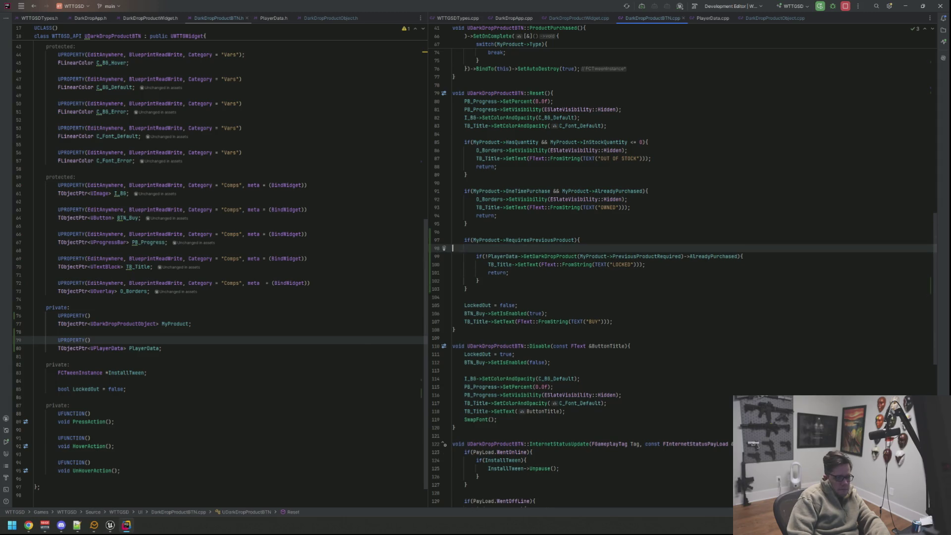
{"action": "key", "text": "Delete"}
{"action": "key", "text": "End"}
{"action": "key", "text": "Down"}
{"action": "key", "text": "Down"}
{"action": "key", "text": "Down"}
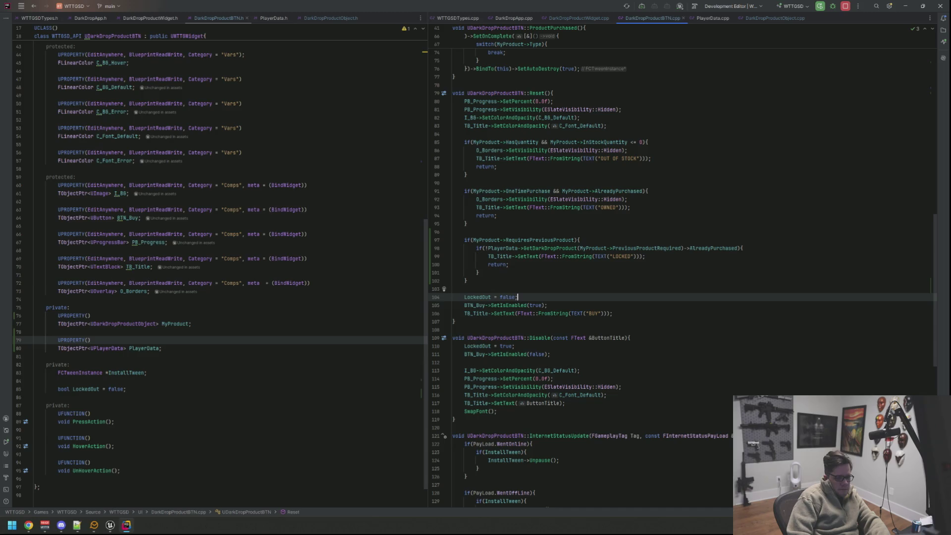
Open a fresh line at the top of Reset, removing the extra blank lines
{"action": "left_click", "coordinate": [549, 190]}
{"action": "key", "text": "Up"}
{"action": "key", "text": "Up"}
{"action": "key", "text": "Up"}
{"action": "key", "text": "Return"}
{"action": "key", "text": "Return"}
{"action": "key", "text": "shift+Up"}
{"action": "key", "text": "BackSpace"}
{"action": "key", "text": "BackSpace"}
{"action": "key", "text": "Down"}
{"action": "key", "text": "Down"}
{"action": "key", "text": "Down"}
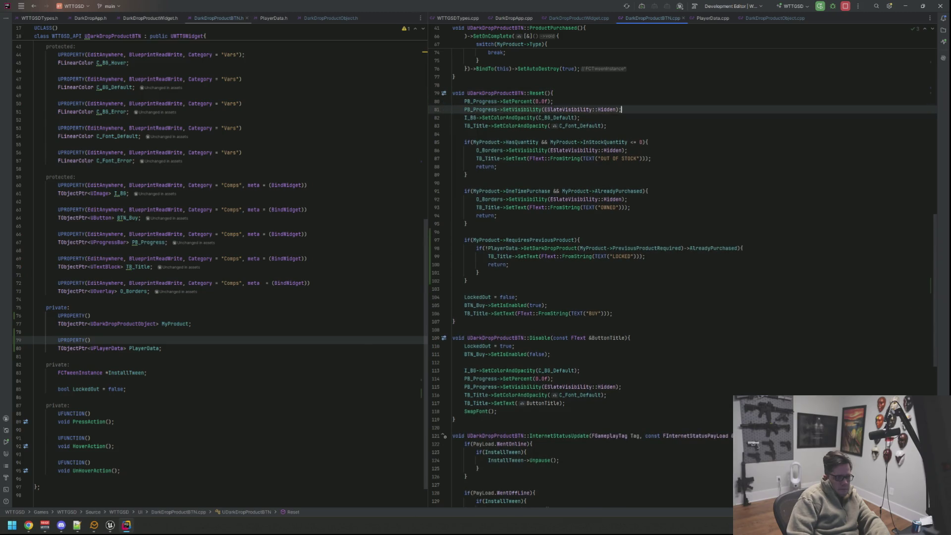
{"action": "key", "text": "Return"}
{"action": "key", "text": "Return"}
{"action": "key", "text": "Up"}
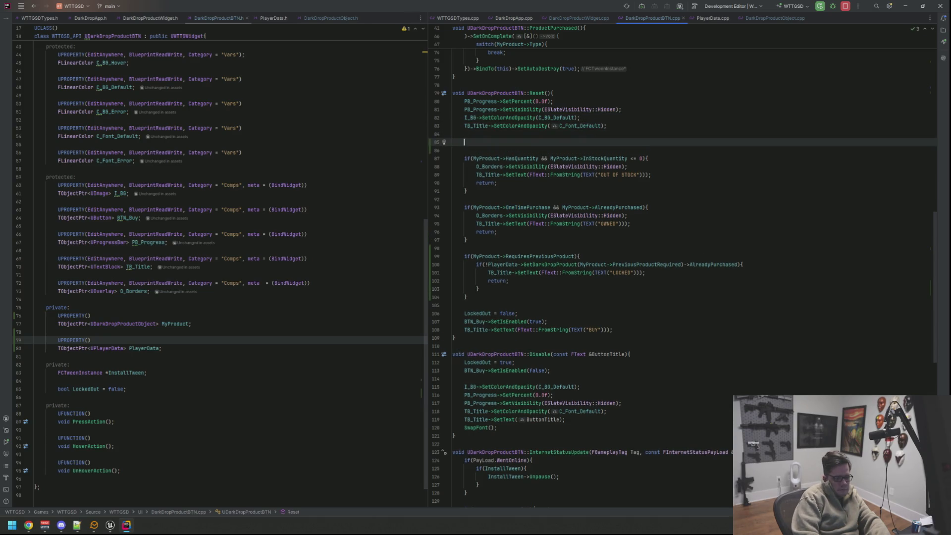
Add 'LockedOut = true;' and 'BTN_Buy->SetIsEnabled(false);' at the start of Reset, then return to Unreal
{"action": "type", "text": "Lock"}
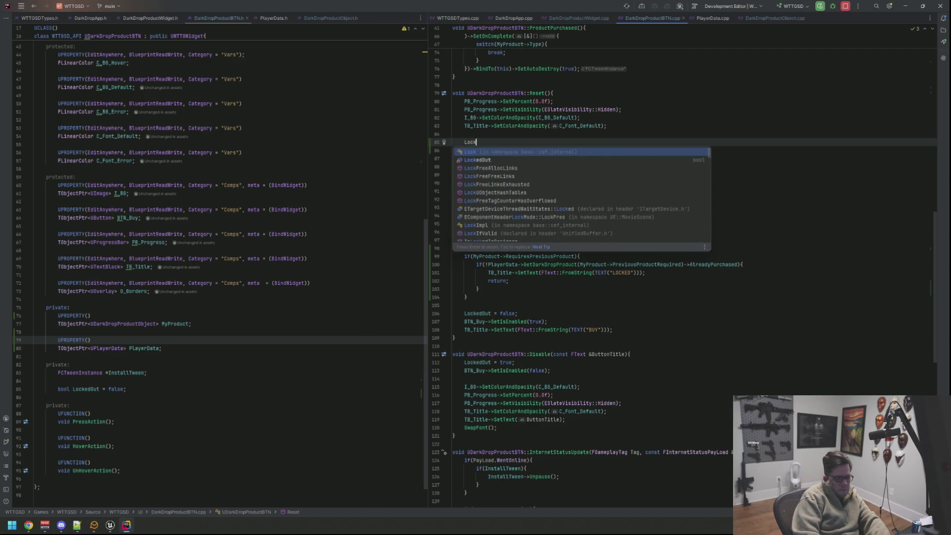
{"action": "type", "text": "edOut = true;"}
{"action": "key", "text": "Return"}
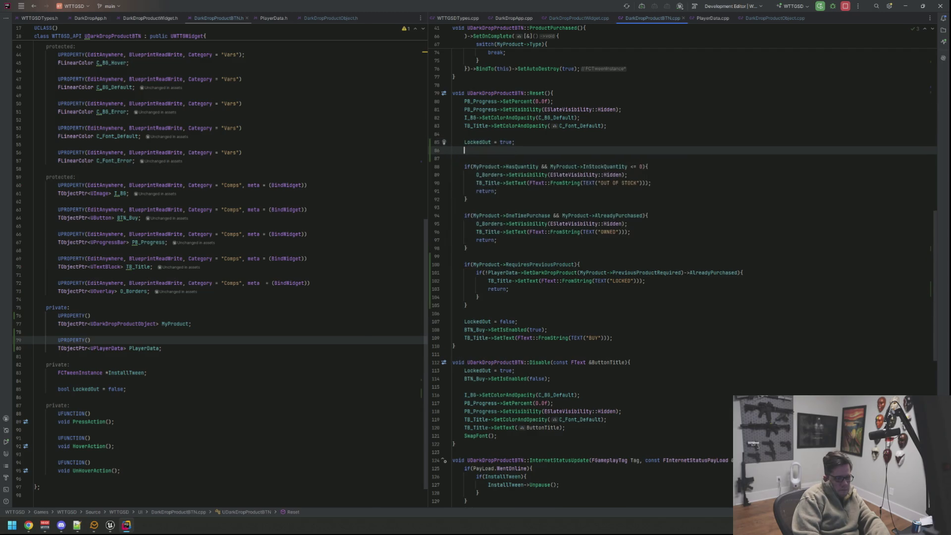
{"action": "type", "text": "BTN_Buy->"}
{"action": "type", "text": "SetIsEnabled(false);"}
{"action": "key", "text": "Return"}
{"action": "key", "text": "Down"}
{"action": "key", "text": "Down"}
{"action": "key", "text": "Down"}
{"action": "key", "text": "Up"}
{"action": "key", "text": "Up"}
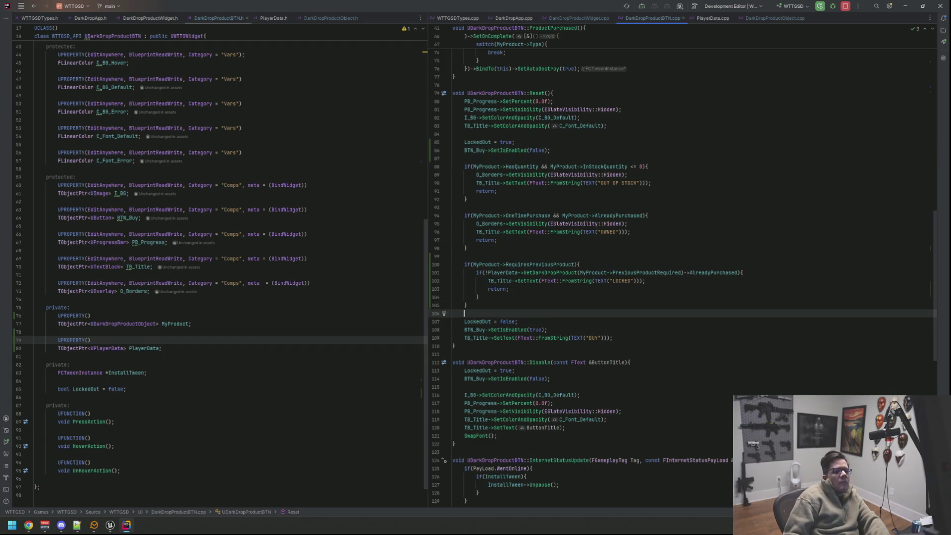
{"action": "left_click", "coordinate": [589, 117]}
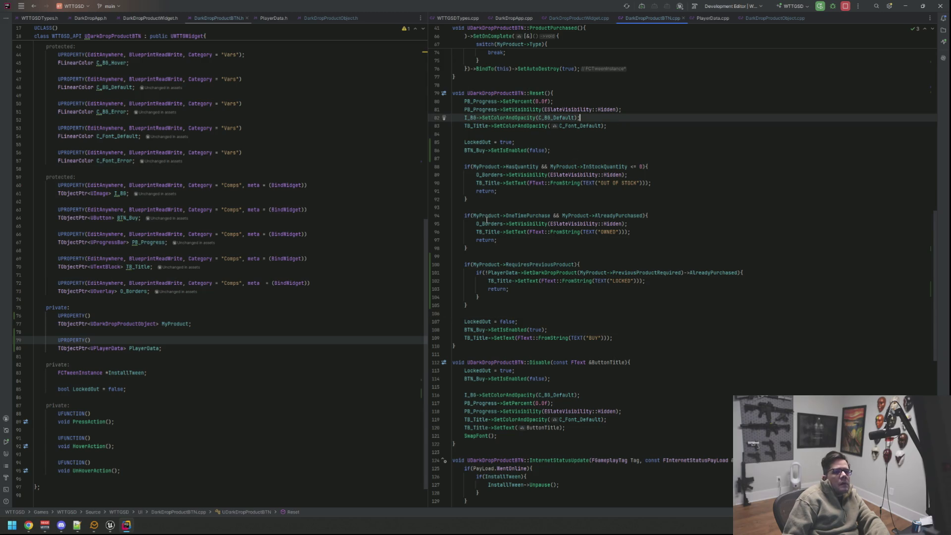
{"action": "left_click", "coordinate": [110, 524]}
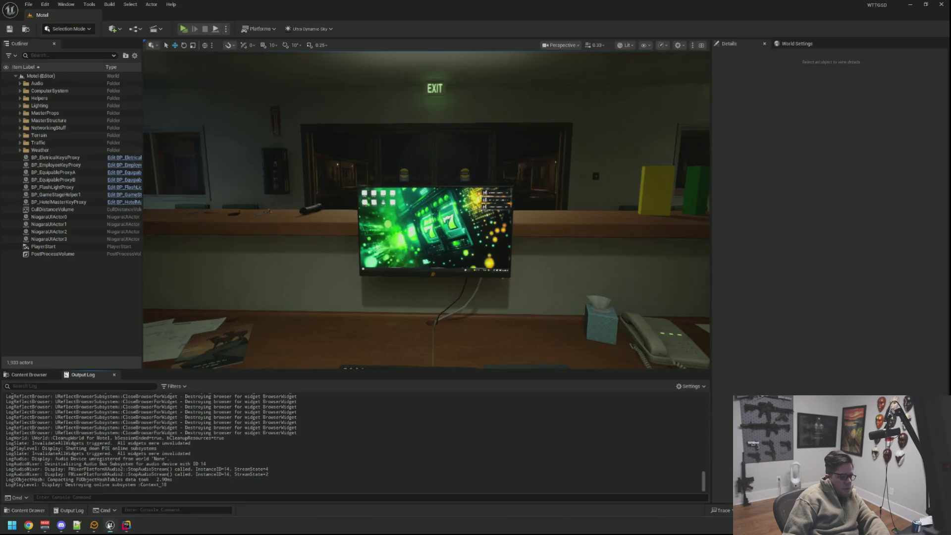
Live Code the revised Reset with Ctrl+Alt+F11, close the compile window, and start play with Alt+P
{"action": "key", "text": "ctrl+alt+F11"}
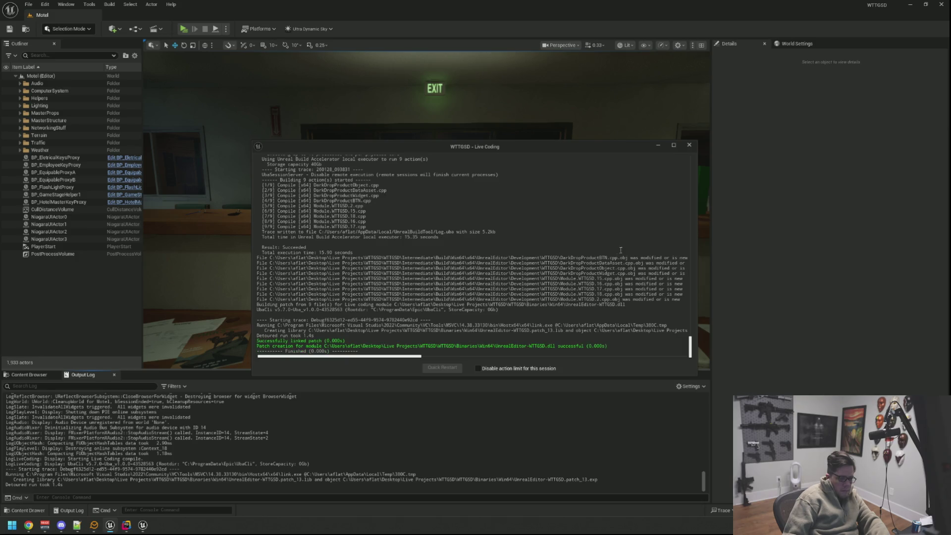
{"action": "left_click", "coordinate": [689, 145]}
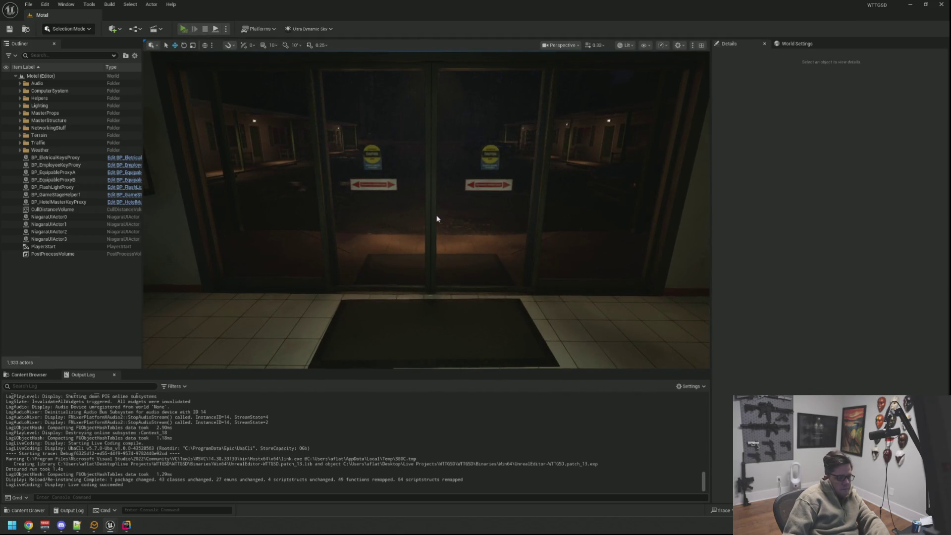
{"action": "key", "text": "alt+p"}
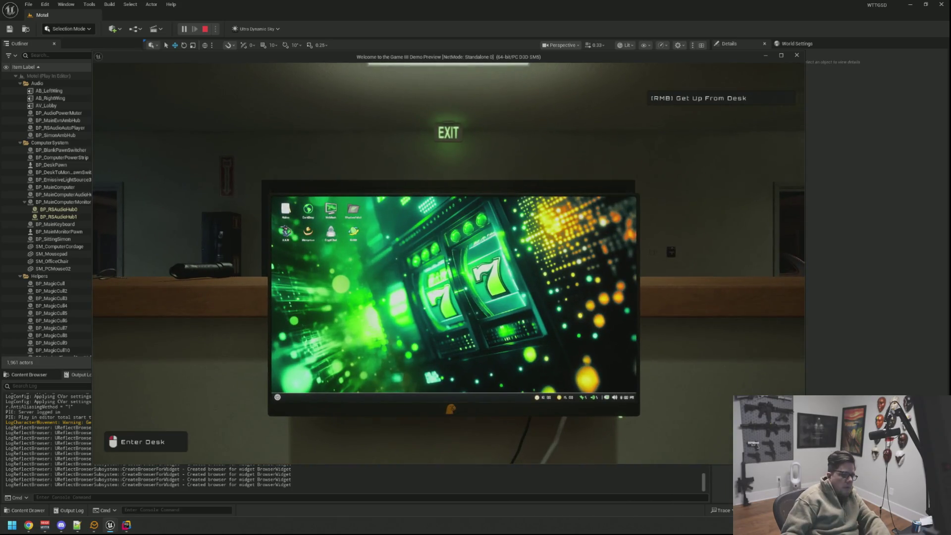
At the desk computer, open DarkDrop, see Tier III LOCKED, buy VM Grid Tier II to unlock it, then stop play
{"action": "left_click", "coordinate": [449, 263]}
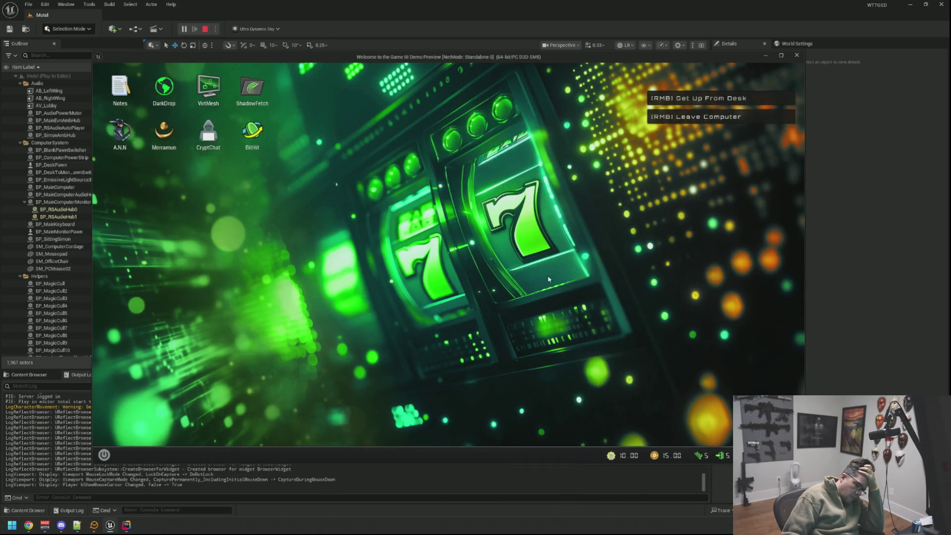
{"action": "double_click", "coordinate": [168, 89]}
{"action": "scroll", "coordinate": [500, 257], "scroll_direction": "down", "scroll_amount": 5}
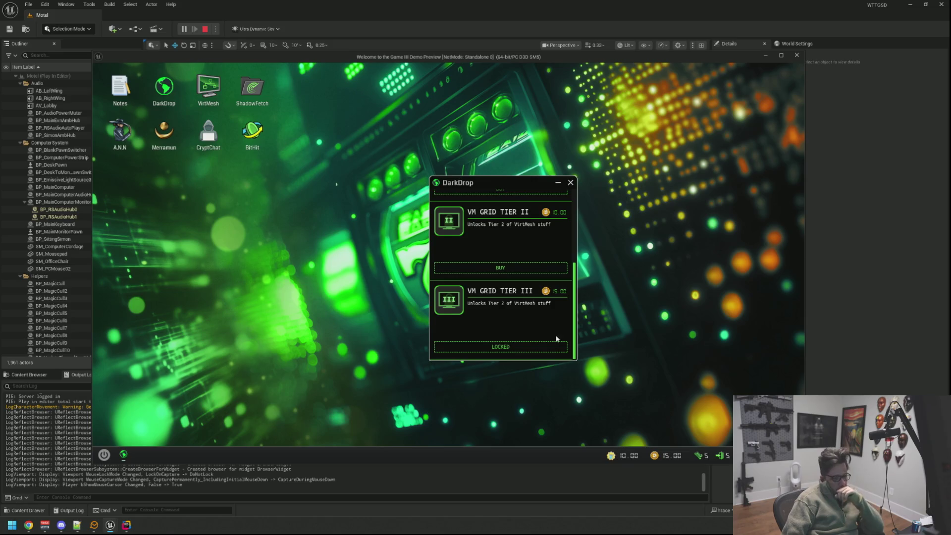
{"action": "scroll", "coordinate": [526, 325], "scroll_direction": "up", "scroll_amount": 3}
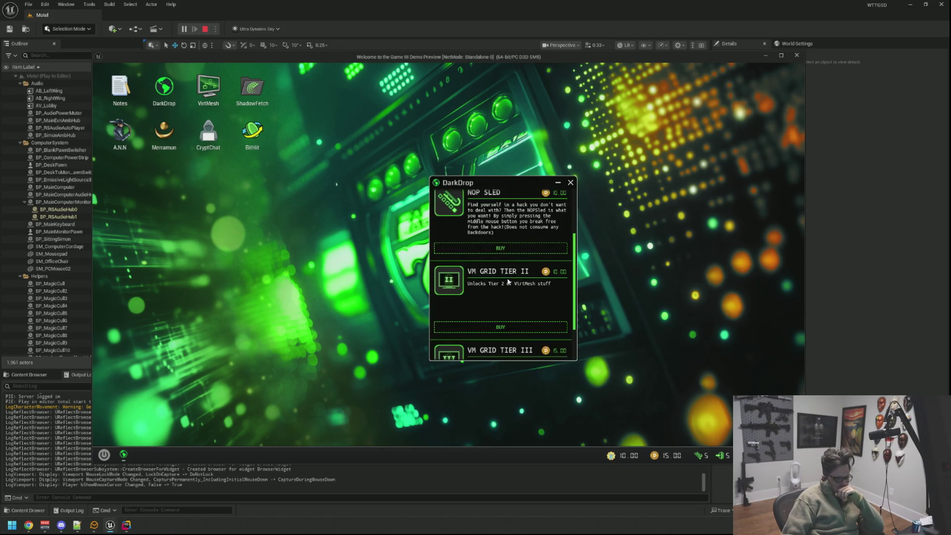
{"action": "scroll", "coordinate": [510, 282], "scroll_direction": "down", "scroll_amount": 2}
{"action": "left_click", "coordinate": [511, 267]}
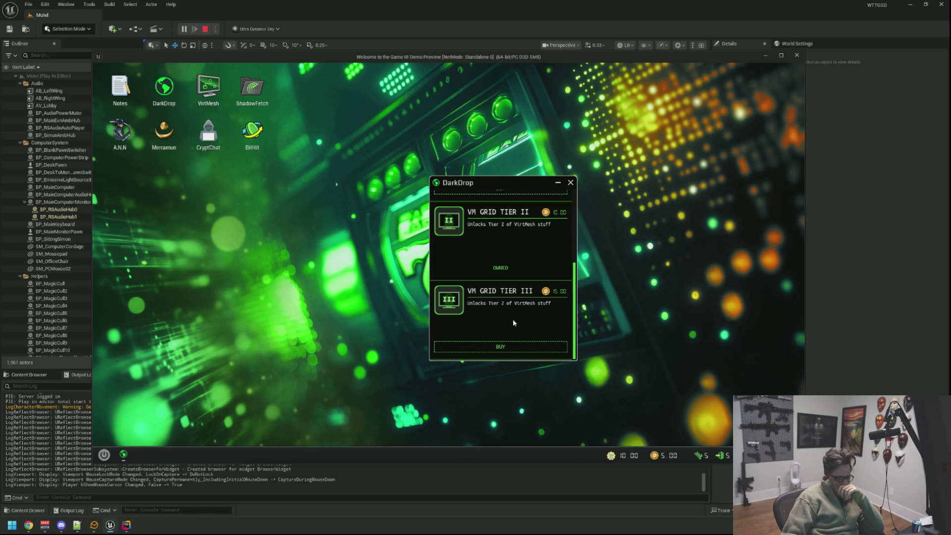
{"action": "key", "text": "Escape"}
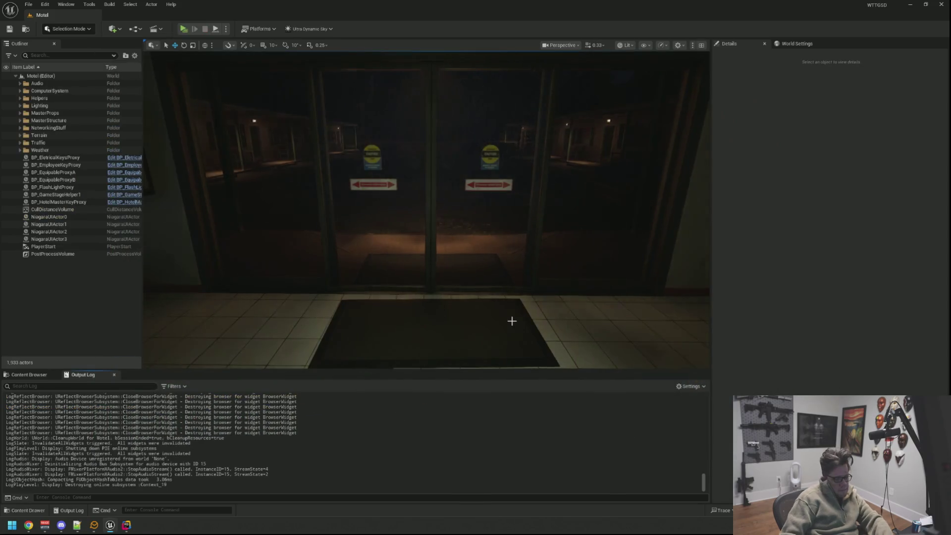
Commit to main in GitHub Desktop with summary and description 'qqq', push to origin, then close it
{"action": "key", "text": "super"}
{"action": "type", "text": "git"}
{"action": "key", "text": "Return"}
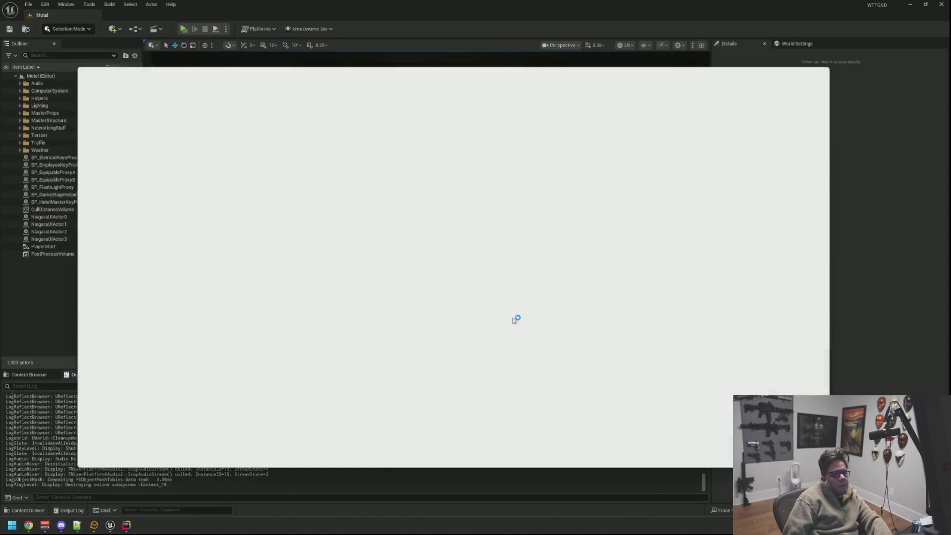
{"action": "type", "text": "qqq"}
{"action": "key", "text": "Tab"}
{"action": "type", "text": "qqq"}
{"action": "left_click", "coordinate": [175, 467]}
{"action": "left_click", "coordinate": [396, 80]}
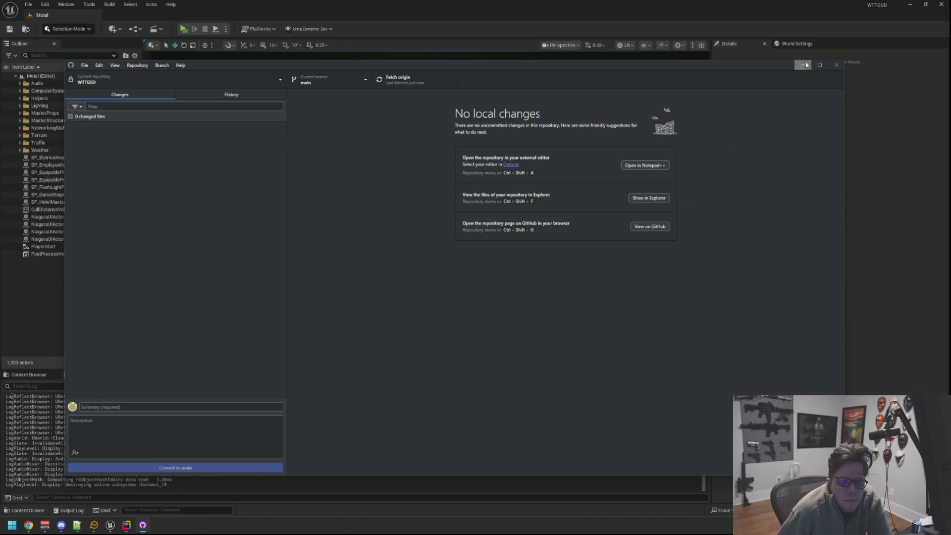
{"action": "left_click", "coordinate": [836, 67]}
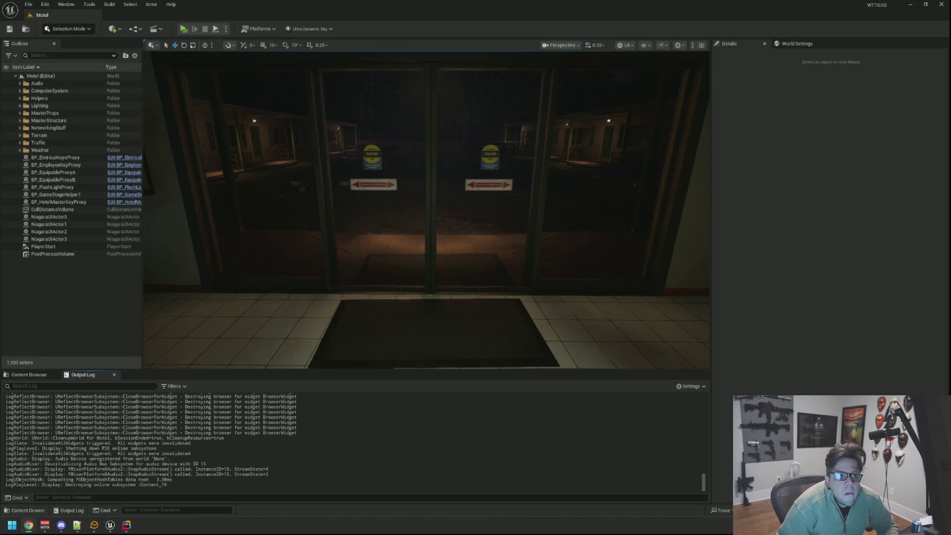
Turn and fly the viewport camera back across the lobby toward the entrance doors
{"action": "mouse_move", "coordinate": [426, 208]}
{"action": "left_mouse_down"}
{"action": "mouse_move", "coordinate": [296, 143]}
{"action": "mouse_move", "coordinate": [346, 174]}
{"action": "left_mouse_up"}
{"action": "mouse_move", "coordinate": [626, 91]}
{"action": "left_mouse_down"}
{"action": "mouse_move", "coordinate": [513, 164]}
{"action": "mouse_move", "coordinate": [510, 134]}
{"action": "mouse_move", "coordinate": [528, 121]}
{"action": "mouse_move", "coordinate": [427, 124]}
{"action": "left_mouse_up"}
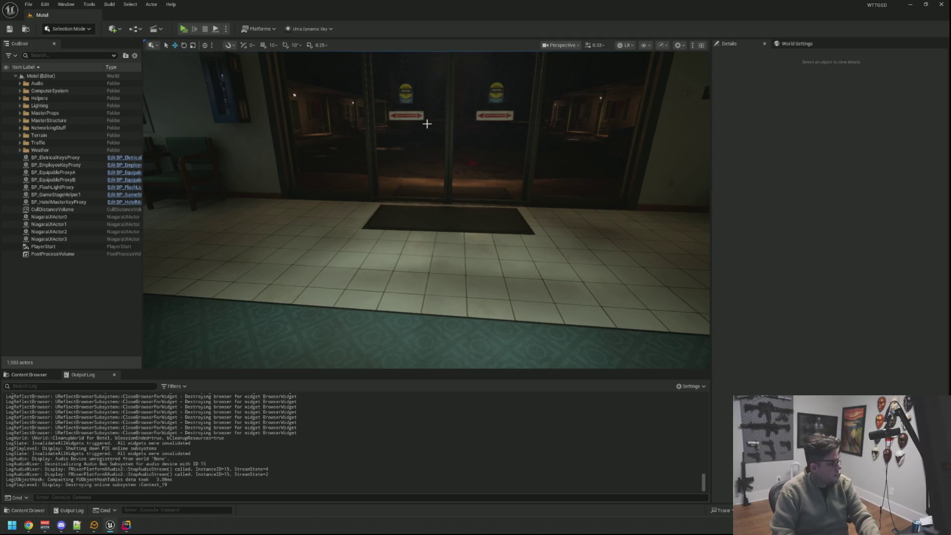
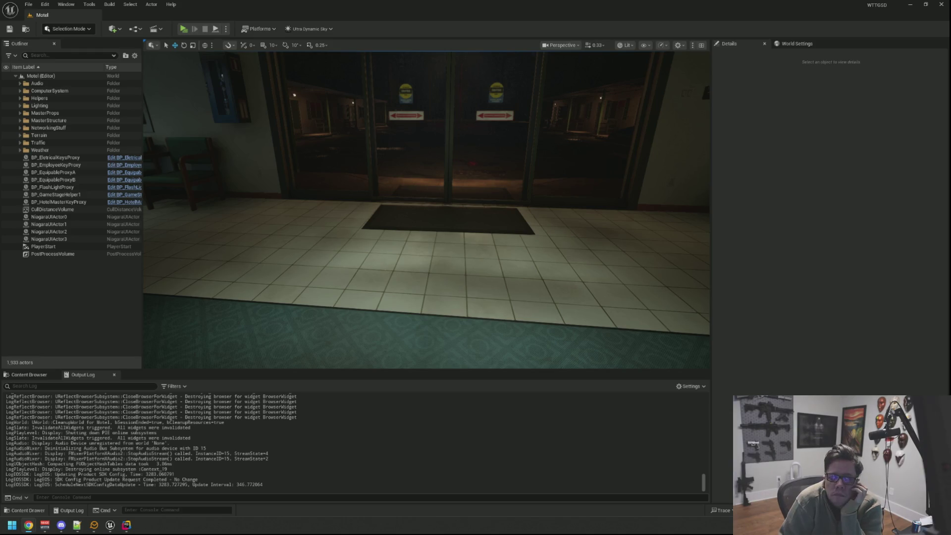
Frame the lobby doors, play-test the motel level, and back away from the in-game computer
{"action": "left_click_drag", "start_coordinate": [508, 144], "coordinate": [508, 144]}
{"action": "left_click_drag", "start_coordinate": [403, 69], "coordinate": [403, 69]}
{"action": "left_click", "coordinate": [184, 28]}
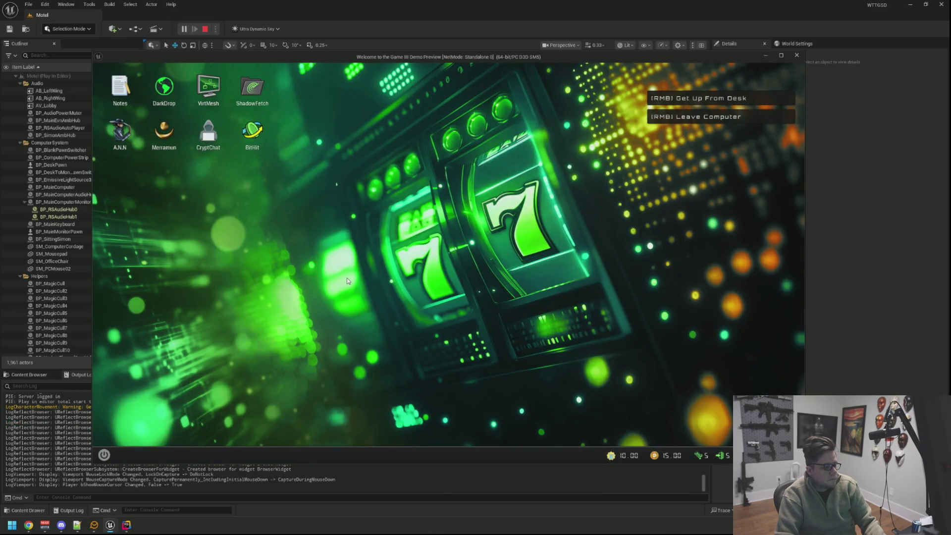
{"action": "right_click", "coordinate": [346, 280]}
{"action": "left_click", "coordinate": [448, 255]}
{"action": "right_click", "coordinate": [448, 255]}
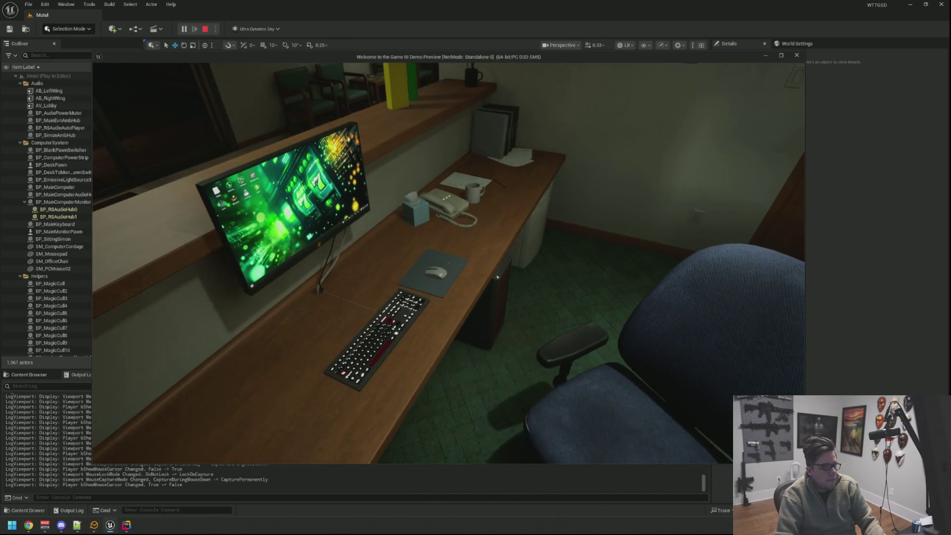
End the play session and return to the C++ code in Rider at line 105
{"action": "key", "text": "Escape"}
{"action": "scroll", "coordinate": [427, 210], "scroll_direction": "down", "scroll_amount": 10}
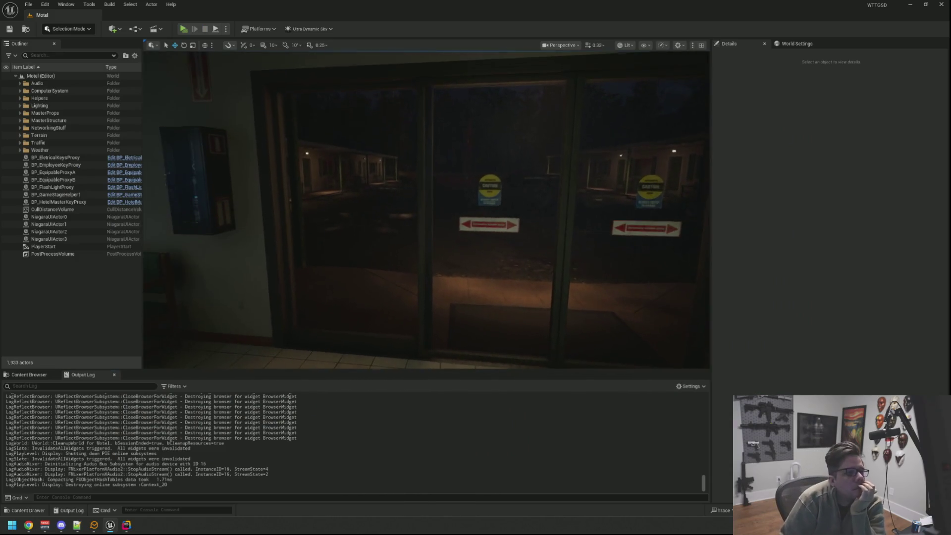
{"action": "scroll", "coordinate": [530, 272], "scroll_direction": "down", "scroll_amount": 3}
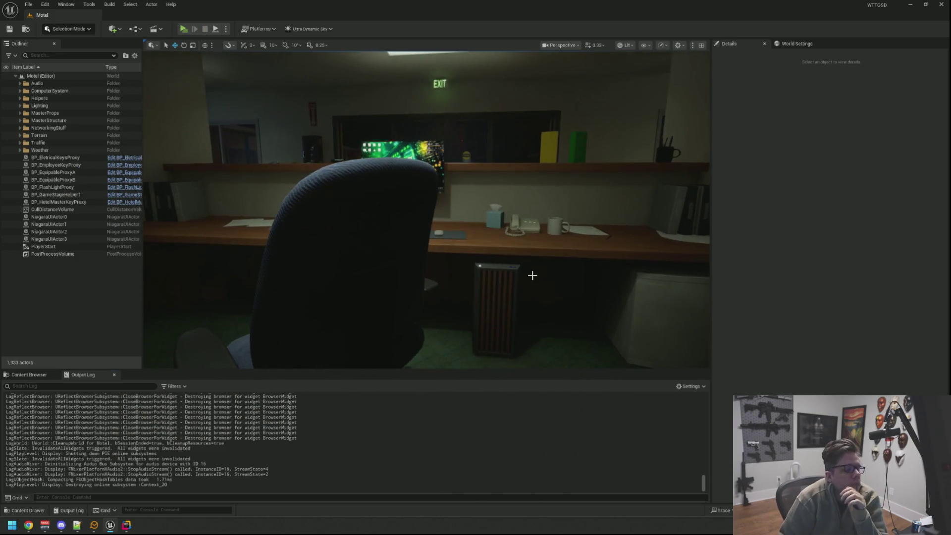
{"action": "scroll", "coordinate": [530, 271], "scroll_direction": "up", "scroll_amount": 10}
{"action": "scroll", "coordinate": [400, 339], "scroll_direction": "down", "scroll_amount": 3}
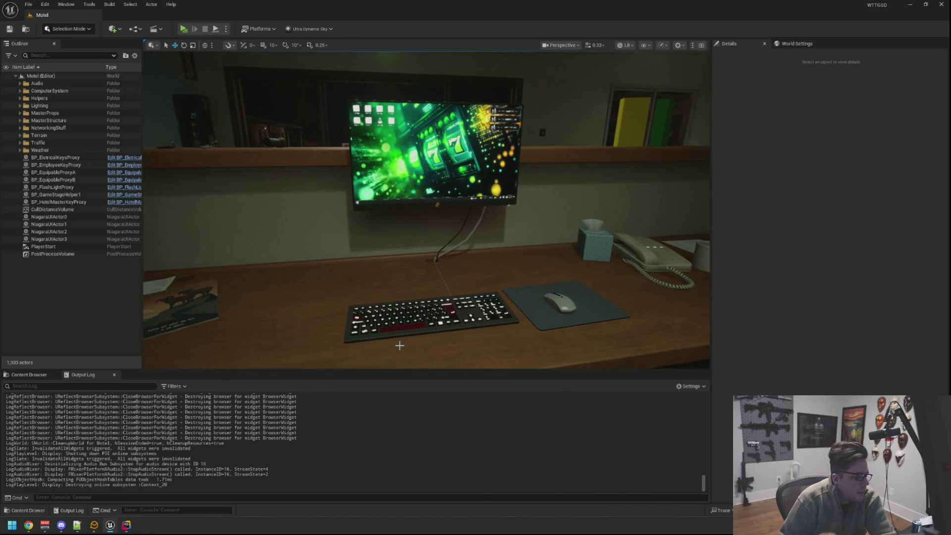
{"action": "key", "text": "alt+Tab"}
{"action": "left_click", "coordinate": [666, 306]}
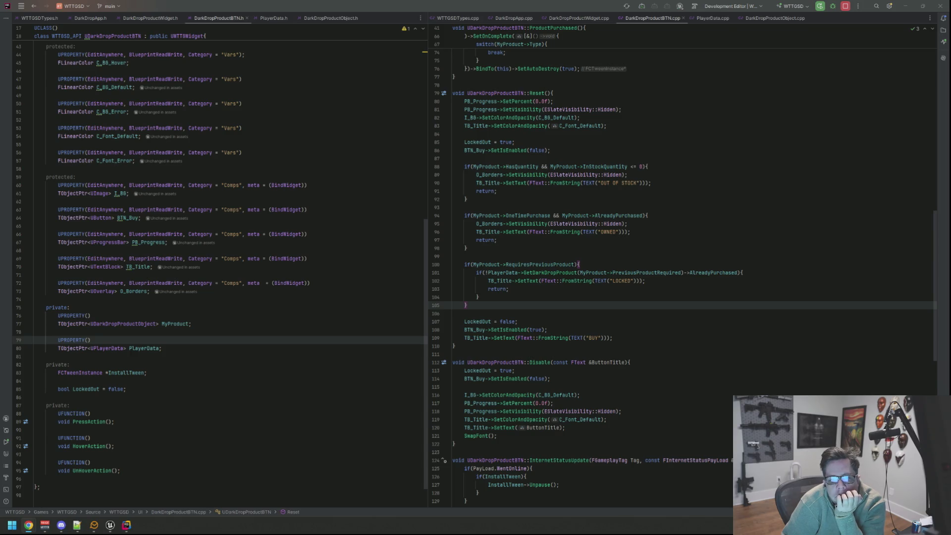
Close the PlayerData, DarkDropProductBTN and DarkDropProductObject file tabs
{"action": "left_click", "coordinate": [755, 93]}
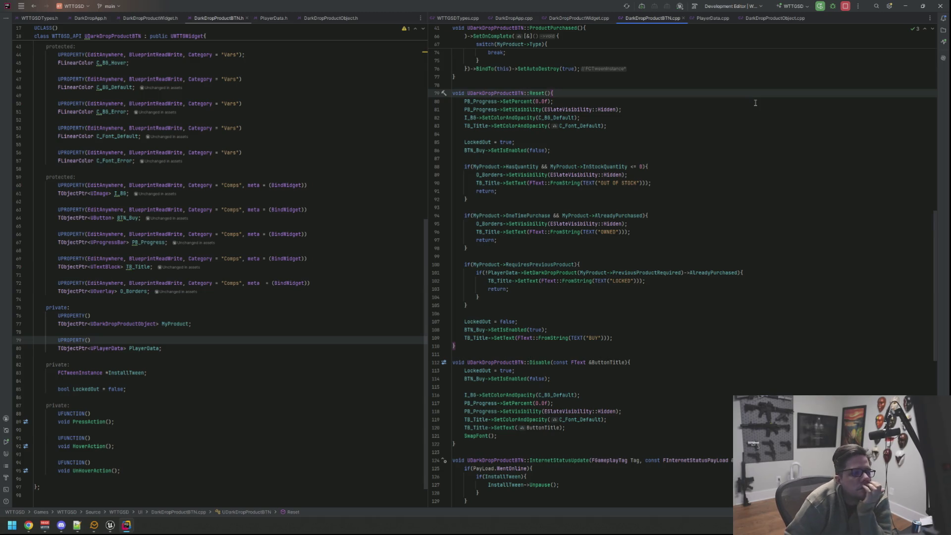
{"action": "left_click", "coordinate": [713, 17]}
{"action": "left_click", "coordinate": [732, 18]}
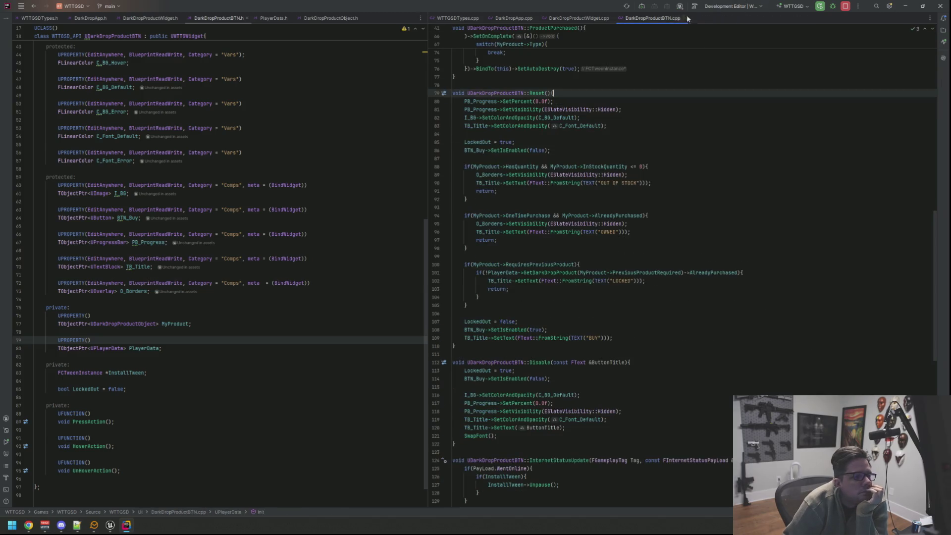
{"action": "left_click", "coordinate": [683, 18]}
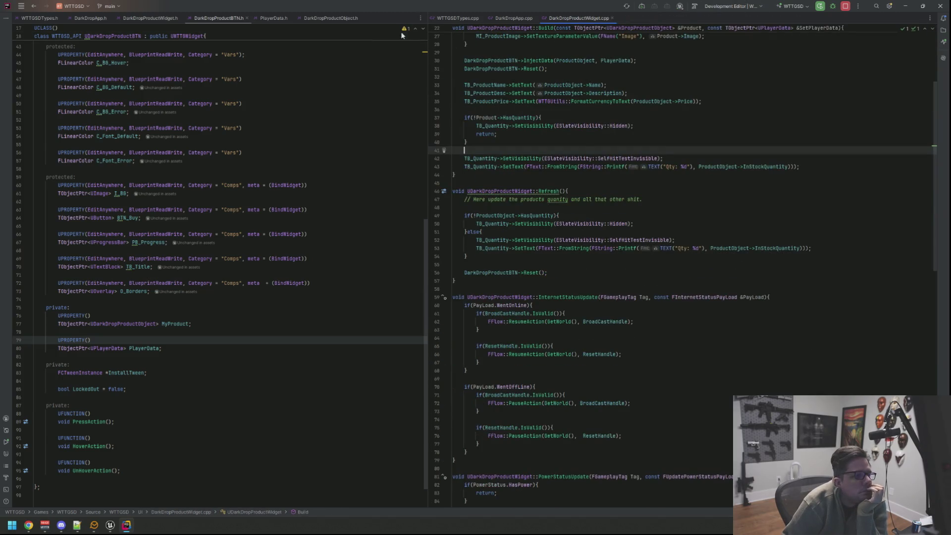
{"action": "left_click", "coordinate": [329, 18]}
{"action": "left_click", "coordinate": [360, 18]}
{"action": "middle_click", "coordinate": [264, 17]}
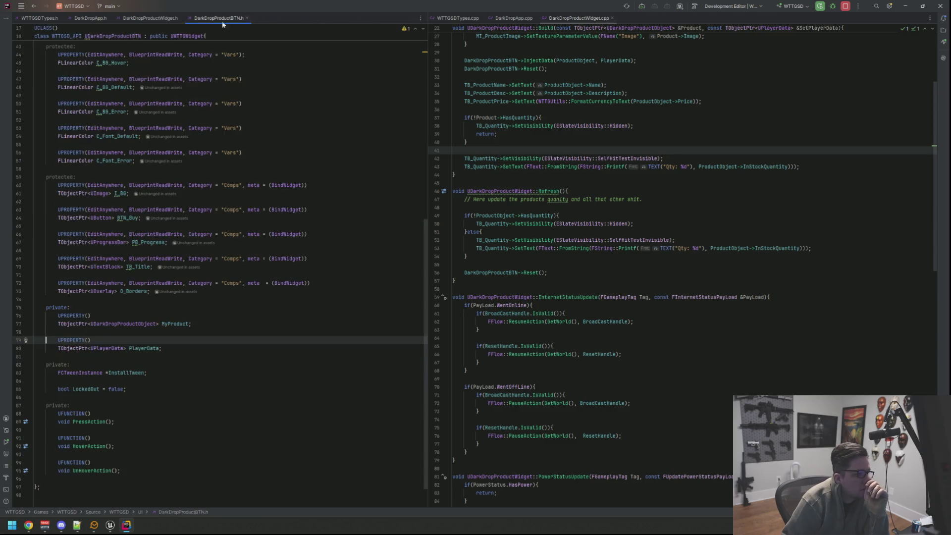
{"action": "middle_click", "coordinate": [230, 20]}
Delete the leftover comment and empty lines from Refresh() in DarkDropProductWidget
{"action": "left_click", "coordinate": [542, 117]}
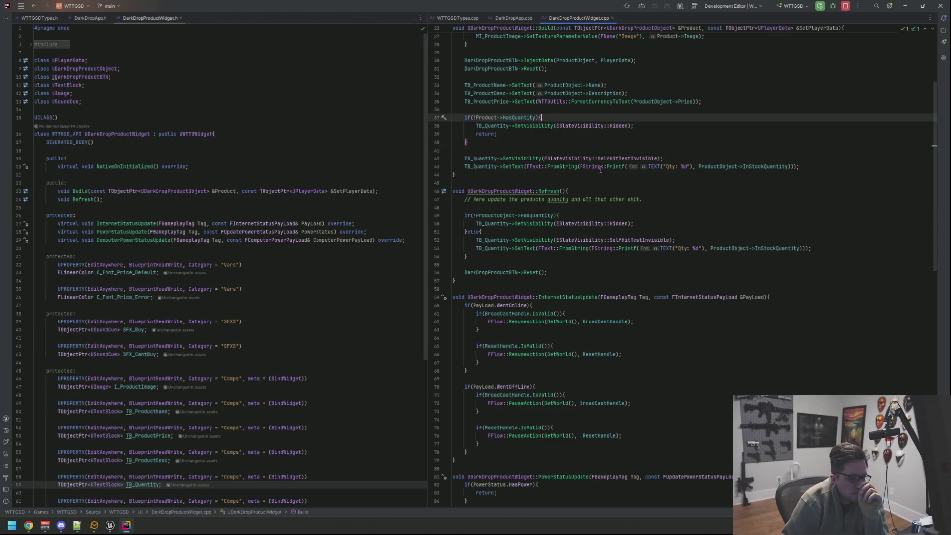
{"action": "left_click", "coordinate": [657, 199]}
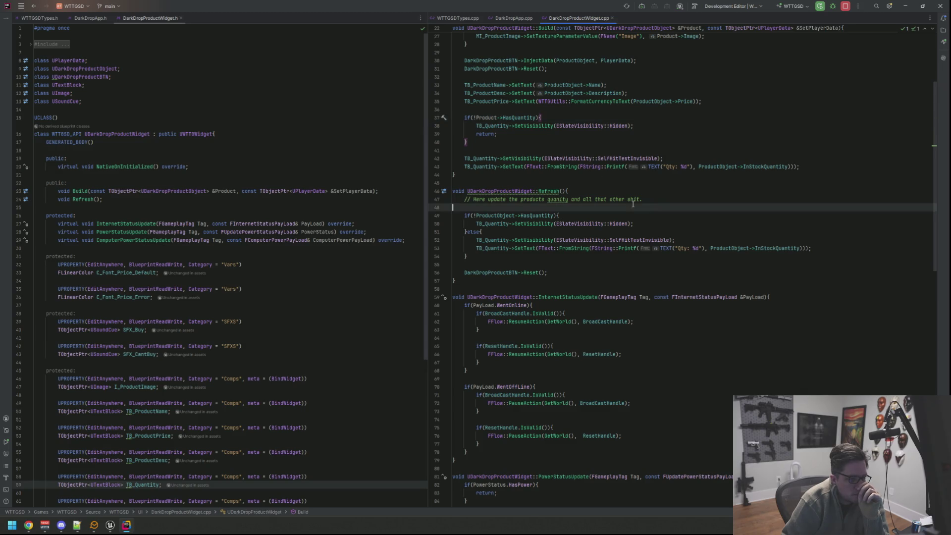
{"action": "key", "text": "shift+Home"}
{"action": "key", "text": "BackSpace"}
{"action": "key", "text": "Delete"}
{"action": "key", "text": "Delete"}
{"action": "left_click", "coordinate": [558, 207]}
Scroll through DarkDropProductWidget.h down to line 38
{"action": "left_click", "coordinate": [382, 192]}
{"action": "scroll", "coordinate": [381, 193], "scroll_direction": "down", "scroll_amount": 10}
{"action": "scroll", "coordinate": [588, 228], "scroll_direction": "down", "scroll_amount": 10}
{"action": "scroll", "coordinate": [588, 228], "scroll_direction": "down", "scroll_amount": 10}
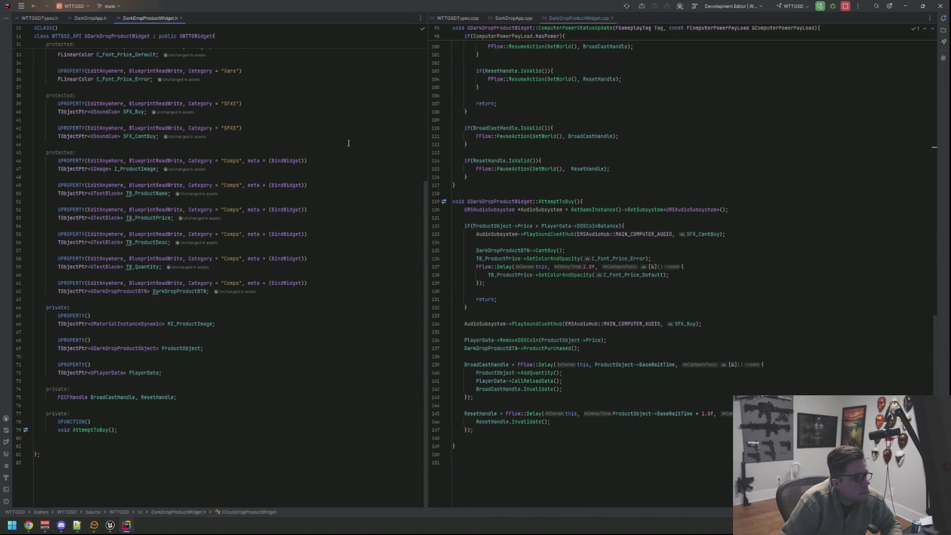
{"action": "left_click", "coordinate": [347, 95]}
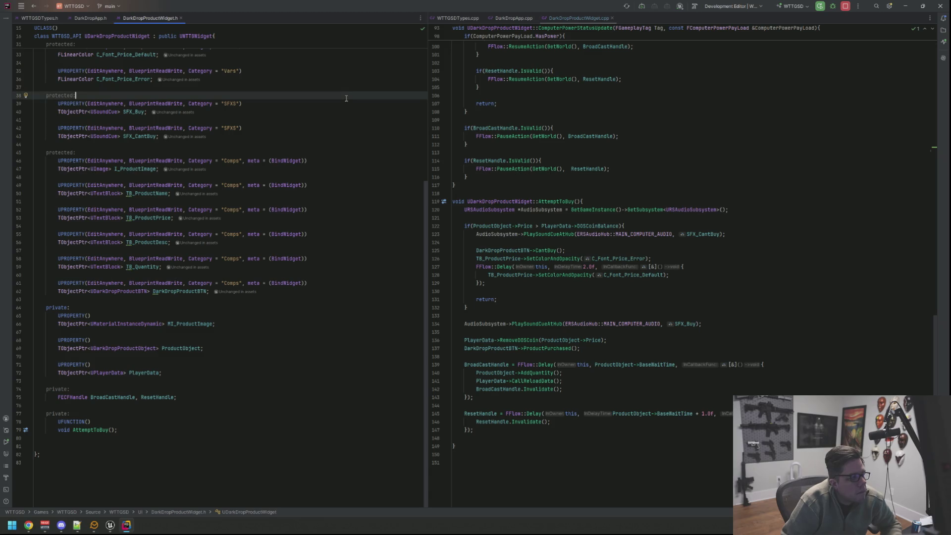
{"action": "key", "text": "shift"}
{"action": "key", "text": "shift"}
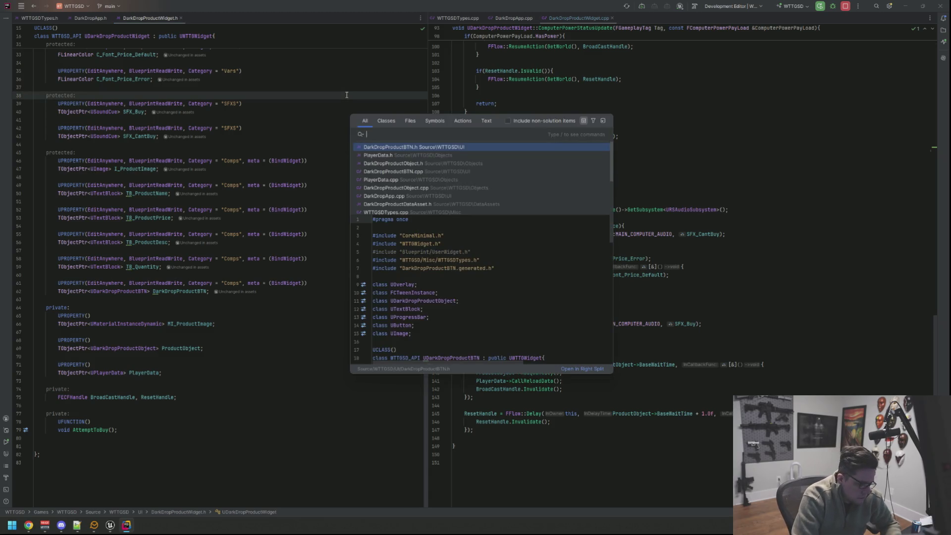
Search the project for the browser file, trying VM, VMMachine, App and VirtMe
{"action": "type", "text": "VM"}
{"action": "key", "text": "BackSpace"}
{"action": "key", "text": "BackSpace"}
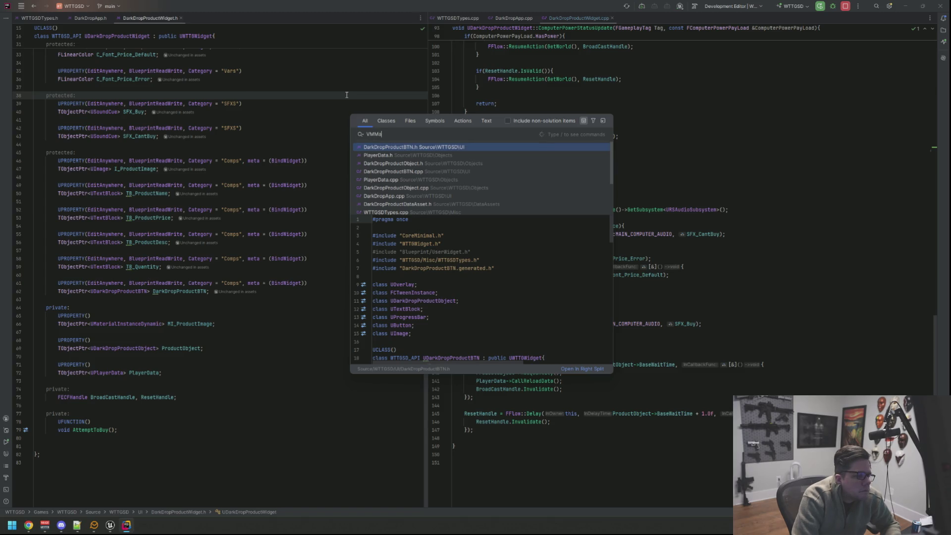
{"action": "type", "text": "VMMa"}
{"action": "type", "text": "chine"}
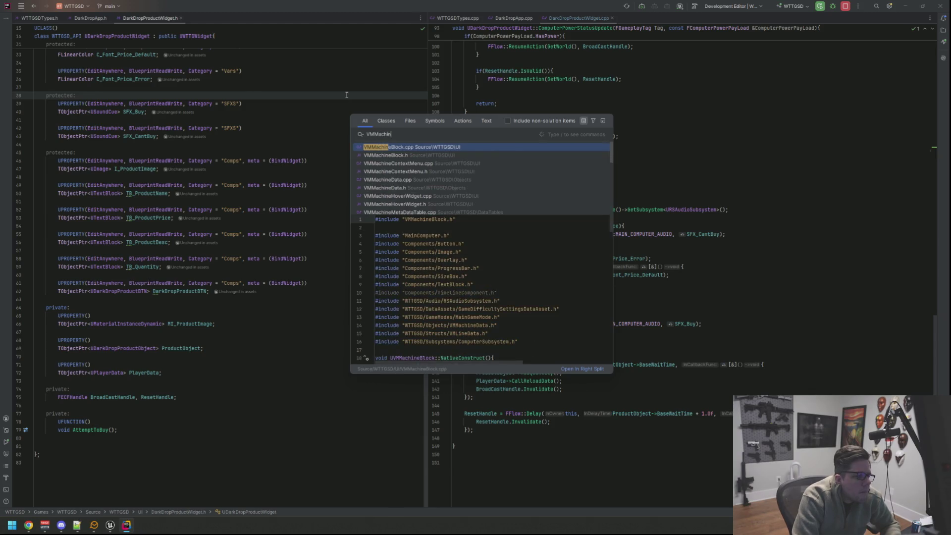
{"action": "key", "text": "BackSpace"}
{"action": "key", "text": "BackSpace"}
{"action": "key", "text": "BackSpace"}
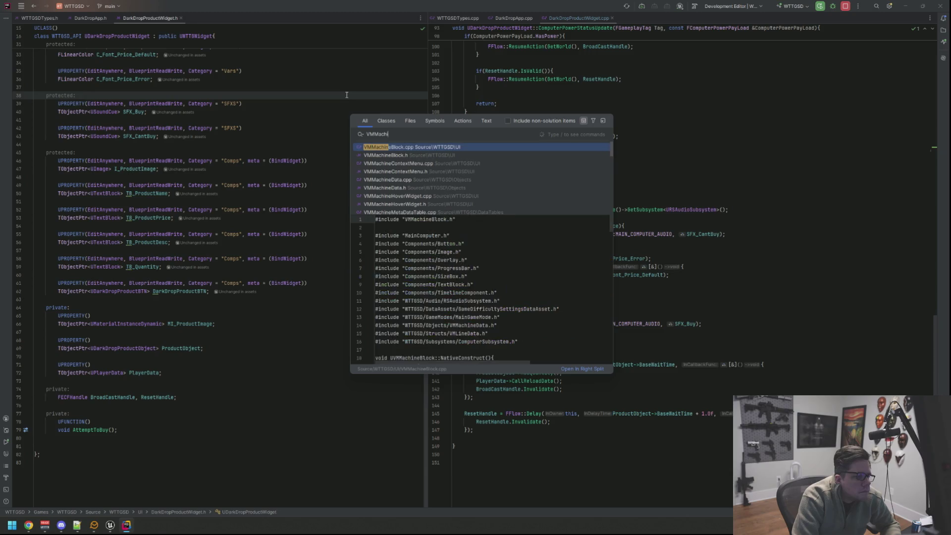
{"action": "type", "text": "App"}
{"action": "key", "text": "BackSpace"}
{"action": "key", "text": "BackSpace"}
{"action": "key", "text": "BackSpace"}
{"action": "type", "text": "irtMe"}
{"action": "key", "text": "BackSpace"}
{"action": "key", "text": "BackSpace"}
{"action": "key", "text": "BackSpace"}
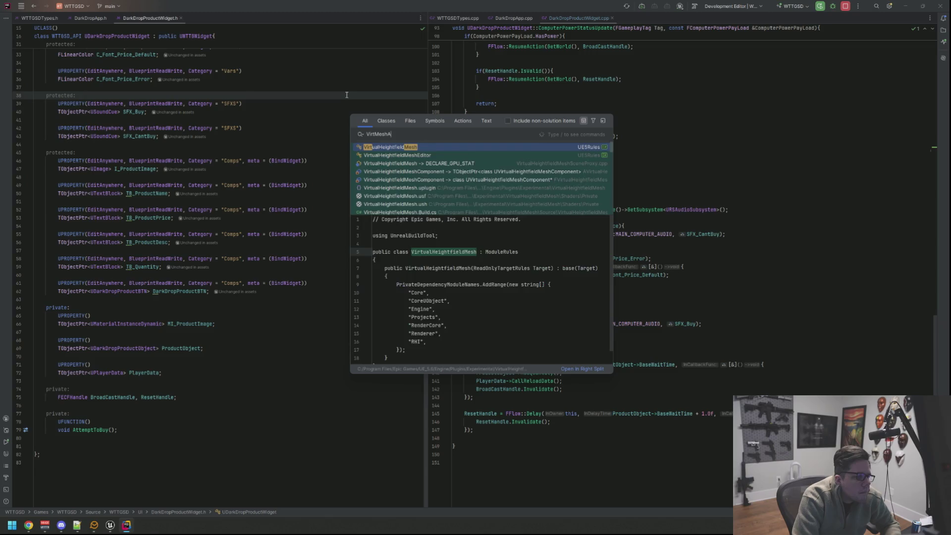
Open VMBrowser.cpp from the search results and place it in the right pane
{"action": "type", "text": "irt"}
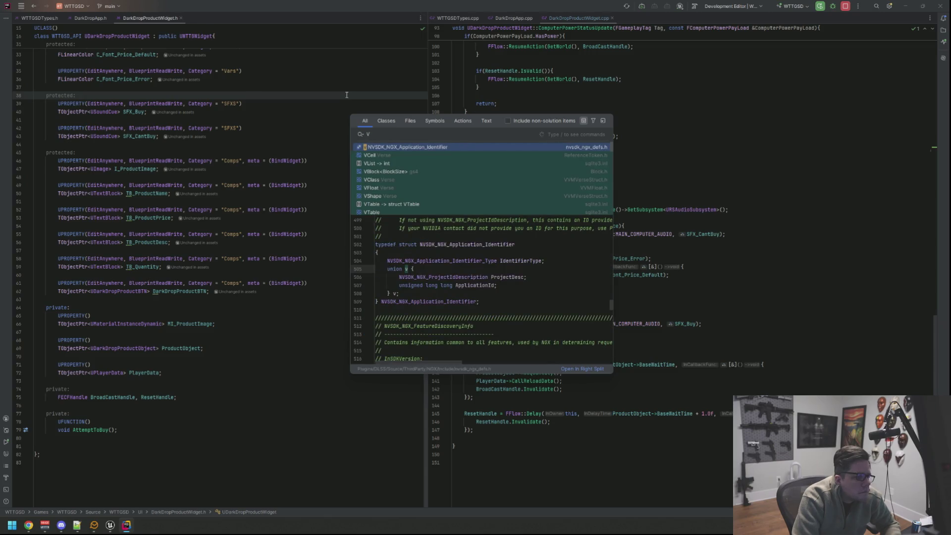
{"action": "key", "text": "BackSpace"}
{"action": "key", "text": "BackSpace"}
{"action": "type", "text": "er"}
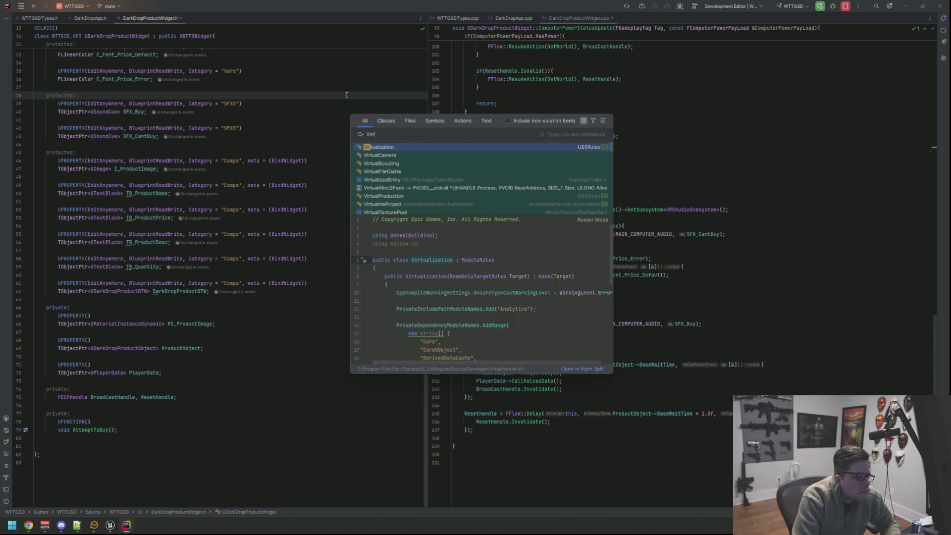
{"action": "key", "text": "BackSpace"}
{"action": "key", "text": "BackSpace"}
{"action": "key", "text": "BackSpace"}
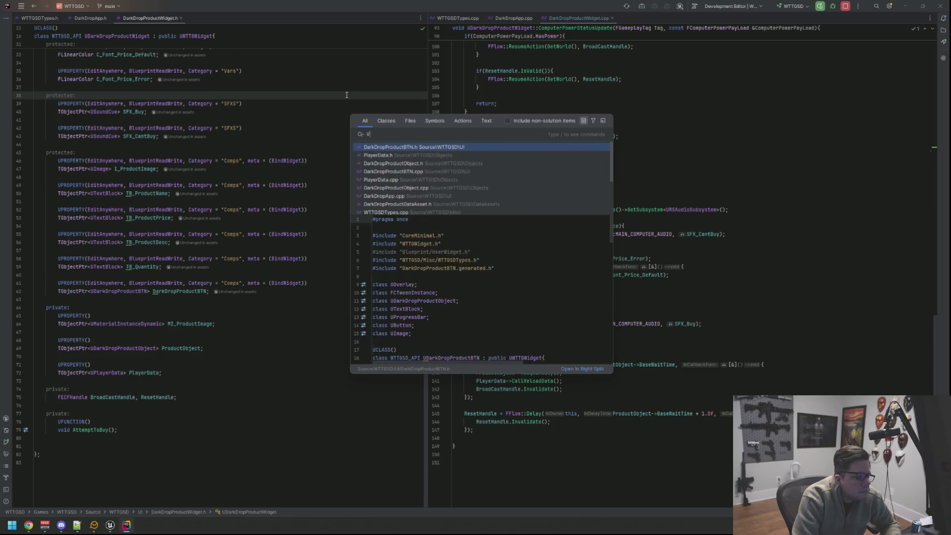
{"action": "type", "text": "M"}
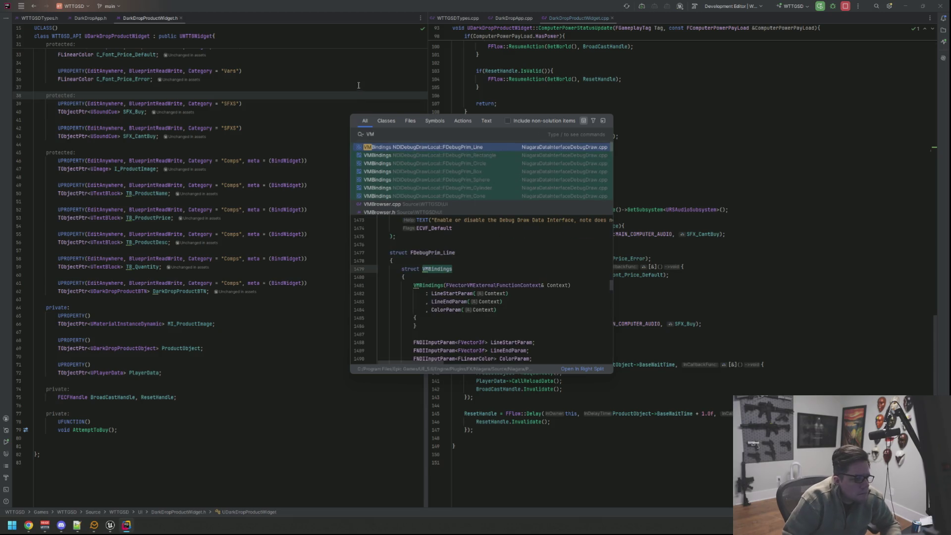
{"action": "left_click", "coordinate": [426, 202]}
{"action": "mouse_move", "coordinate": [211, 18]}
{"action": "left_mouse_down"}
{"action": "mouse_move", "coordinate": [670, 38]}
{"action": "mouse_move", "coordinate": [651, 21]}
{"action": "left_mouse_up"}
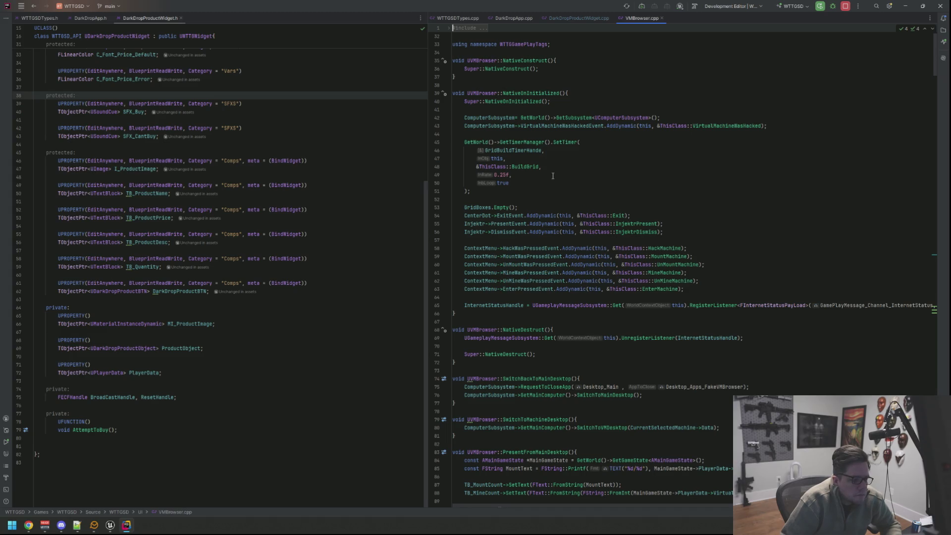
{"action": "left_click", "coordinate": [534, 95]}
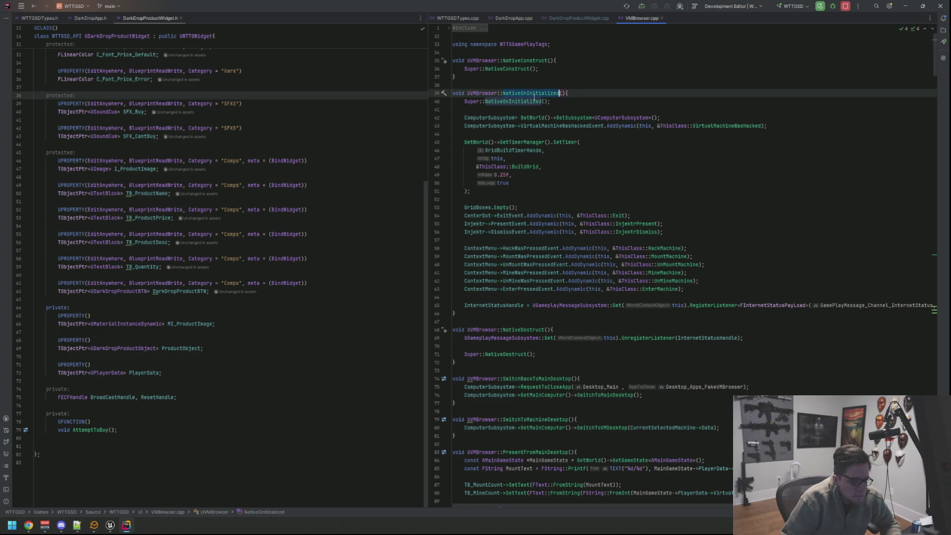
{"action": "left_click", "coordinate": [533, 95], "text": "ctrl"}
{"action": "mouse_move", "coordinate": [686, 18]}
{"action": "left_mouse_down"}
{"action": "mouse_move", "coordinate": [234, 57]}
{"action": "mouse_move", "coordinate": [221, 22]}
{"action": "left_mouse_up"}
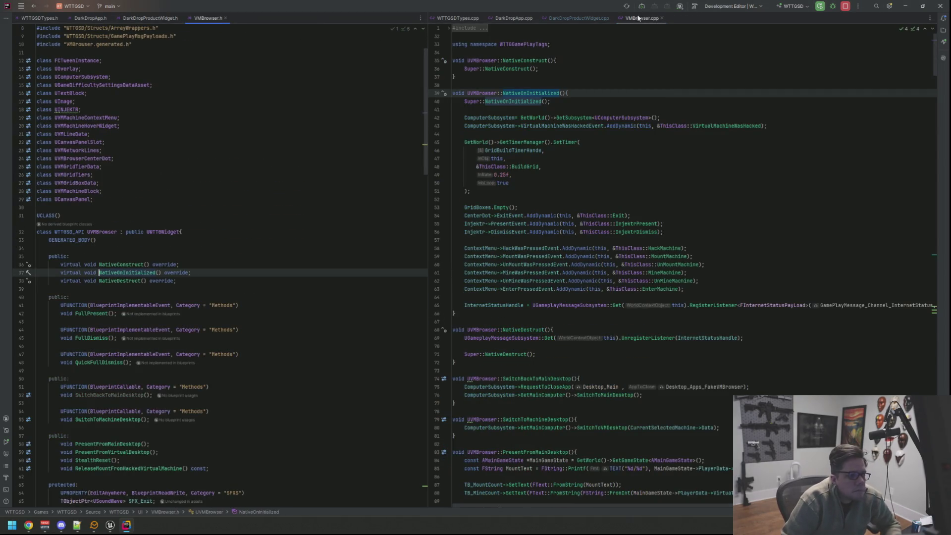
{"action": "left_click", "coordinate": [585, 151]}
{"action": "scroll", "coordinate": [585, 150], "scroll_direction": "down", "scroll_amount": 8}
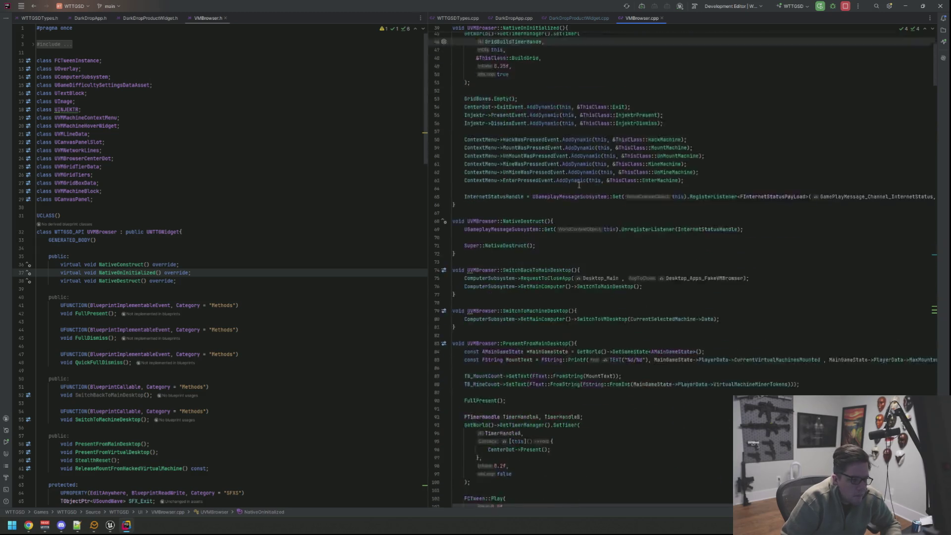
{"action": "scroll", "coordinate": [590, 191], "scroll_direction": "down", "scroll_amount": 6}
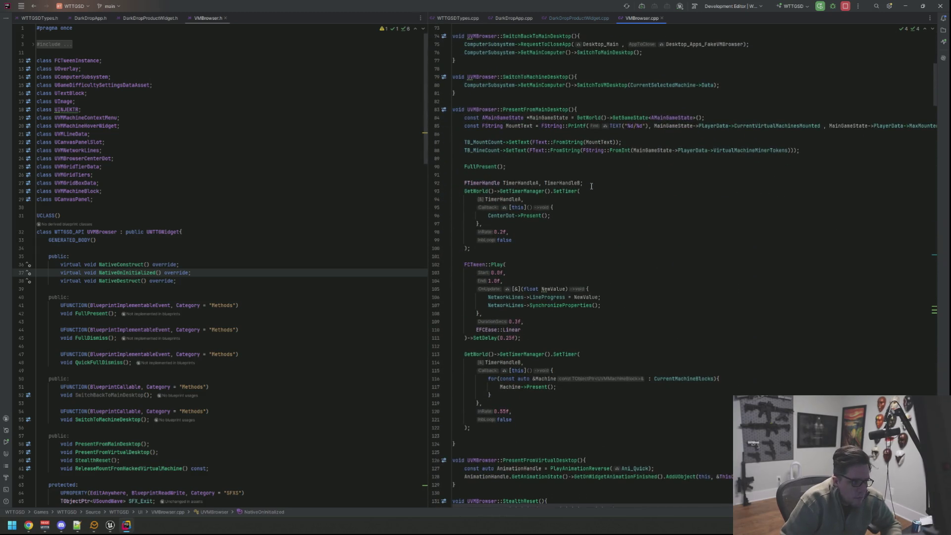
{"action": "scroll", "coordinate": [592, 184], "scroll_direction": "down", "scroll_amount": 16}
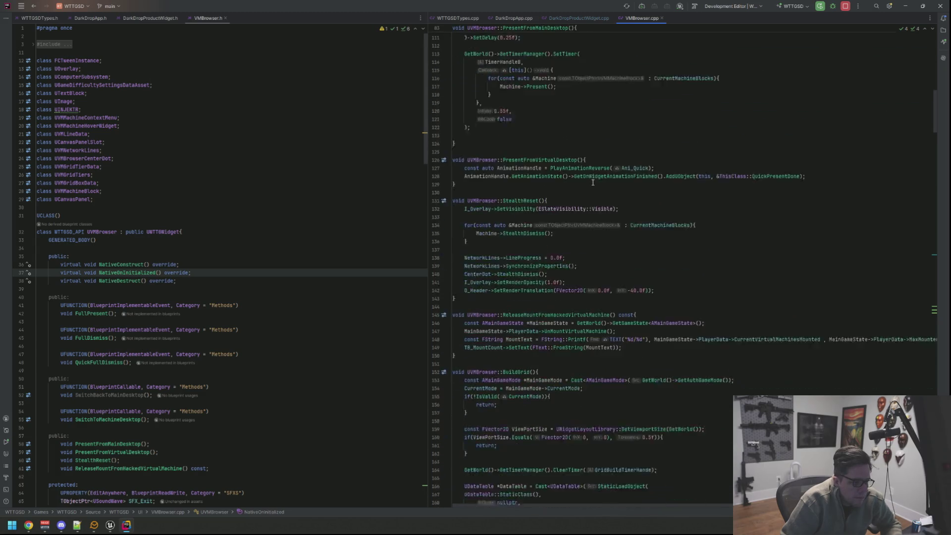
{"action": "scroll", "coordinate": [575, 203], "scroll_direction": "down", "scroll_amount": 6}
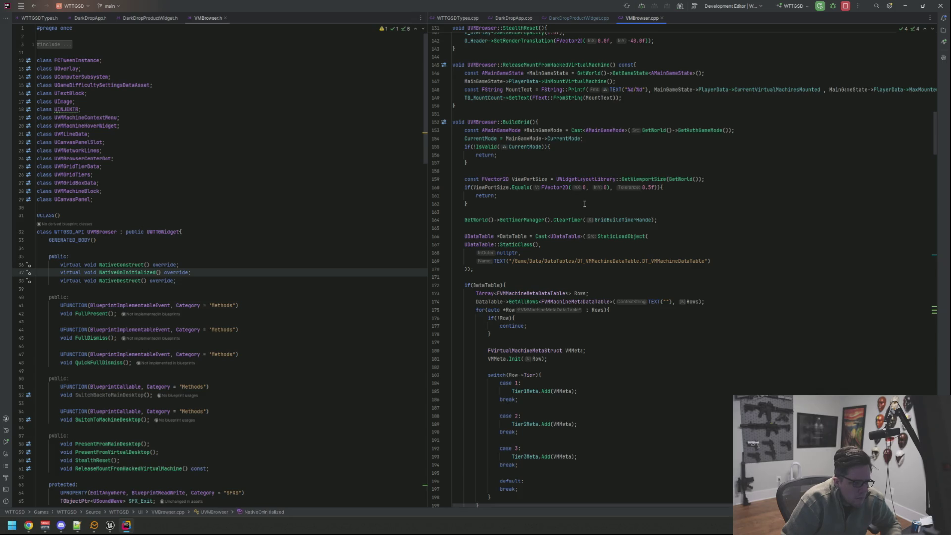
{"action": "scroll", "coordinate": [584, 203], "scroll_direction": "down", "scroll_amount": 20}
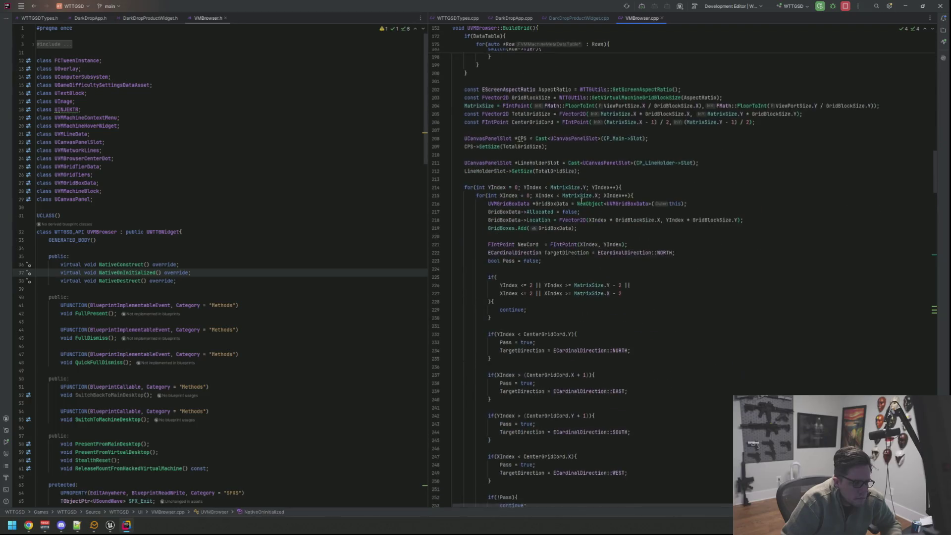
{"action": "scroll", "coordinate": [581, 196], "scroll_direction": "down", "scroll_amount": 5}
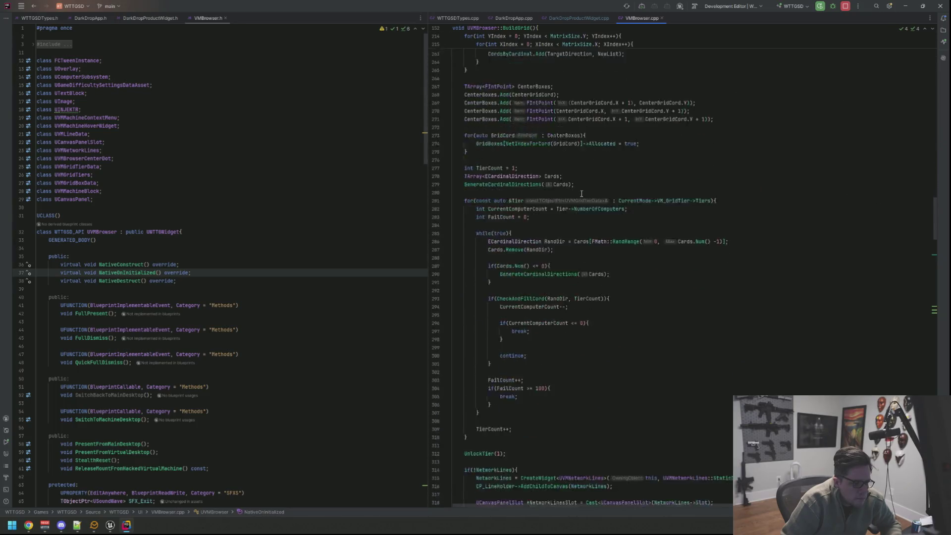
{"action": "scroll", "coordinate": [582, 194], "scroll_direction": "down", "scroll_amount": 5}
Add a '// here' comment line above the UnlockTier(1) call in BuildGrid()
{"action": "left_click", "coordinate": [529, 148]}
{"action": "key", "text": "Return"}
{"action": "type", "text": "// "}
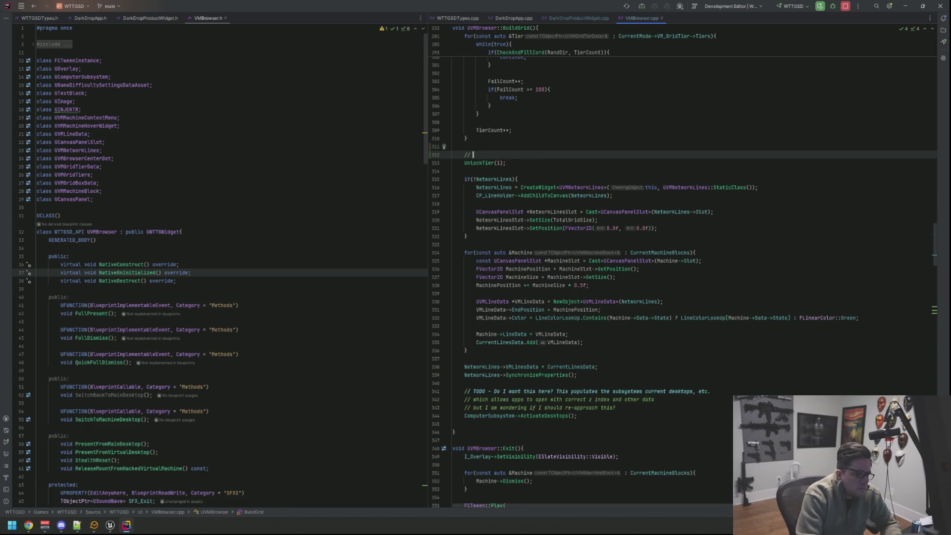
{"action": "type", "text": "here"}
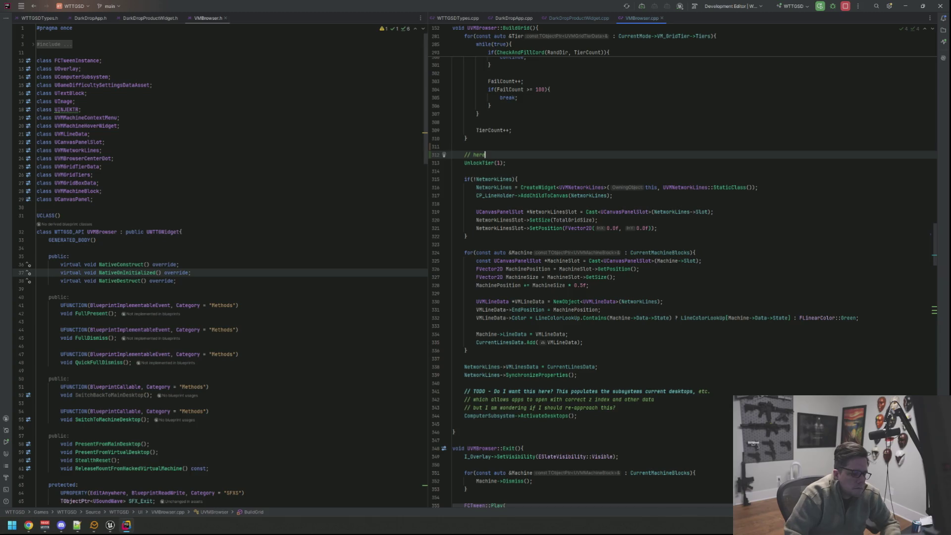
{"action": "scroll", "coordinate": [620, 235], "scroll_direction": "down", "scroll_amount": 2}
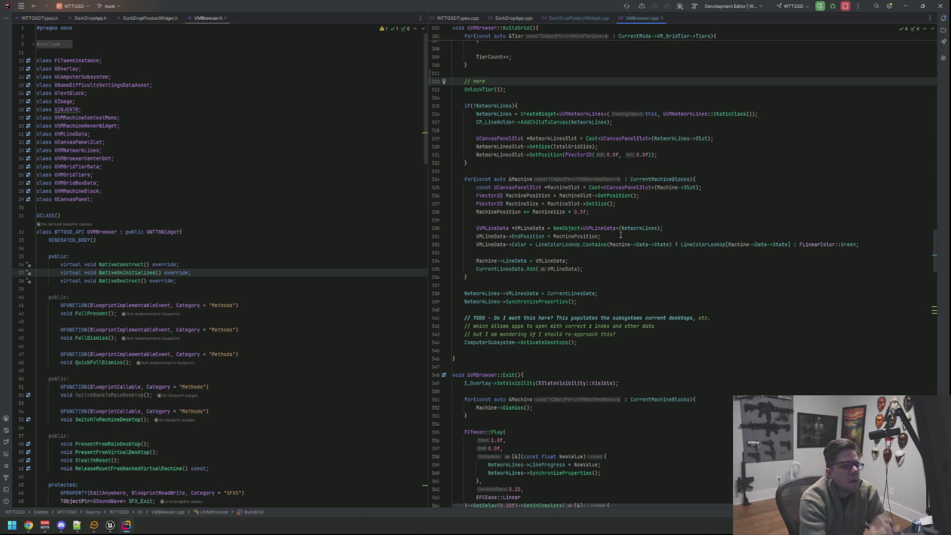
Find and open MainComputer.cpp through the project-wide search
{"action": "key", "text": "shift"}
{"action": "key", "text": "shift"}
{"action": "type", "text": "Des"}
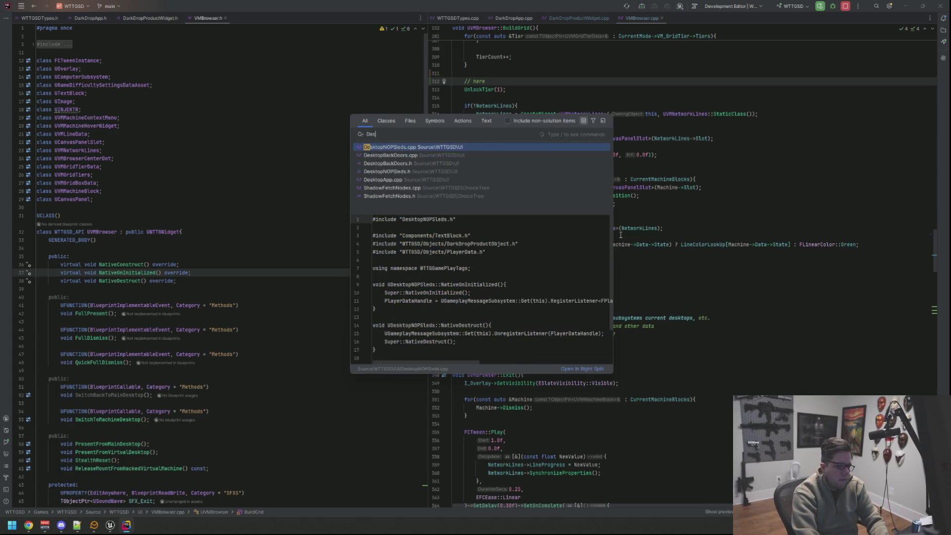
{"action": "key", "text": "BackSpace"}
{"action": "type", "text": "MainComputer"}
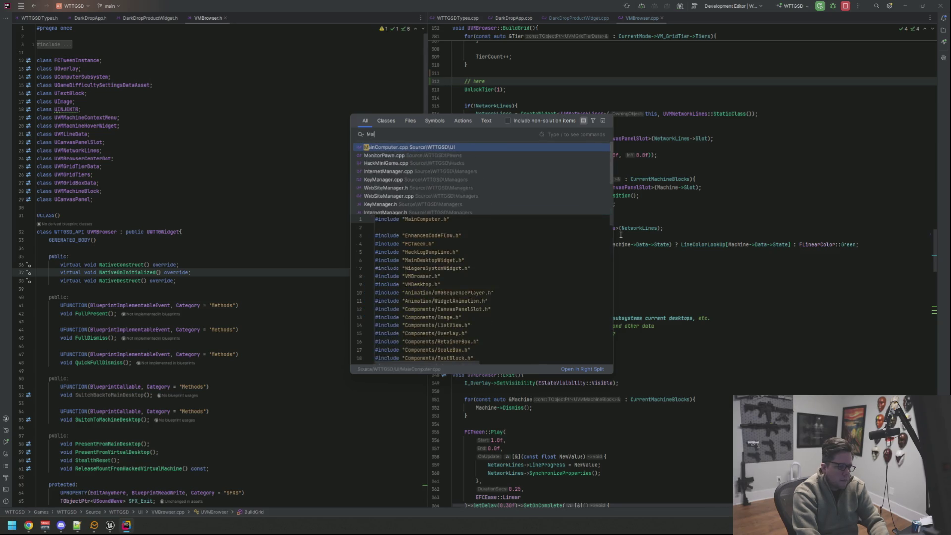
{"action": "key", "text": "Return"}
{"action": "scroll", "coordinate": [617, 233], "scroll_direction": "down", "scroll_amount": 5}
{"action": "scroll", "coordinate": [585, 206], "scroll_direction": "up", "scroll_amount": 10}
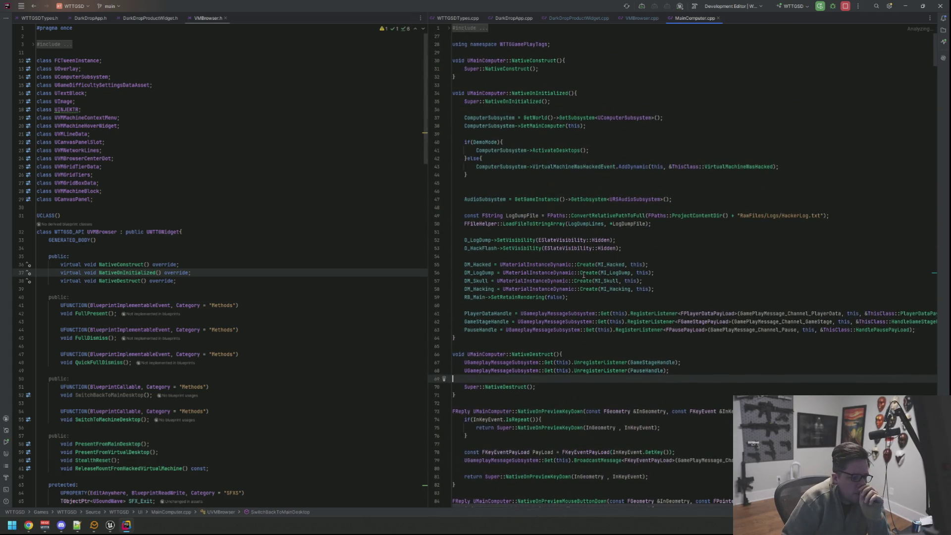
{"action": "scroll", "coordinate": [681, 506], "scroll_direction": "right", "scroll_amount": 5}
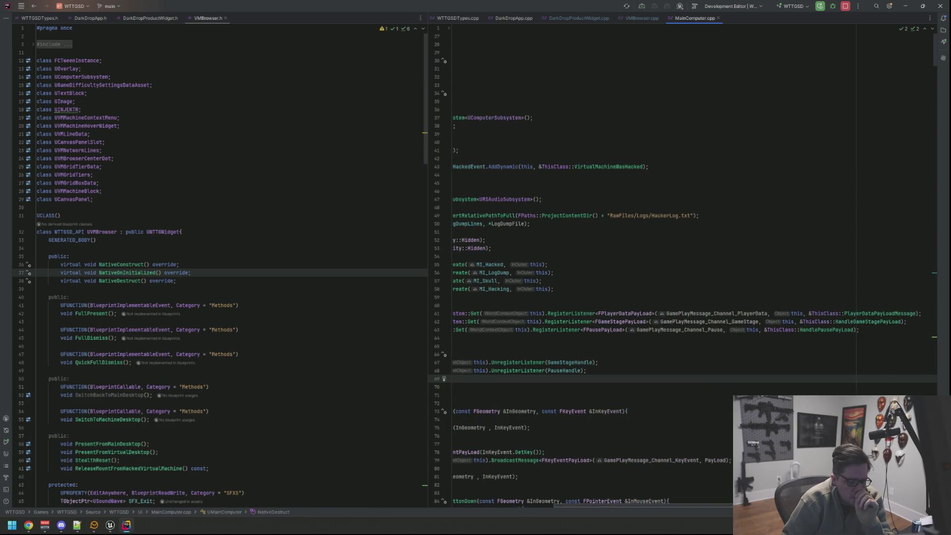
Go to HandleGameStagePayLoad's definition and make room in its game stage switch
{"action": "double_click", "coordinate": [870, 321]}
{"action": "left_click", "coordinate": [870, 320], "text": "ctrl"}
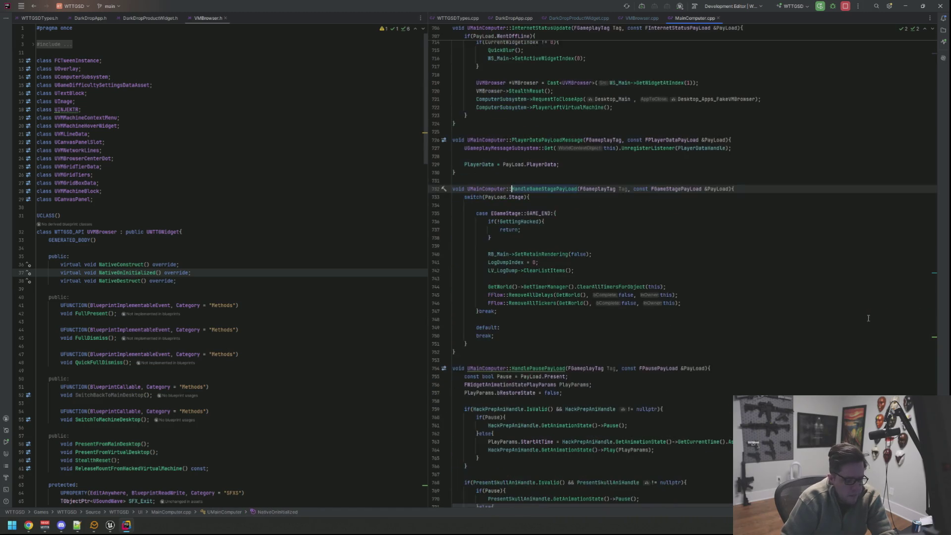
{"action": "left_click", "coordinate": [557, 200]}
{"action": "left_click", "coordinate": [557, 205]}
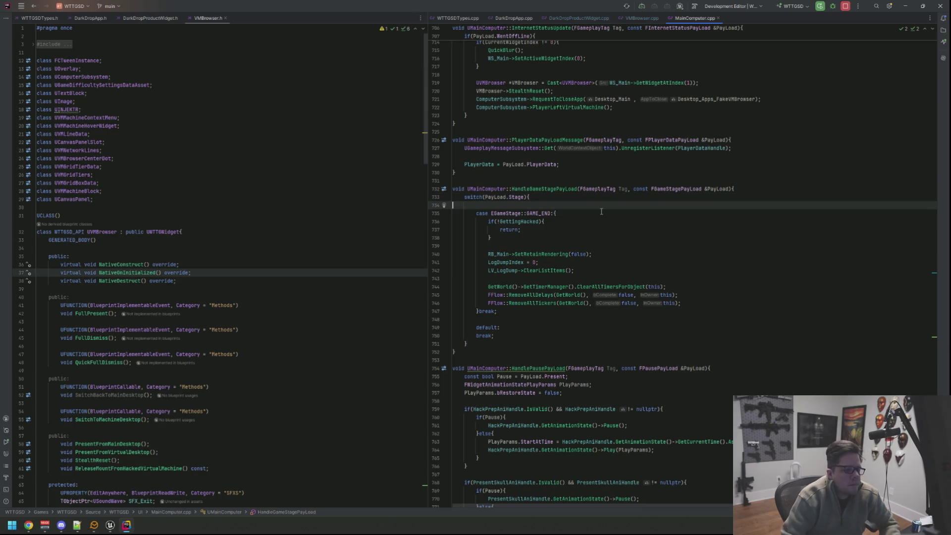
{"action": "key", "text": "Return"}
{"action": "key", "text": "Return"}
{"action": "key", "text": "Up"}
Add an indented PRE_GAME case block ending in break; to the switch
{"action": "key", "text": "Tab"}
{"action": "type", "text": "case EGame"}
{"action": "key", "text": "Down"}
{"action": "key", "text": "Down"}
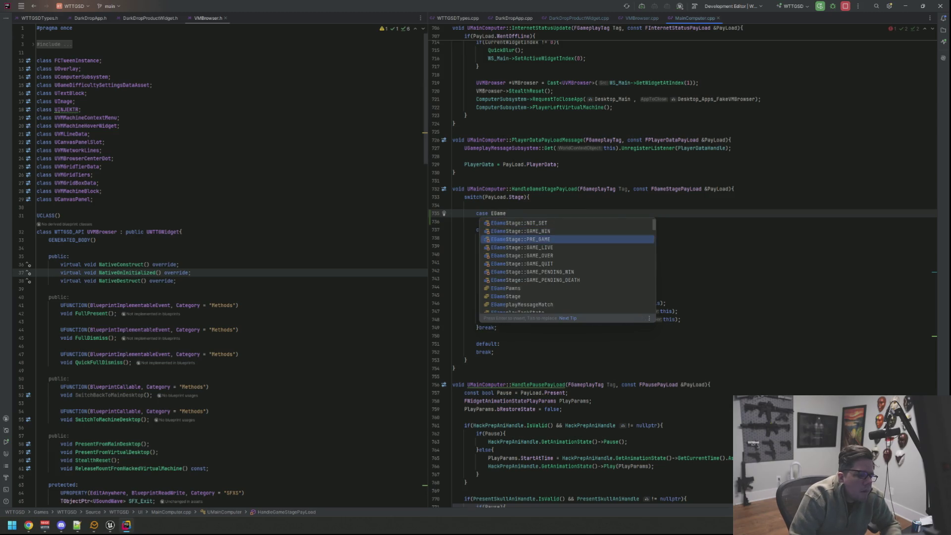
{"action": "key", "text": "Return"}
{"action": "type", "text": ":{"}
{"action": "key", "text": "Return"}
{"action": "key", "text": "Down"}
{"action": "type", "text": "break;"}
{"action": "key", "text": "shift+Up"}
{"action": "key", "text": "shift+Up"}
{"action": "key", "text": "shift+Home"}
{"action": "key", "text": "Tab"}
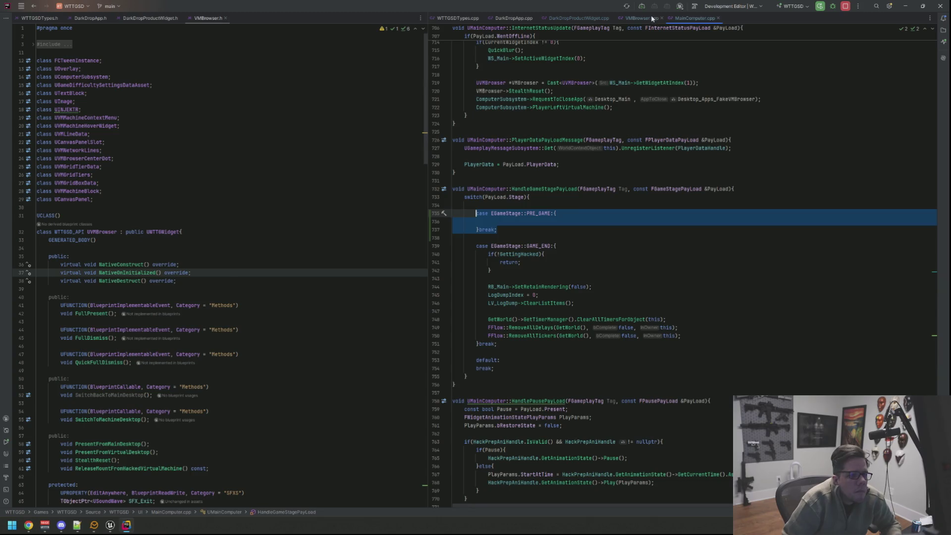
Cut the ActivateDesktops call and TODO comments from VMBrowser's BuildGrid, removing leftover blank lines
{"action": "left_click", "coordinate": [651, 18]}
{"action": "left_click", "coordinate": [603, 342]}
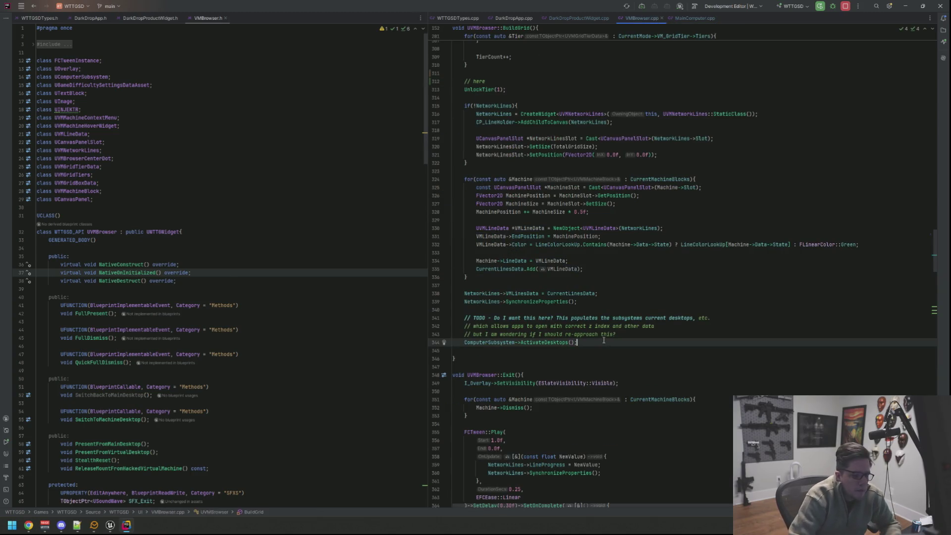
{"action": "key", "text": "shift+Up"}
{"action": "key", "text": "shift+Up"}
{"action": "key", "text": "shift+Up"}
{"action": "key", "text": "BackSpace"}
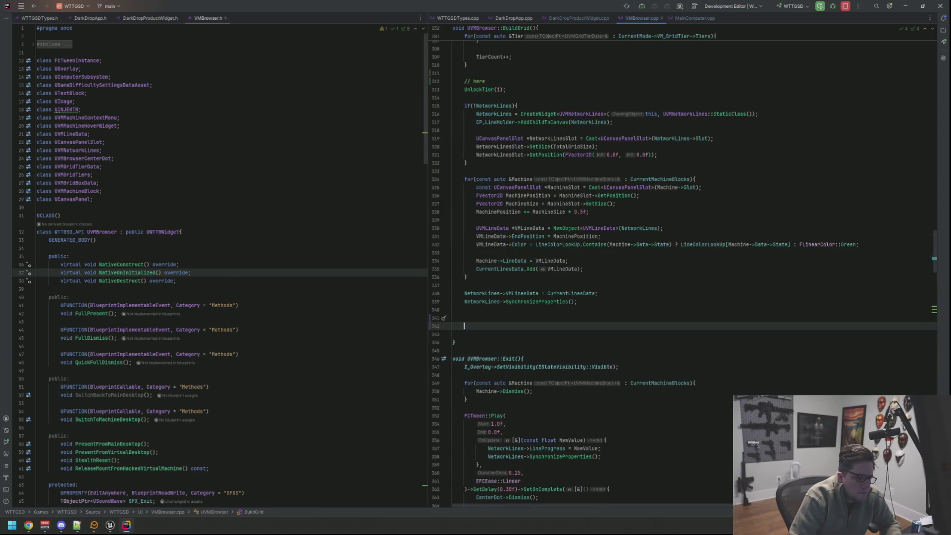
{"action": "key", "text": "Return"}
{"action": "key", "text": "shift+Up"}
{"action": "key", "text": "shift+Up"}
{"action": "key", "text": "shift+Up"}
{"action": "key", "text": "BackSpace"}
{"action": "left_click", "coordinate": [577, 293]}
{"action": "left_click", "coordinate": [464, 285]}
Paste ActivateDesktops() into MainComputer's PRE_GAME case and remove the extra blank line
{"action": "left_click", "coordinate": [683, 19]}
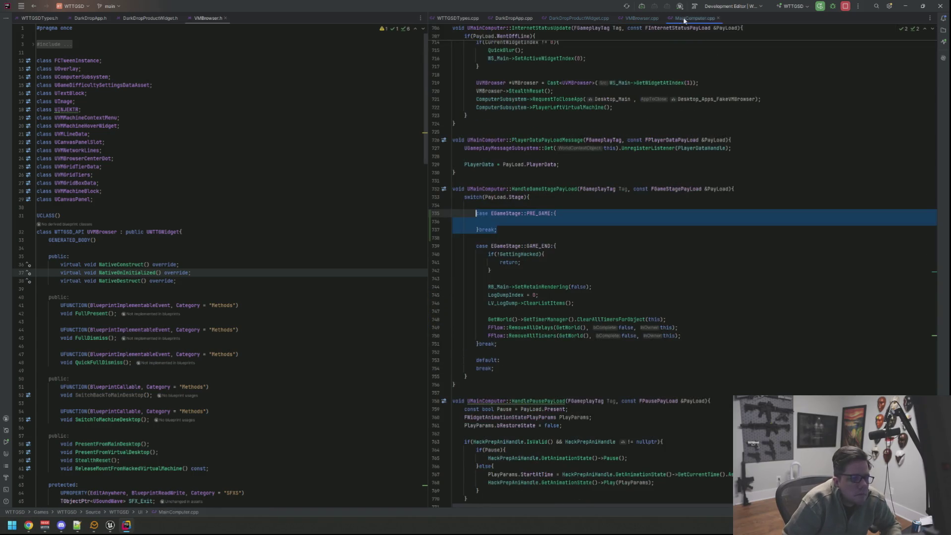
{"action": "left_click", "coordinate": [569, 222]}
{"action": "type", "text": "ComputerSubsystem->ActivateDesktops();"}
{"action": "key", "text": "Up"}
{"action": "key", "text": "Up"}
{"action": "key", "text": "BackSpace"}
{"action": "key", "text": "Down"}
{"action": "key", "text": "Down"}
{"action": "key", "text": "Down"}
{"action": "key", "text": "End"}
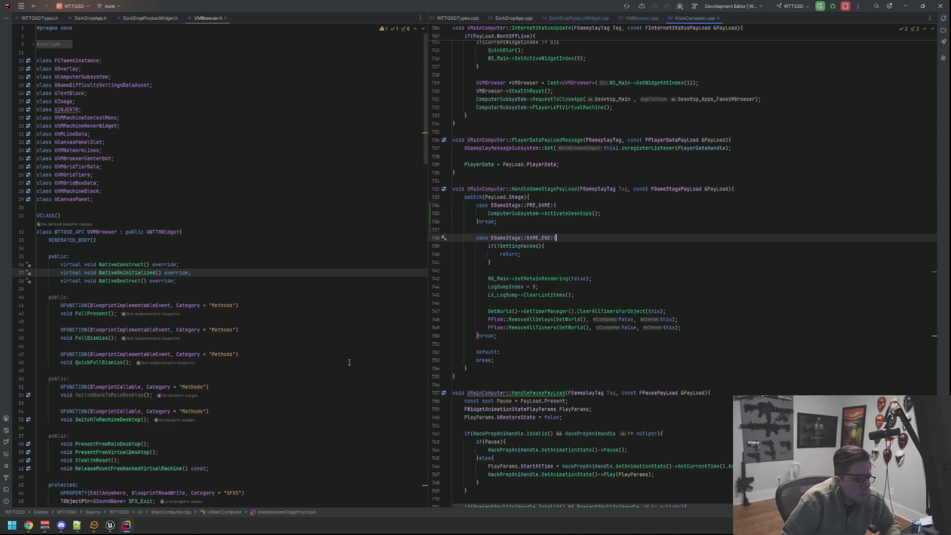
{"action": "left_click", "coordinate": [110, 525]}
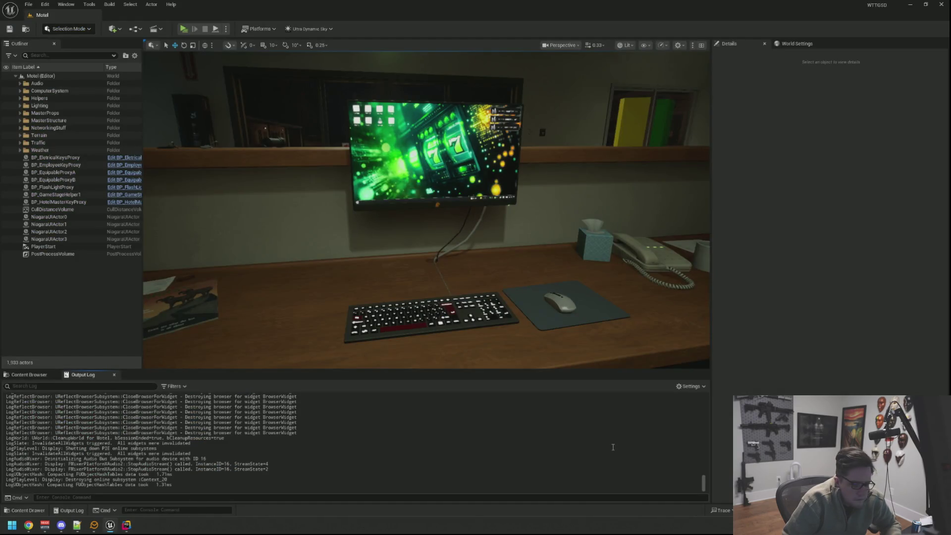
Run a Live Coding recompile with Ctrl+Alt+F11 and close its window after success
{"action": "key", "text": "ctrl+alt+F11"}
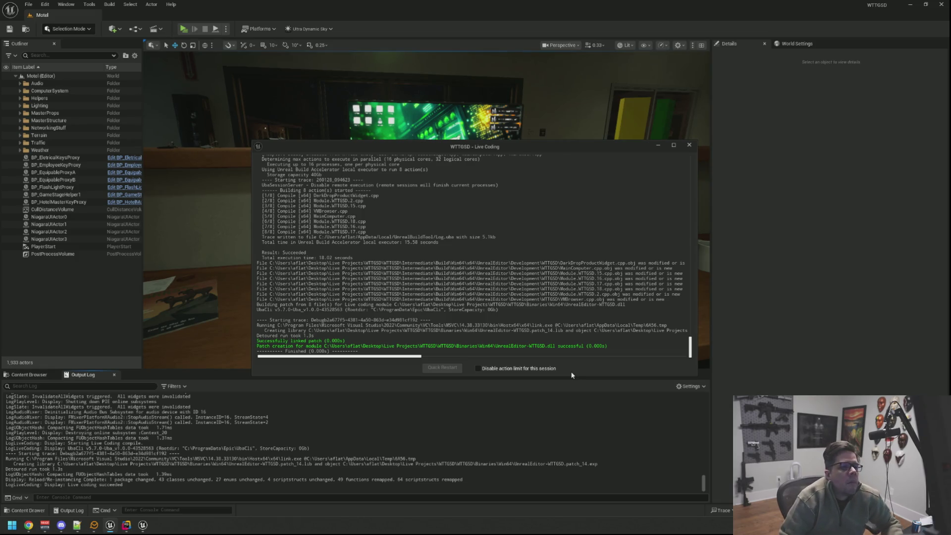
{"action": "left_click", "coordinate": [689, 146]}
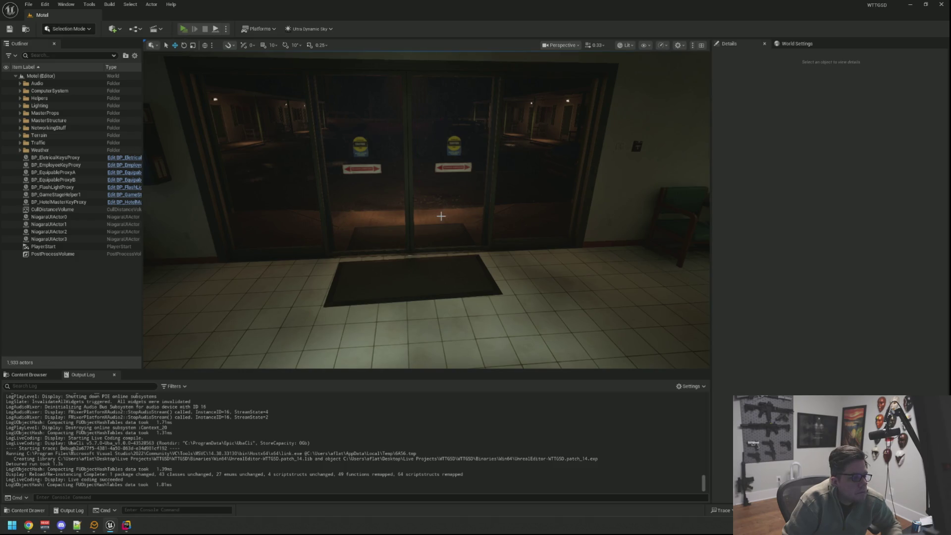
Start the game, walk to the office desk computer, and launch VirtMesh
{"action": "key", "text": "alt+p"}
{"action": "key", "text": "w"}
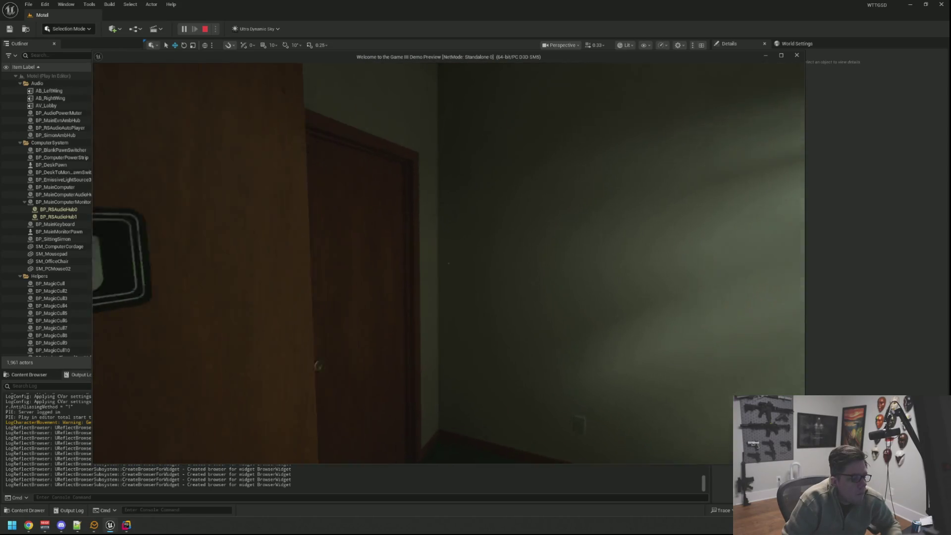
{"action": "key", "text": "e"}
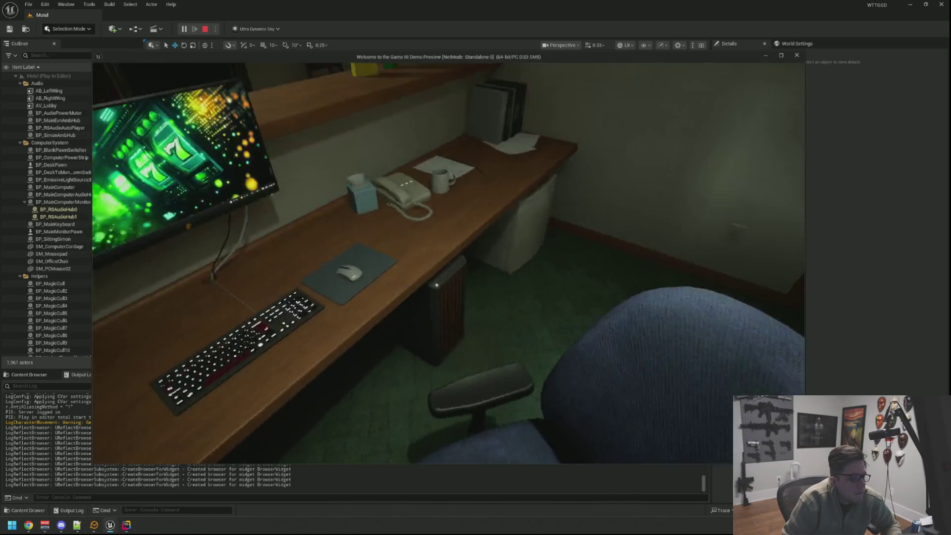
{"action": "key", "text": "e"}
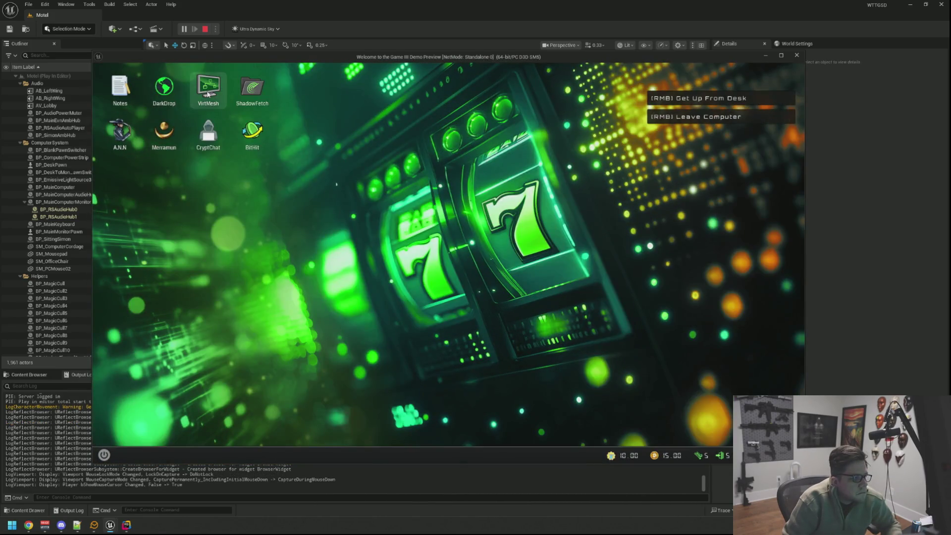
{"action": "left_click", "coordinate": [208, 93]}
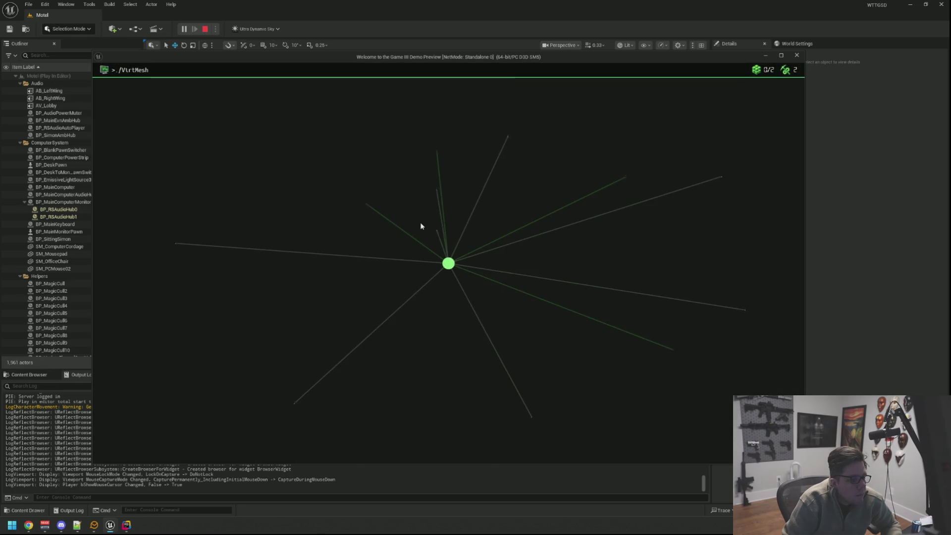
Rotate the INJ3KT-R grid tiles into a path and inject the WorkZap node
{"action": "left_click", "coordinate": [447, 170]}
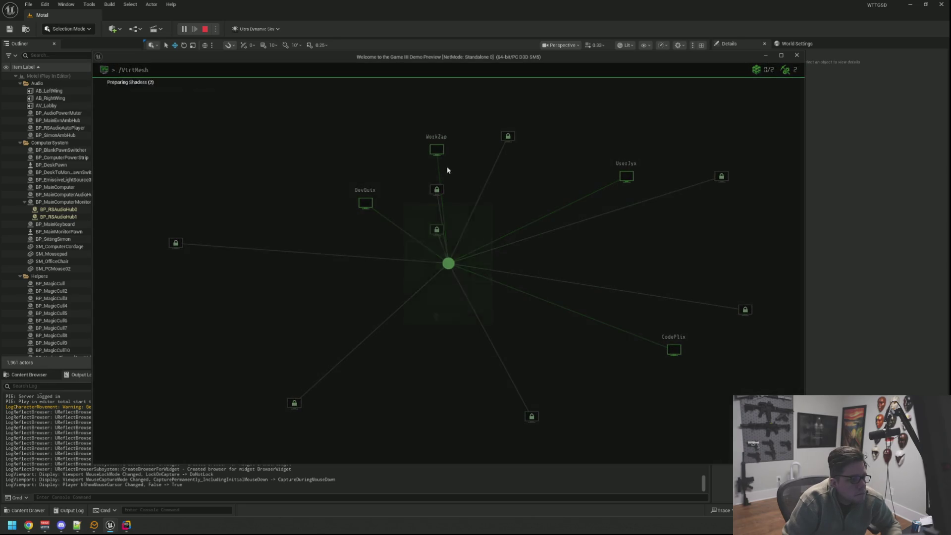
{"action": "left_click", "coordinate": [461, 233]}
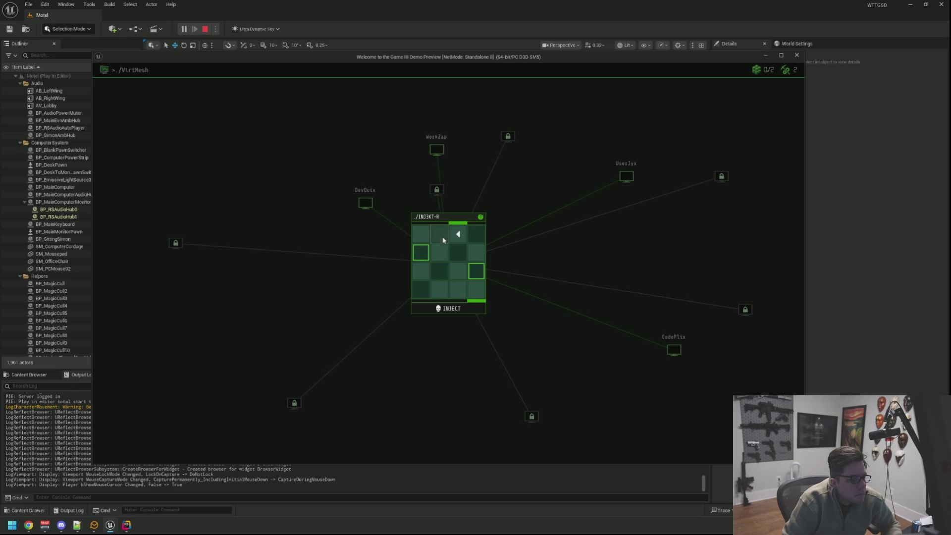
{"action": "left_click", "coordinate": [421, 240]}
{"action": "left_click", "coordinate": [420, 252]}
{"action": "left_click", "coordinate": [438, 252]}
{"action": "left_click", "coordinate": [476, 254]}
{"action": "left_click", "coordinate": [476, 271]}
{"action": "left_click", "coordinate": [476, 290]}
{"action": "left_click", "coordinate": [474, 311]}
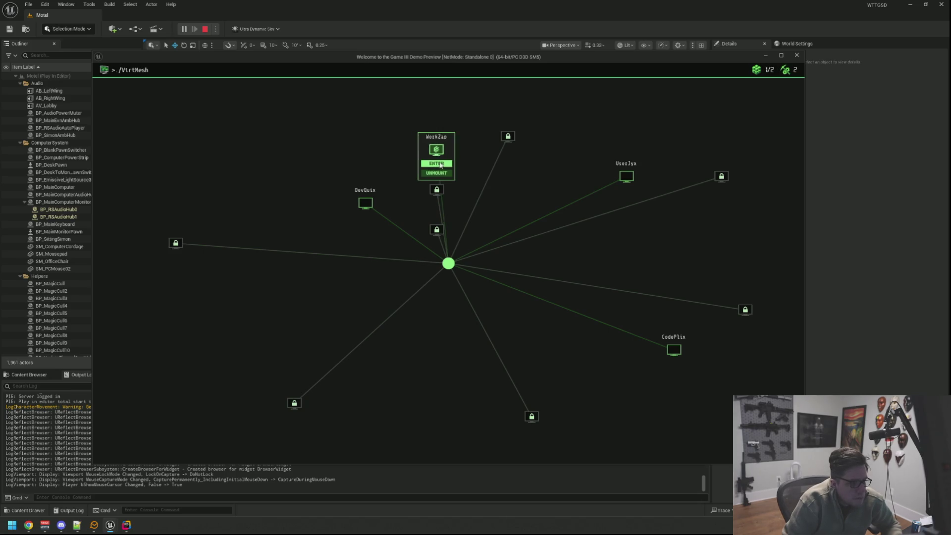
Enter the hacked WorkZap machine and open the A.N.N browser and notes file
{"action": "left_click", "coordinate": [441, 166]}
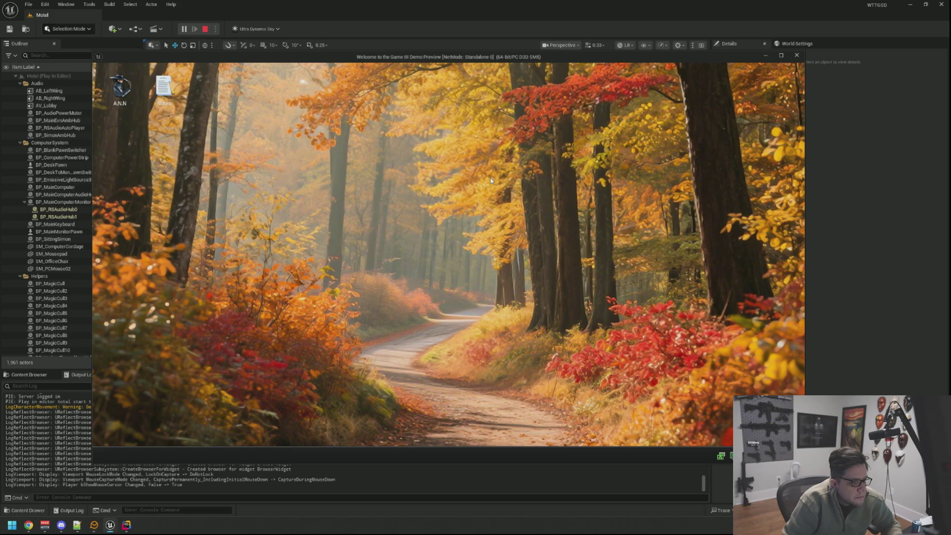
{"action": "double_click", "coordinate": [120, 88]}
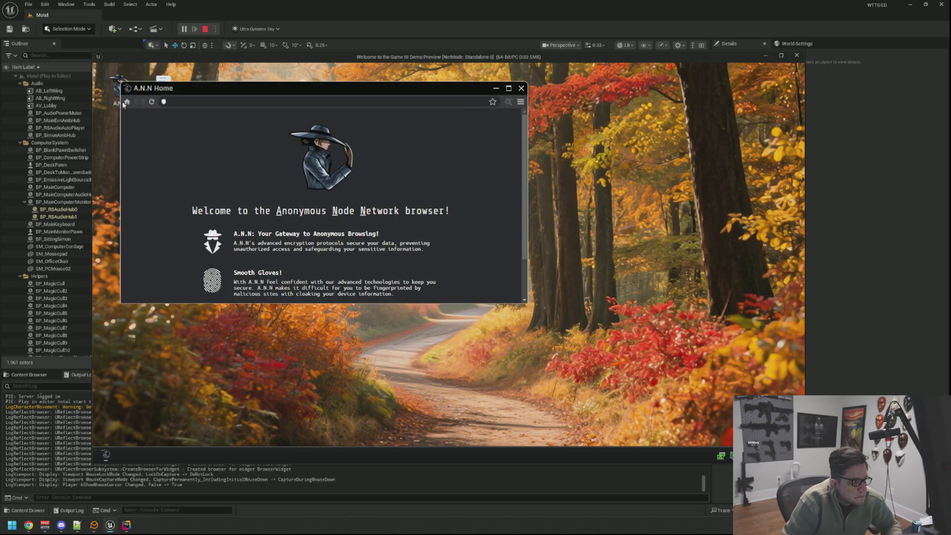
{"action": "left_click_drag", "start_coordinate": [176, 93], "coordinate": [333, 113]}
{"action": "double_click", "coordinate": [164, 86]}
{"action": "left_click", "coordinate": [405, 119]}
Switch between the Notes and A.N.N Home windows, then close both
{"action": "left_click", "coordinate": [252, 112]}
{"action": "left_click", "coordinate": [417, 113]}
{"action": "left_click", "coordinate": [248, 108]}
{"action": "left_click", "coordinate": [380, 114]}
{"action": "left_click", "coordinate": [344, 112]}
{"action": "left_click", "coordinate": [344, 107]}
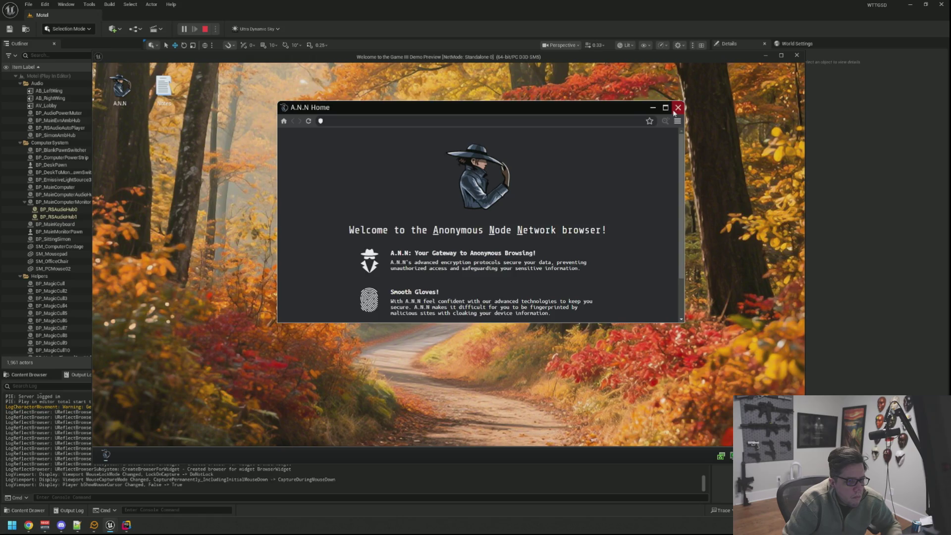
{"action": "left_click", "coordinate": [678, 108]}
Open and close the VirtMesh network map, then stop the play session
{"action": "left_click", "coordinate": [729, 455]}
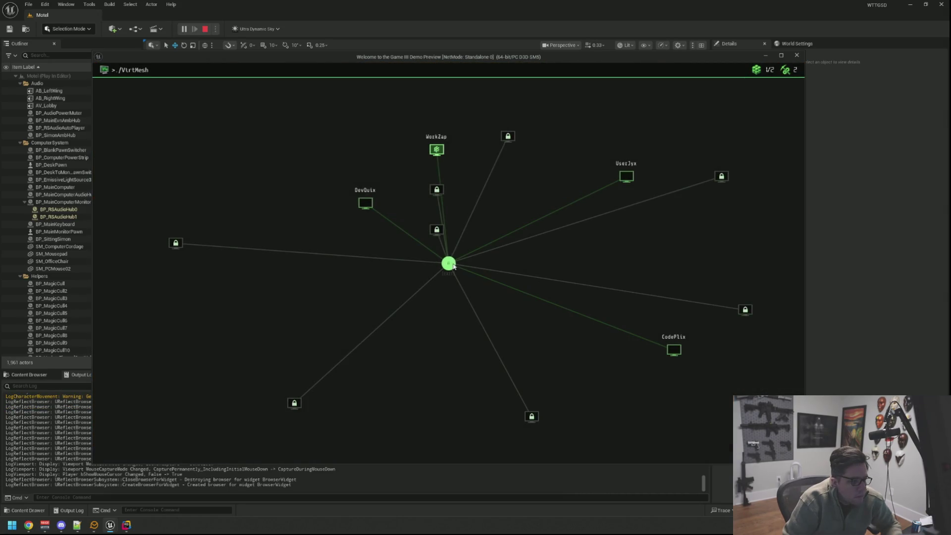
{"action": "left_click", "coordinate": [450, 263]}
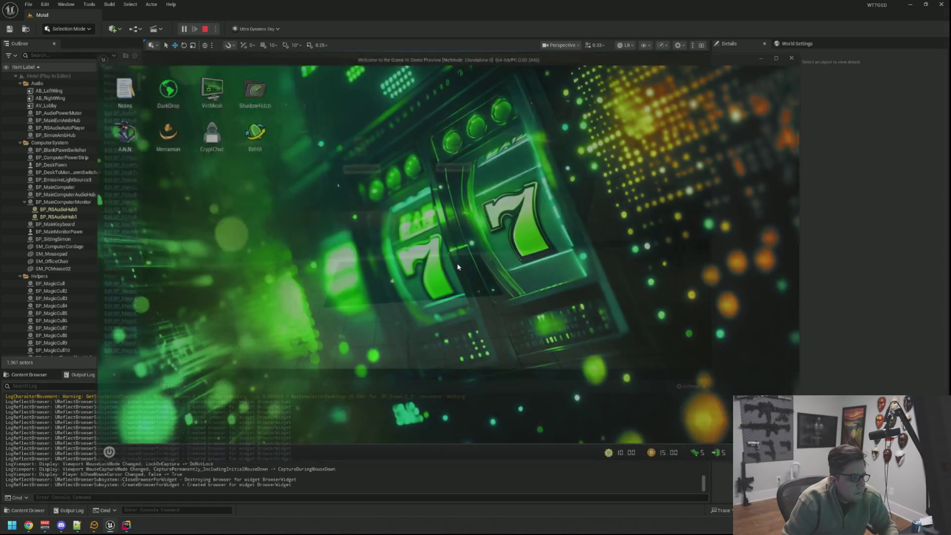
{"action": "key", "text": "Escape"}
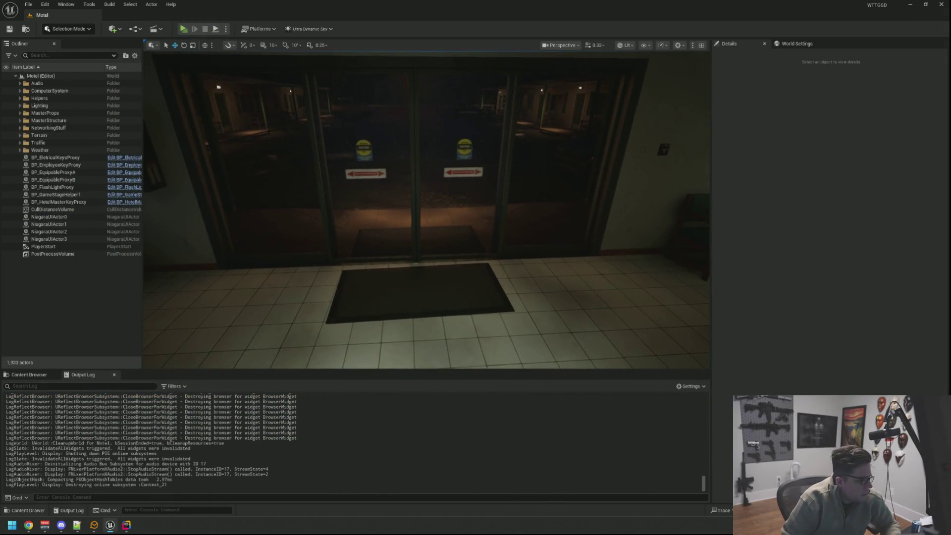
In Rider, keep VMBrowser.cpp on the right and open GamePlayMsgPayloads.h in the left pane
{"action": "key", "text": "alt+Tab"}
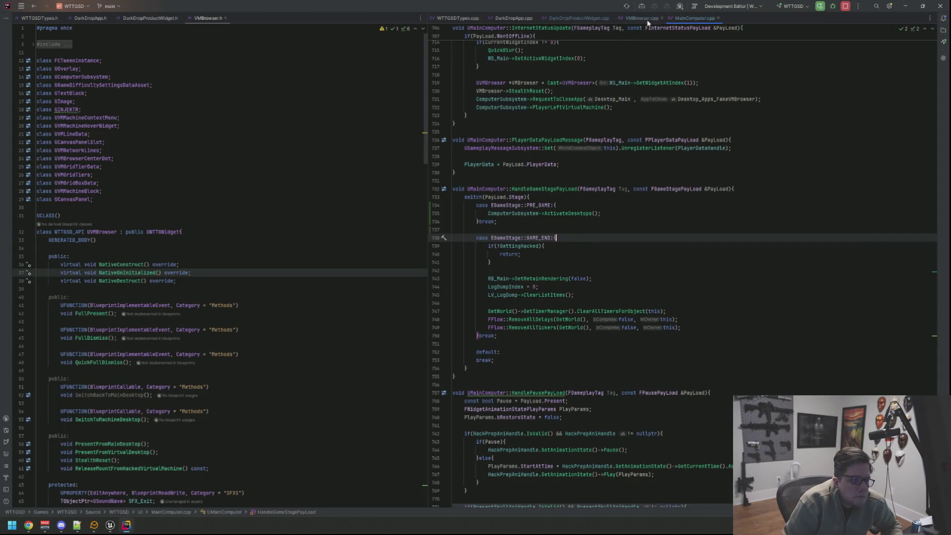
{"action": "left_click", "coordinate": [642, 18]}
{"action": "scroll", "coordinate": [505, 156], "scroll_direction": "up", "scroll_amount": 3}
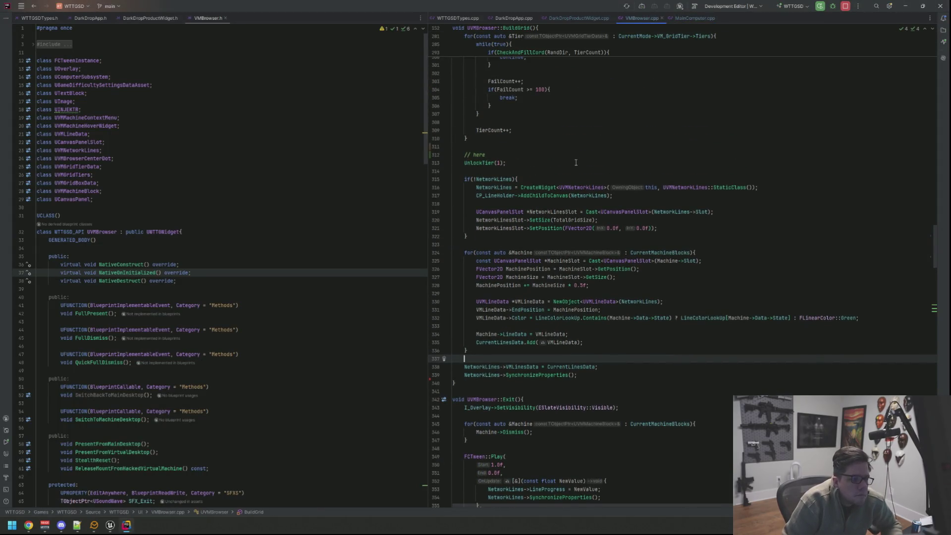
{"action": "scroll", "coordinate": [322, 139], "scroll_direction": "down", "scroll_amount": 20}
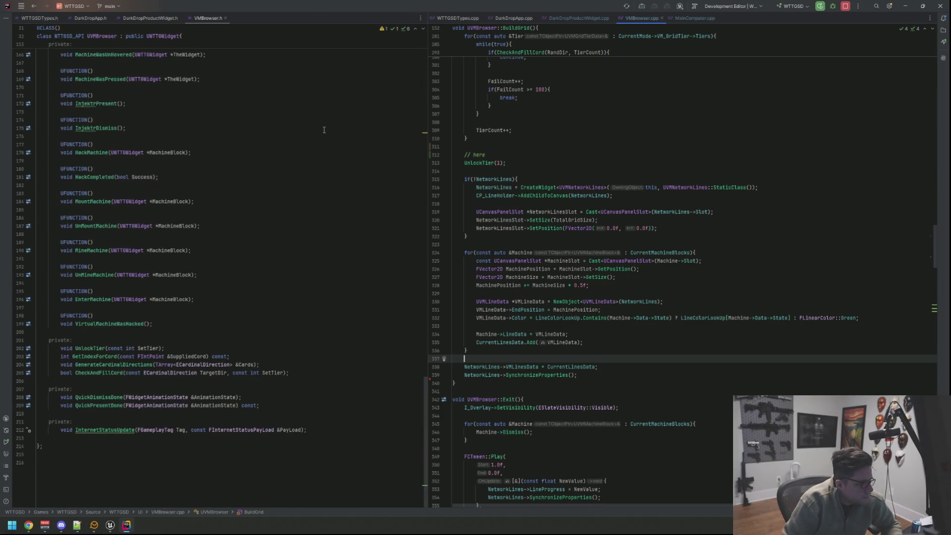
{"action": "key", "text": "ctrl+t"}
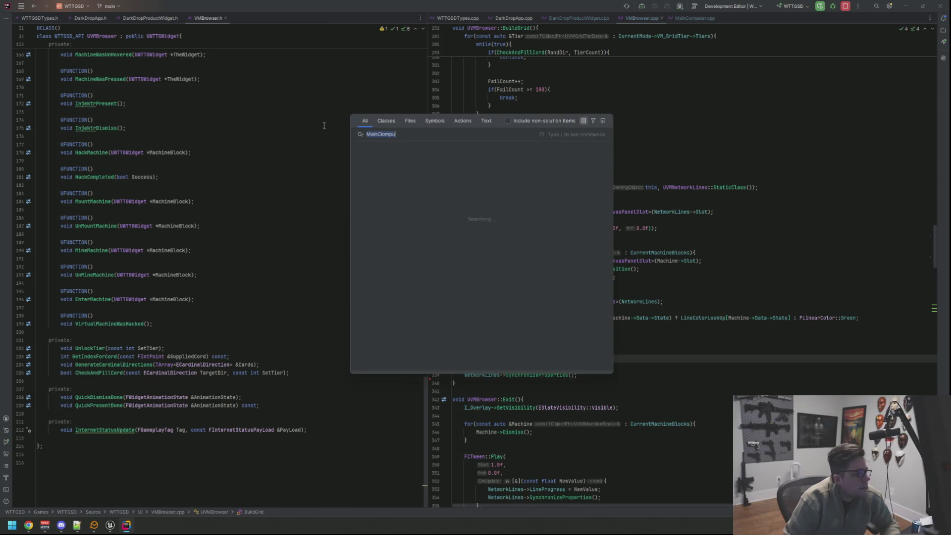
{"action": "type", "text": "GamePlayMsg"}
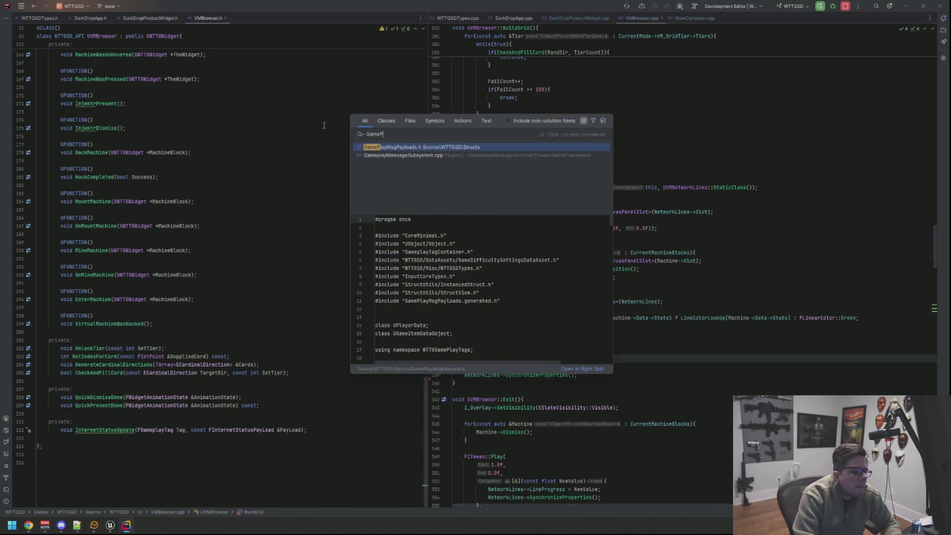
{"action": "key", "text": "Return"}
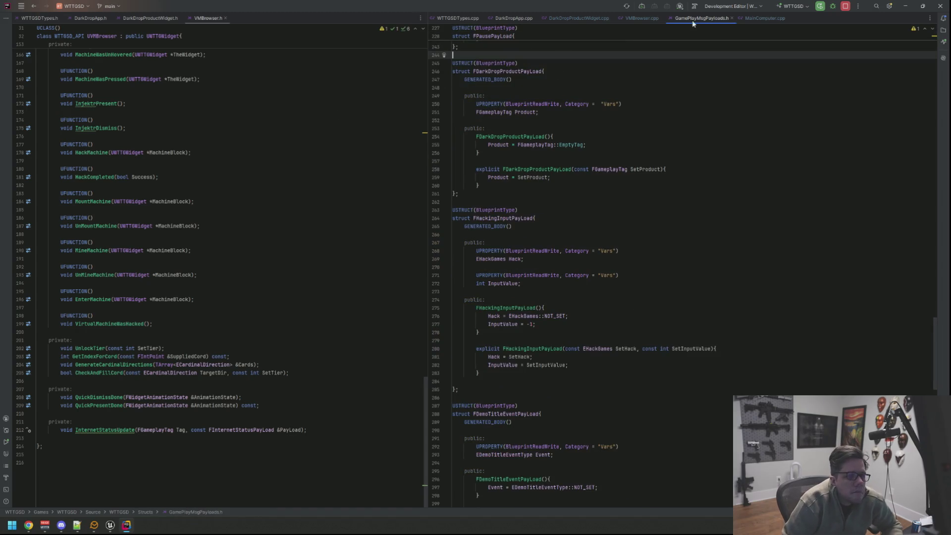
{"action": "mouse_move", "coordinate": [695, 18]}
{"action": "left_mouse_down"}
{"action": "mouse_move", "coordinate": [619, 74]}
{"action": "mouse_move", "coordinate": [327, 75]}
{"action": "mouse_move", "coordinate": [334, 40]}
{"action": "mouse_move", "coordinate": [144, 36]}
{"action": "mouse_move", "coordinate": [101, 25]}
{"action": "left_mouse_up"}
Insert blank lines at line 252 inside the FDarkDropProductPayLoad struct, under its Product field
{"action": "scroll", "coordinate": [229, 219], "scroll_direction": "down", "scroll_amount": 15}
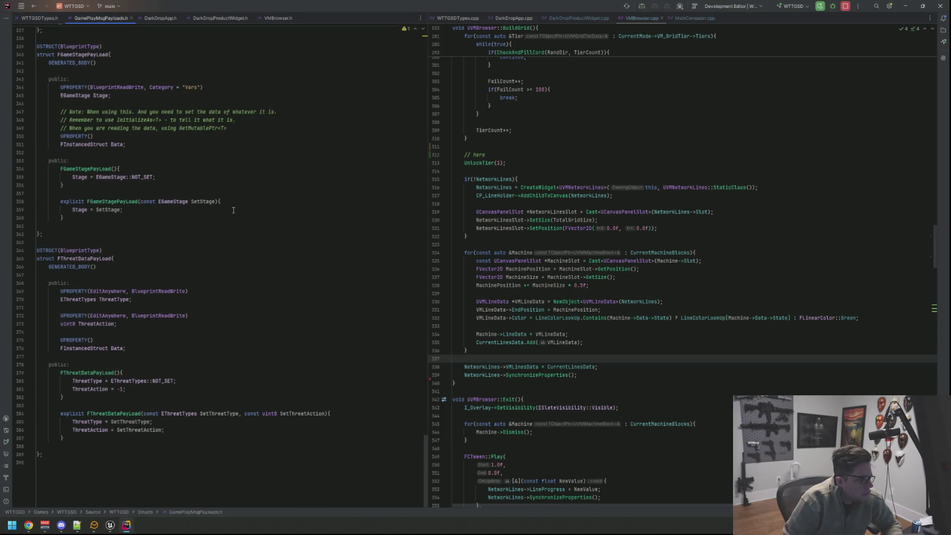
{"action": "scroll", "coordinate": [232, 213], "scroll_direction": "up", "scroll_amount": 3}
{"action": "scroll", "coordinate": [233, 208], "scroll_direction": "down", "scroll_amount": 3}
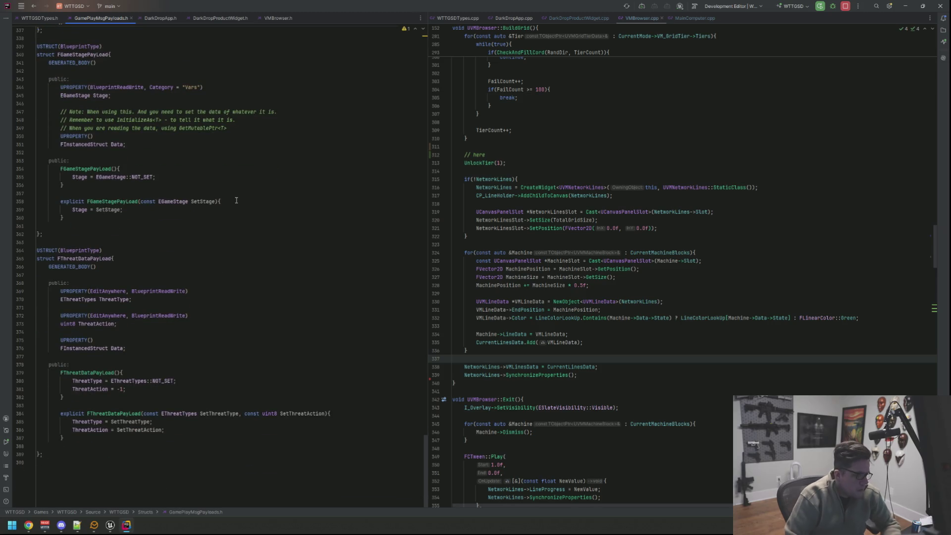
{"action": "scroll", "coordinate": [247, 208], "scroll_direction": "up", "scroll_amount": 10}
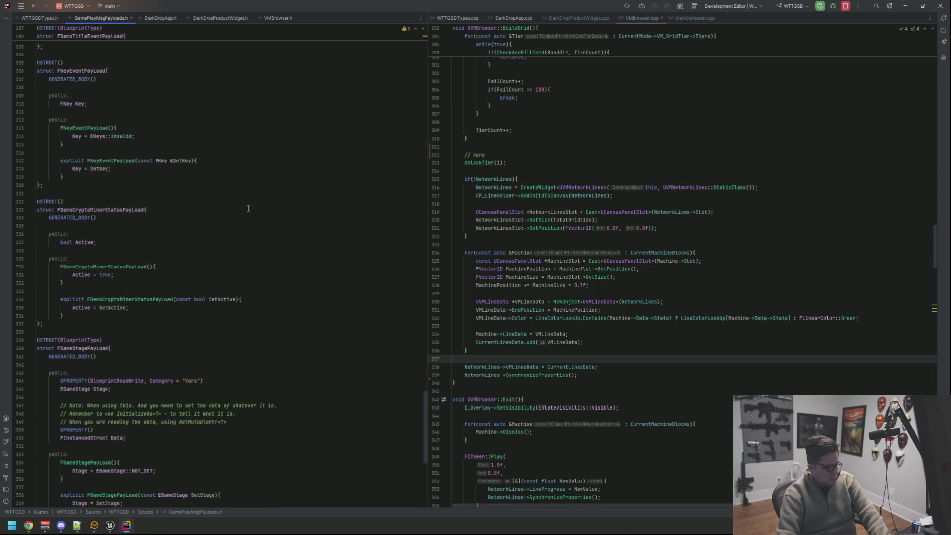
{"action": "scroll", "coordinate": [248, 208], "scroll_direction": "up", "scroll_amount": 6}
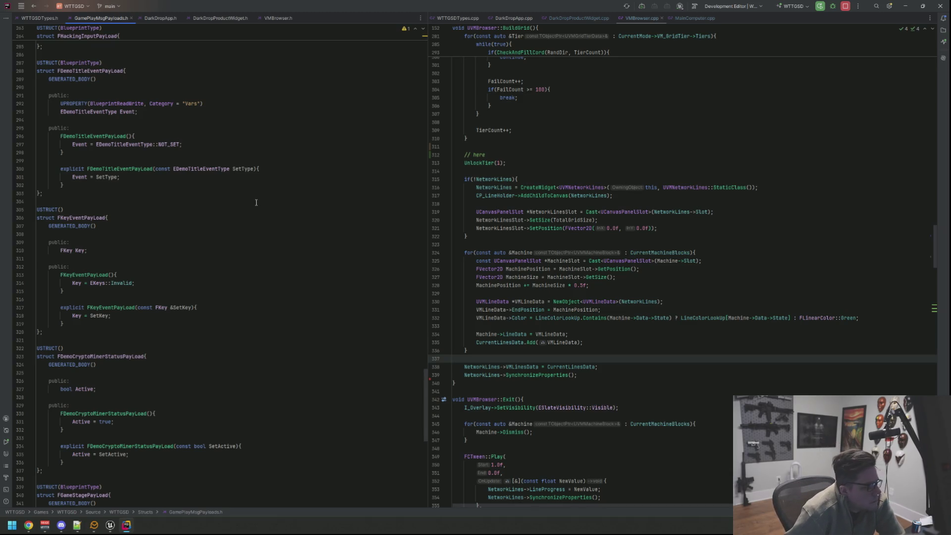
{"action": "scroll", "coordinate": [257, 203], "scroll_direction": "up", "scroll_amount": 5}
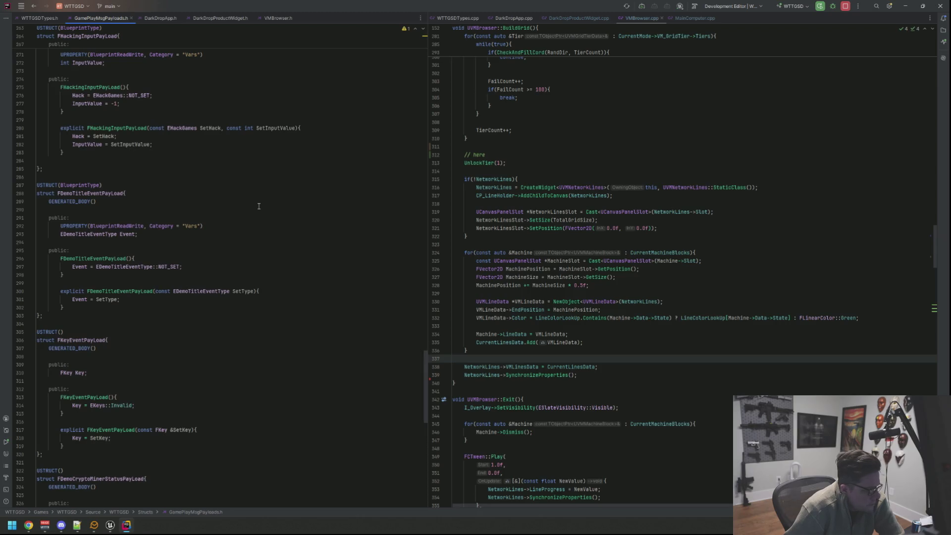
{"action": "scroll", "coordinate": [259, 209], "scroll_direction": "up", "scroll_amount": 6}
{"action": "scroll", "coordinate": [258, 213], "scroll_direction": "up", "scroll_amount": 7}
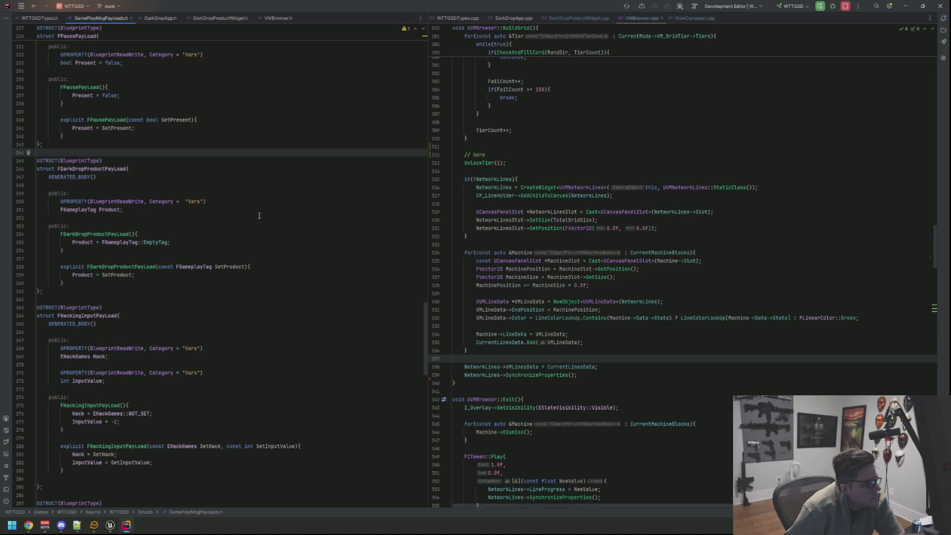
{"action": "left_click", "coordinate": [259, 216]}
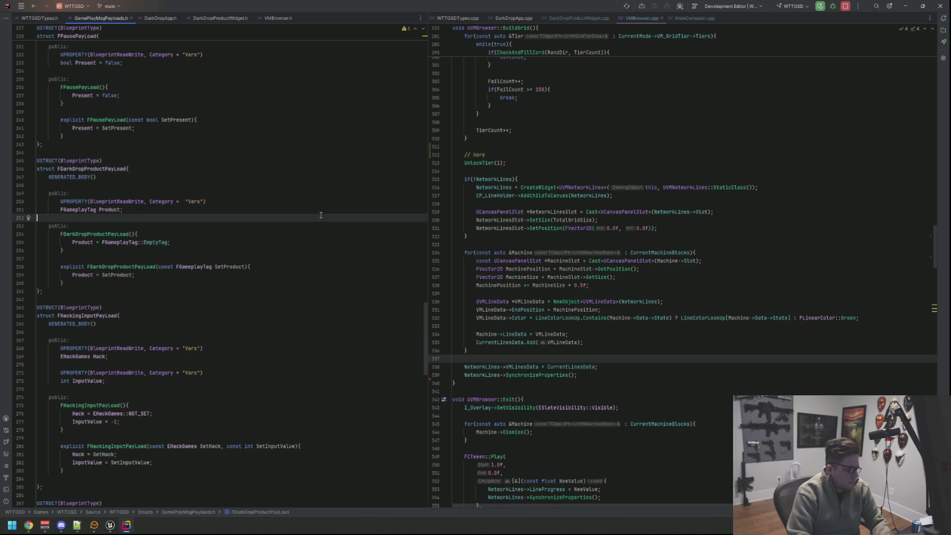
{"action": "key", "text": "Return"}
{"action": "key", "text": "Return"}
{"action": "key", "text": "Up"}
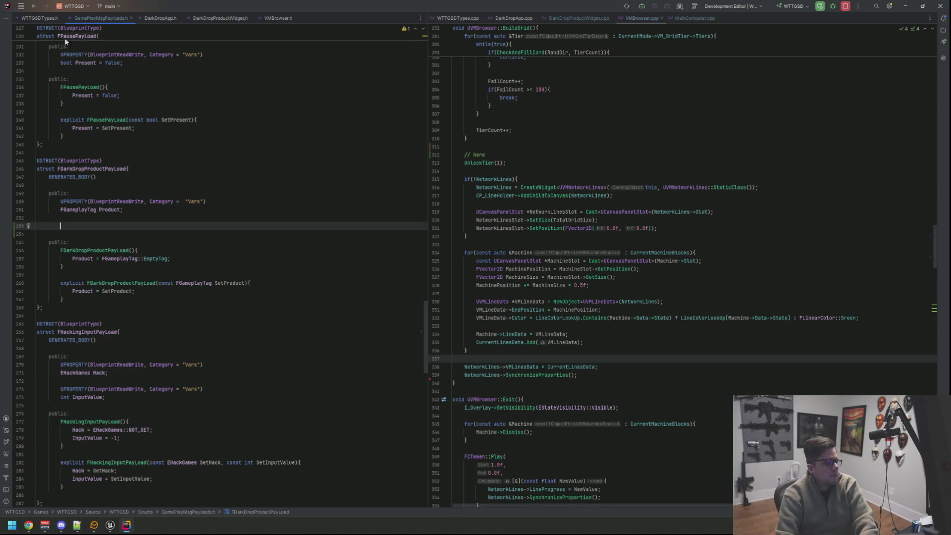
Show WTTGSDTypes.h on the left at the enums near line 429, caret after EDesktopIconStickType
{"action": "left_click", "coordinate": [38, 19]}
{"action": "left_click", "coordinate": [99, 19]}
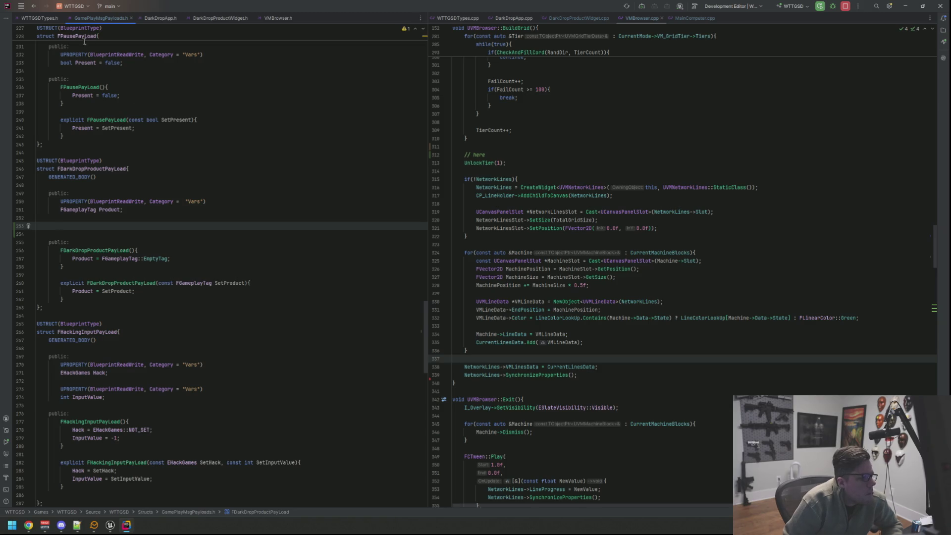
{"action": "left_click", "coordinate": [37, 19]}
{"action": "scroll", "coordinate": [206, 170], "scroll_direction": "down", "scroll_amount": 10}
{"action": "scroll", "coordinate": [206, 170], "scroll_direction": "down", "scroll_amount": 20}
{"action": "scroll", "coordinate": [208, 160], "scroll_direction": "down", "scroll_amount": 10}
{"action": "scroll", "coordinate": [230, 184], "scroll_direction": "up", "scroll_amount": 2}
{"action": "scroll", "coordinate": [230, 185], "scroll_direction": "up", "scroll_amount": 1}
{"action": "left_click", "coordinate": [59, 226]}
Insert a UENUM(BlueprintType) enum class snippet with uint8 below the last enum
{"action": "key", "text": "Return"}
{"action": "key", "text": "Return"}
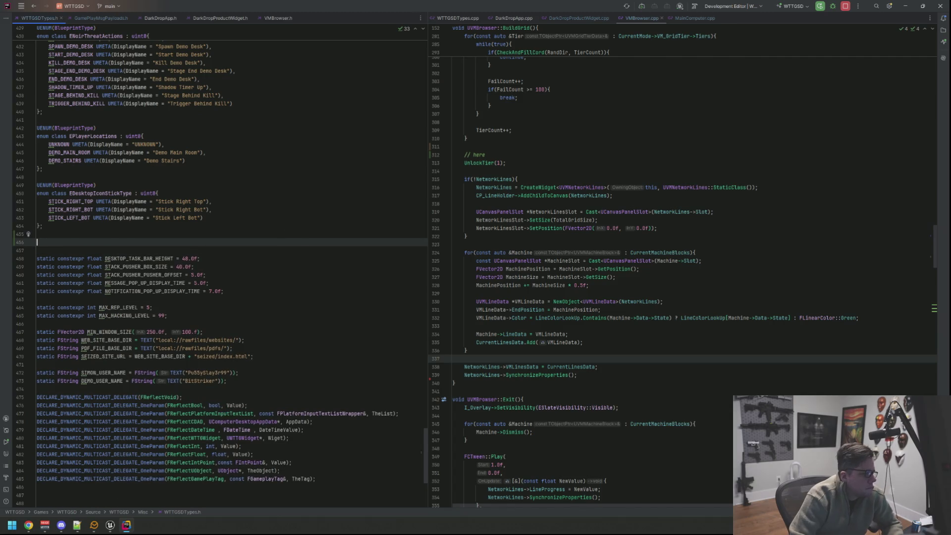
{"action": "type", "text": "uenum"}
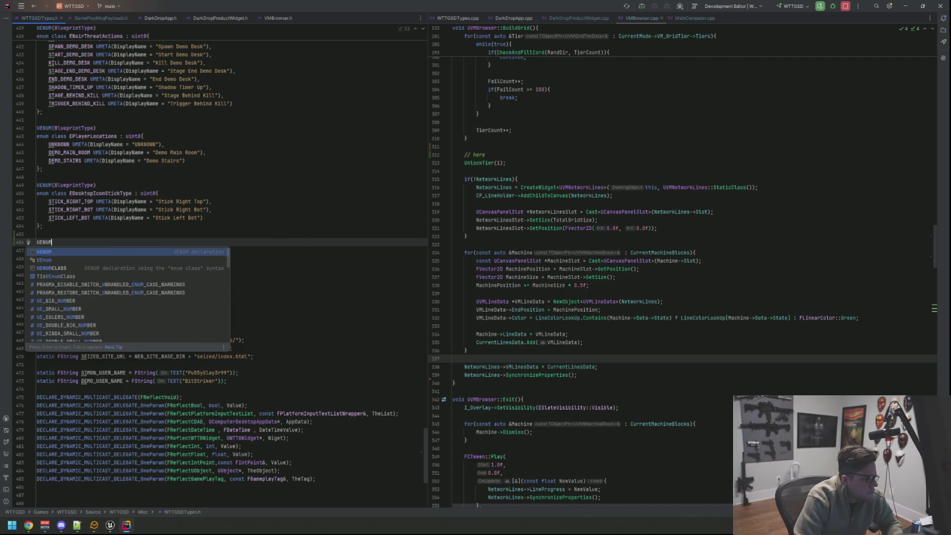
{"action": "key", "text": "Return"}
{"action": "key", "text": "Tab"}
{"action": "type", "text": "BLuep"}
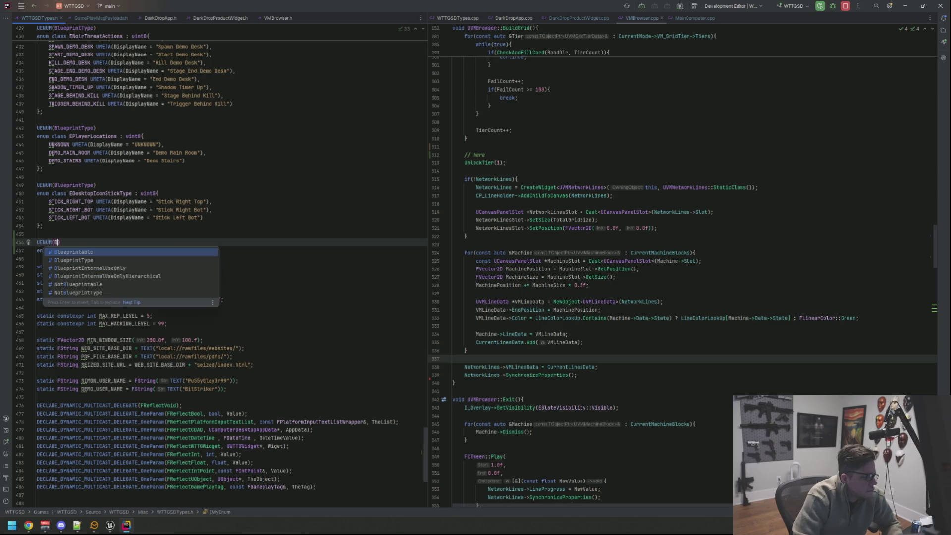
{"action": "type", "text": "rintT"}
{"action": "key", "text": "Return"}
{"action": "key", "text": "Tab"}
{"action": "key", "text": "Tab"}
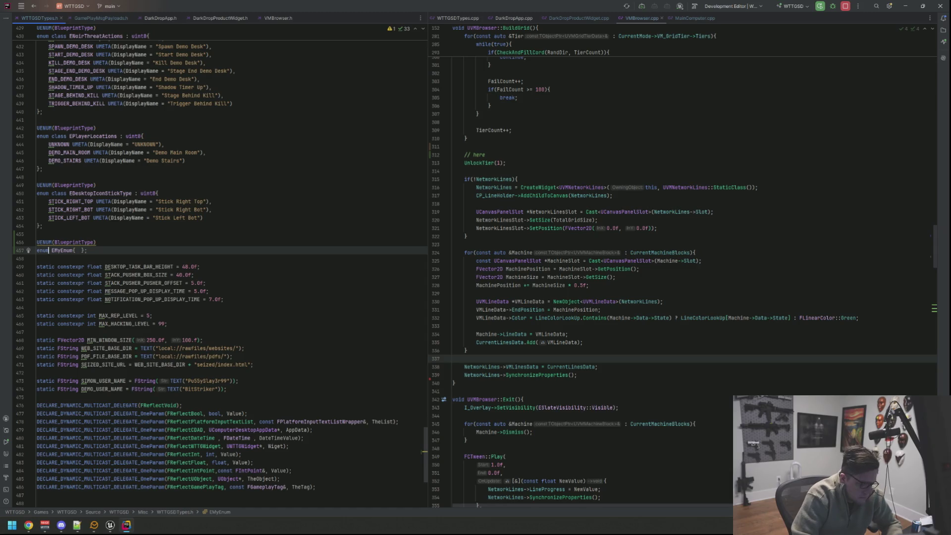
{"action": "type", "text": "class"}
{"action": "key", "text": "Tab"}
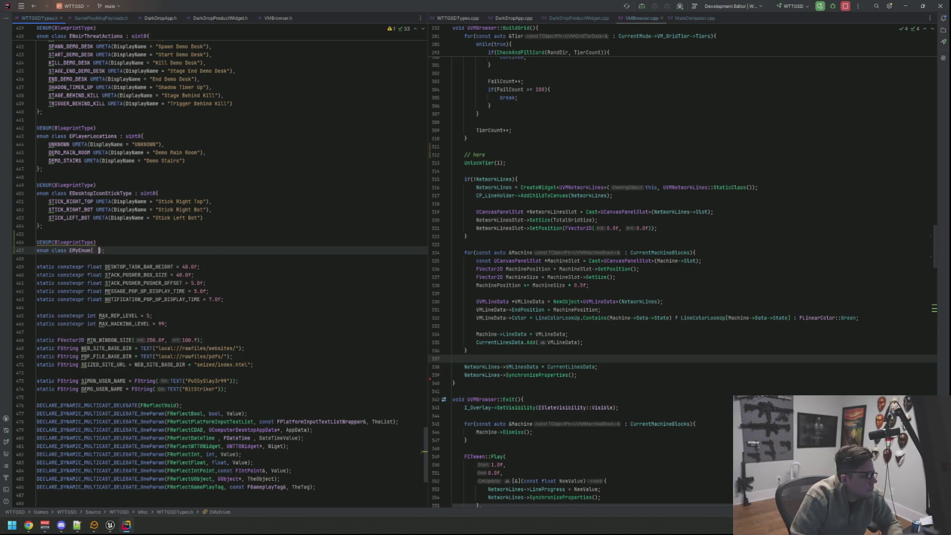
{"action": "type", "text": "uint"}
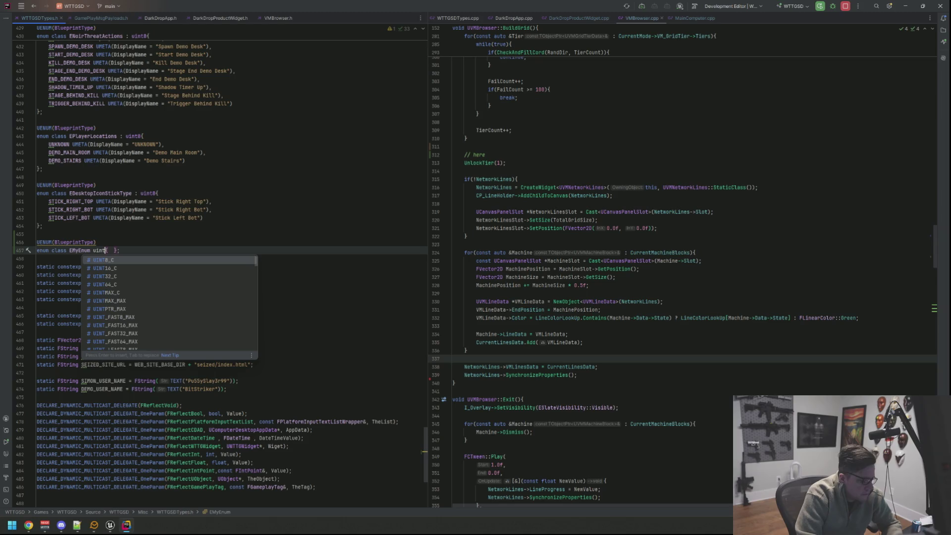
{"action": "type", "text": "8"}
Name the new enum EDarkDropProductAction with a ': uint8' underlying type
{"action": "left_click", "coordinate": [117, 250]}
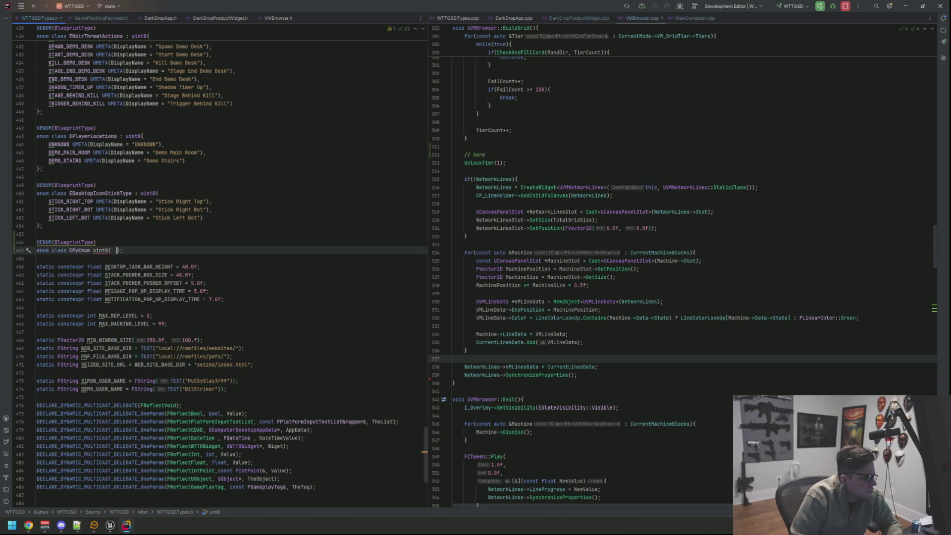
{"action": "left_click", "coordinate": [93, 250]}
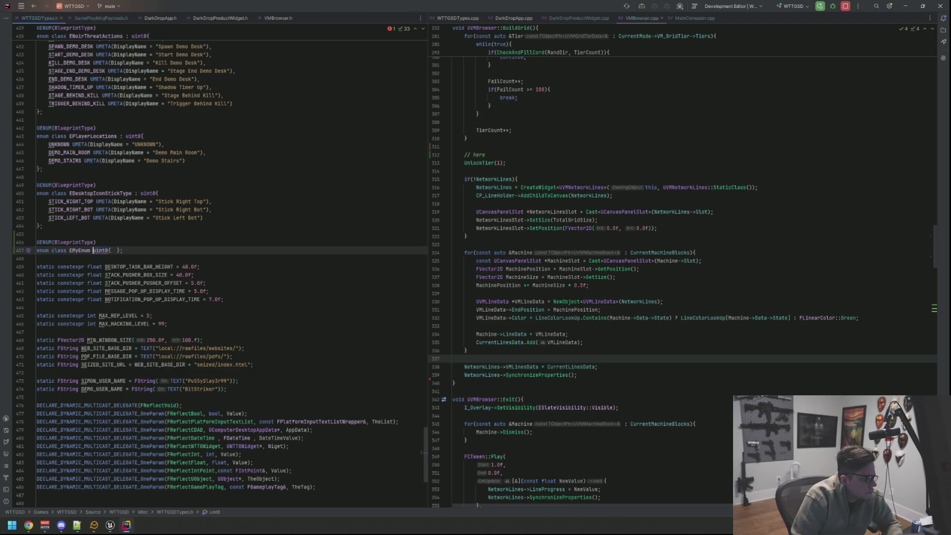
{"action": "type", "text": ":"}
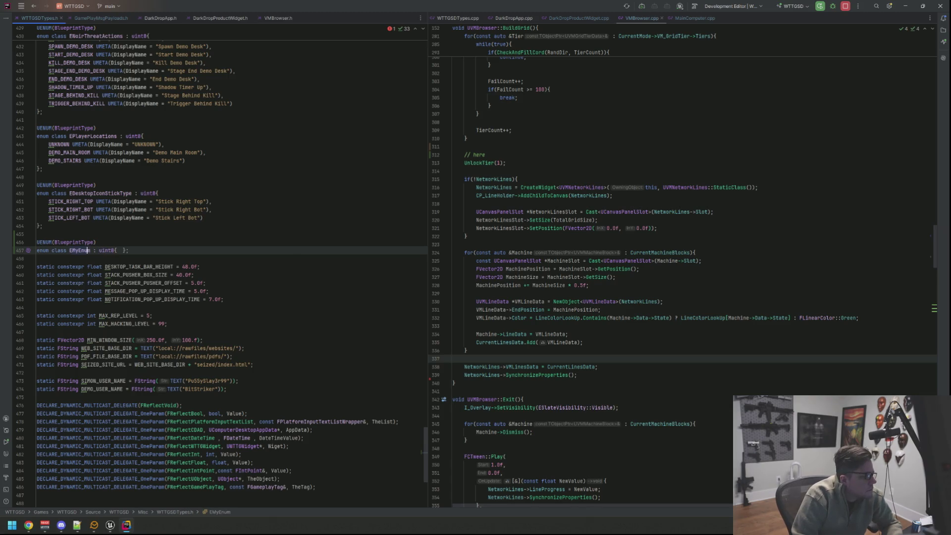
{"action": "key", "text": "Left"}
{"action": "key", "text": "Left"}
{"action": "key", "text": "Left"}
{"action": "key", "text": "BackSpace"}
{"action": "key", "text": "BackSpace"}
{"action": "key", "text": "BackSpace"}
{"action": "key", "text": "BackSpace"}
{"action": "key", "text": "BackSpace"}
{"action": "key", "text": "BackSpace"}
{"action": "type", "text": "DarkDropPr"}
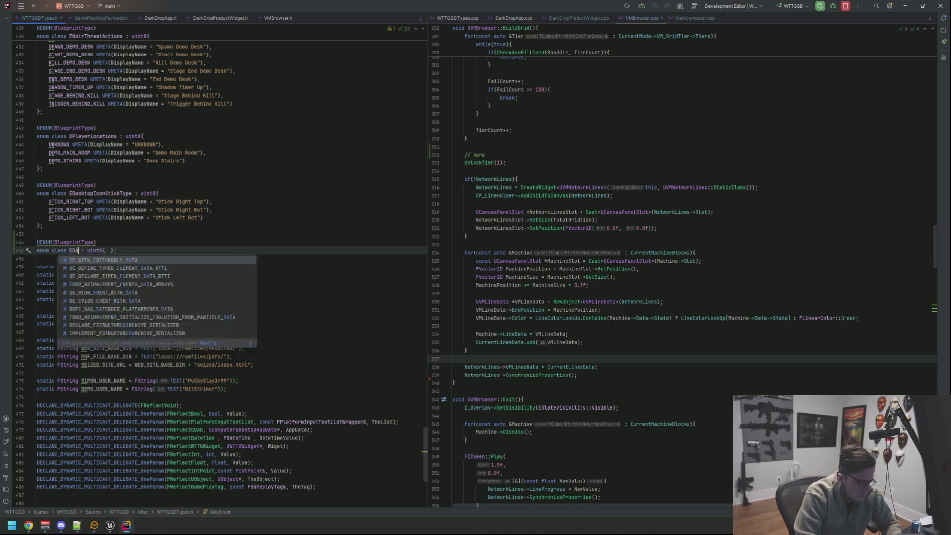
{"action": "type", "text": "oduct"}
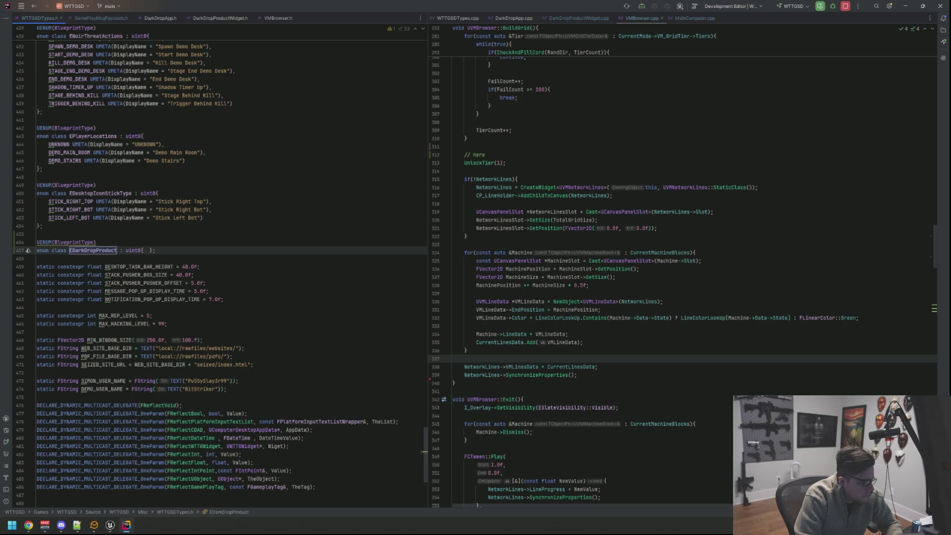
{"action": "type", "text": "Action"}
{"action": "key", "text": "Return"}
{"action": "left_click", "coordinate": [171, 251]}
Start a NOT_SET entry with a UMETA specifier in the enum body
{"action": "key", "text": "Return"}
{"action": "key", "text": "Return"}
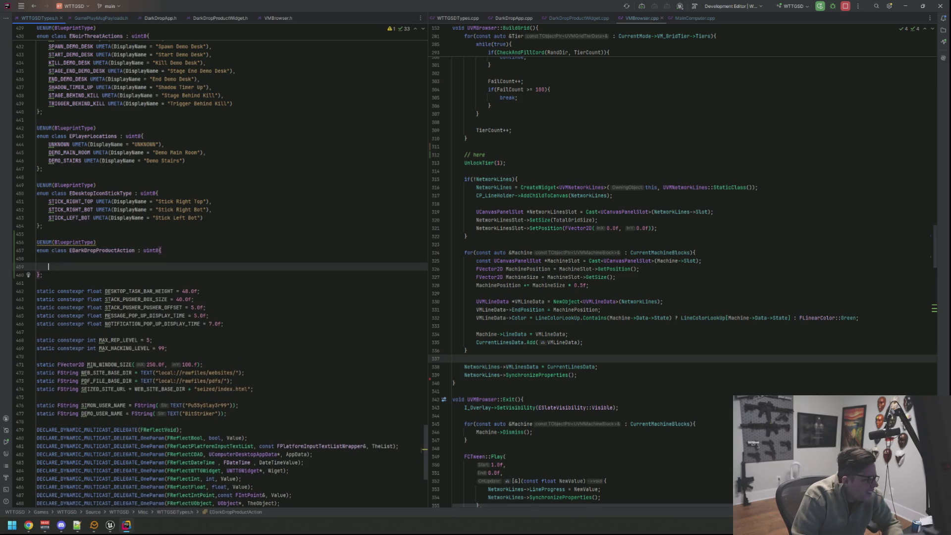
{"action": "key", "text": "BackSpace"}
{"action": "key", "text": "Up"}
{"action": "key", "text": "Up"}
{"action": "key", "text": "End"}
{"action": "left_click", "coordinate": [49, 258]}
{"action": "type", "text": "NOT_"}
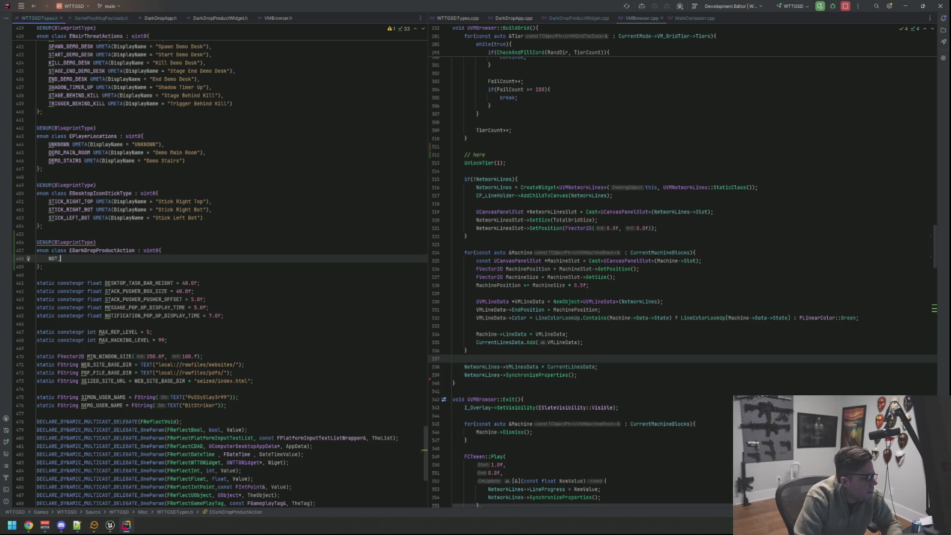
{"action": "type", "text": "SET UMETA"}
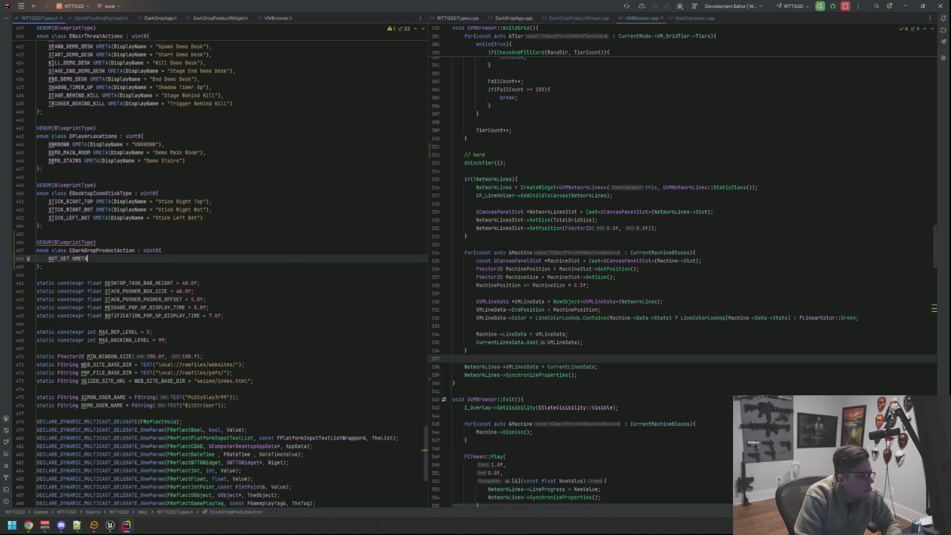
{"action": "type", "text": "(EDesk"}
{"action": "key", "text": "Return"}
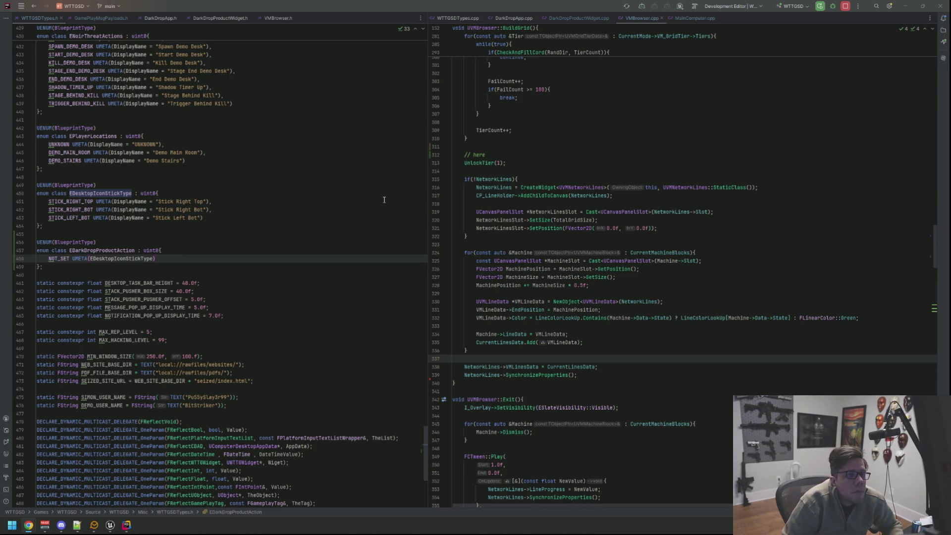
Add a PURCHASED entry and set display names to "Not Set" and "Purchased"
{"action": "left_click", "coordinate": [201, 262]}
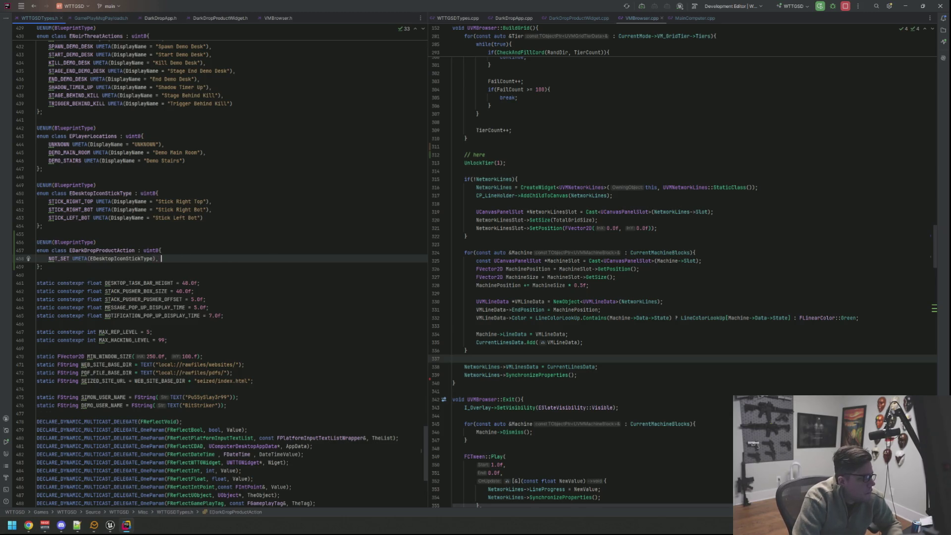
{"action": "key", "text": "Return"}
{"action": "type", "text": "URCHASED UMETA(Di"}
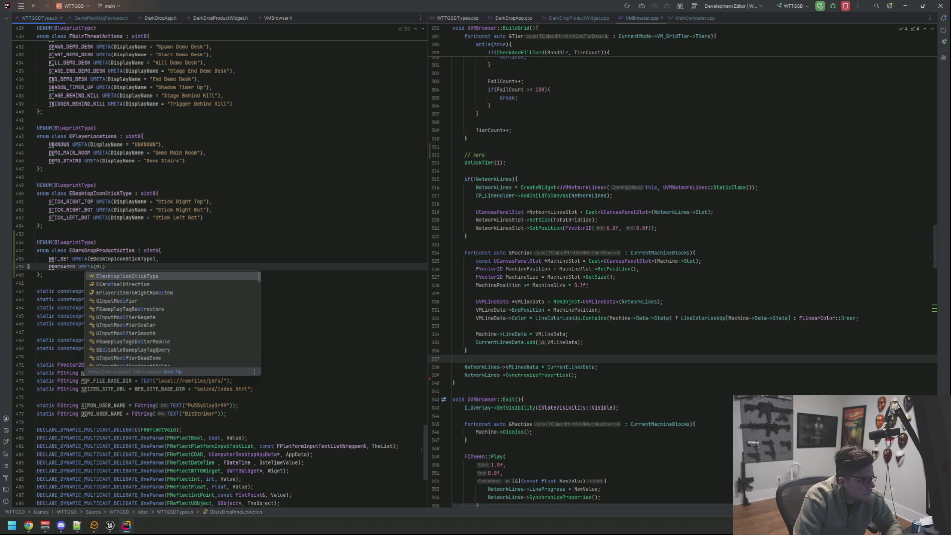
{"action": "key", "text": "BackSpace"}
{"action": "key", "text": "BackSpace"}
{"action": "left_click", "coordinate": [150, 258]}
{"action": "double_click", "coordinate": [150, 259]}
{"action": "type", "text": "D"}
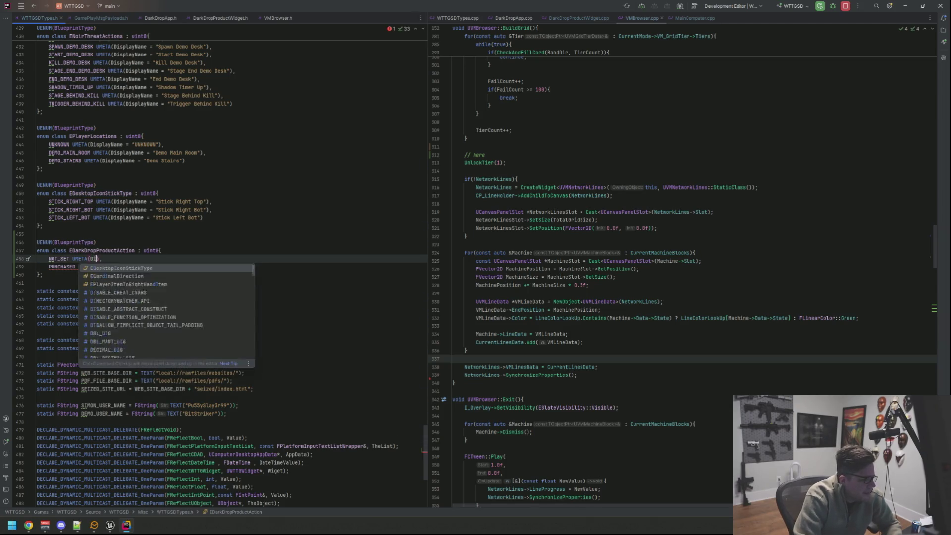
{"action": "type", "text": "is"}
{"action": "type", "text": "playName = \""}
{"action": "type", "text": "\"Not Set"}
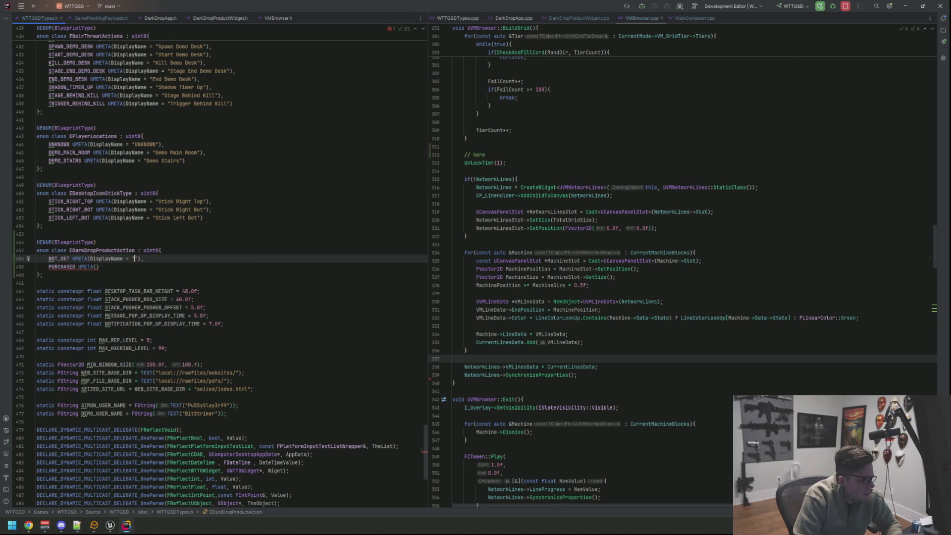
{"action": "left_click", "coordinate": [97, 266]}
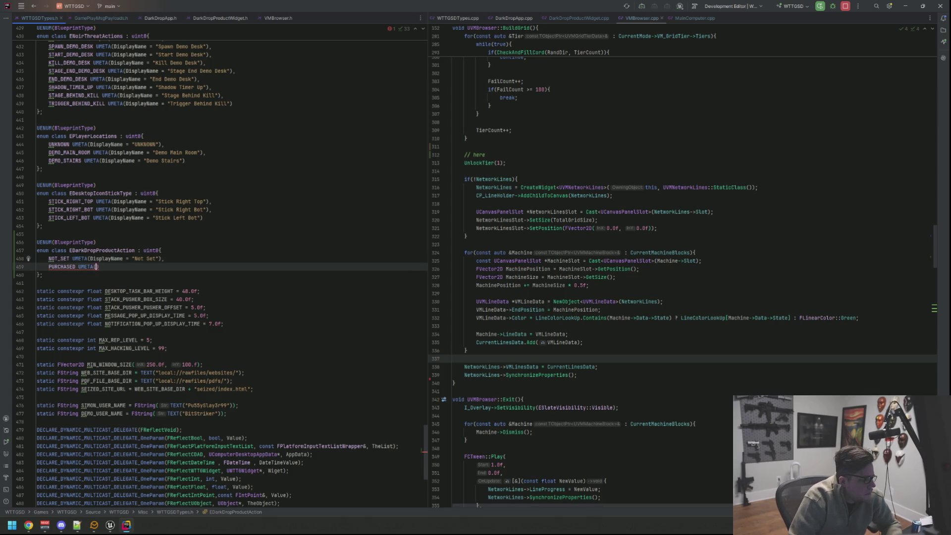
{"action": "type", "text": "DisplayName = "}
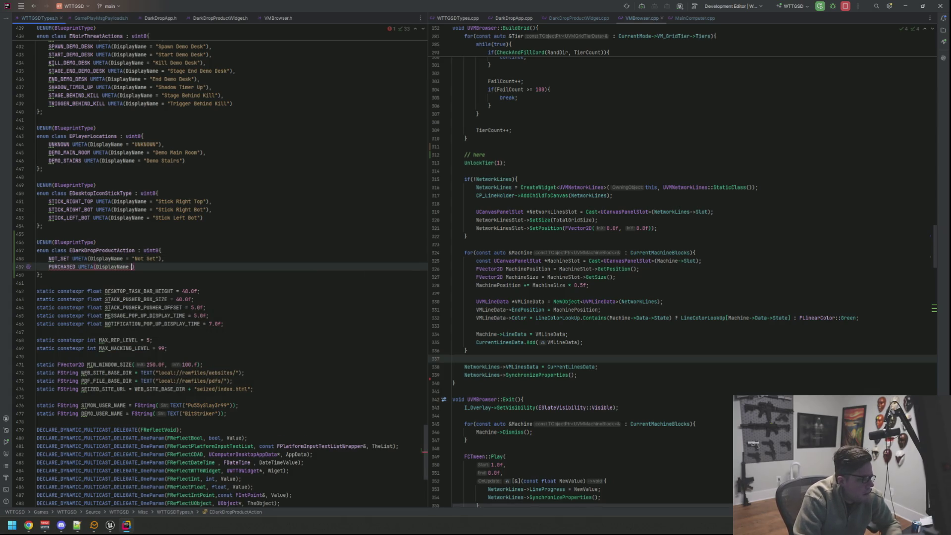
{"action": "type", "text": "\"Purchased"}
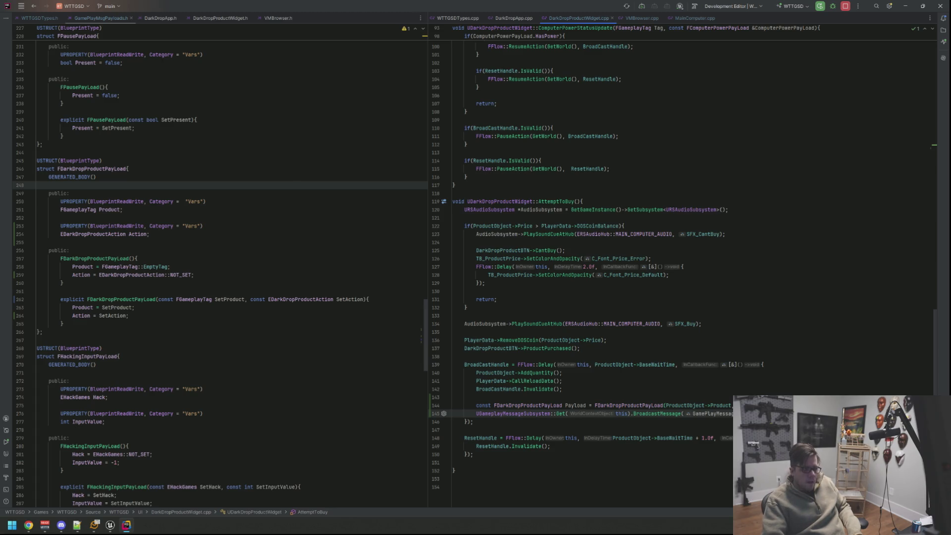
Show VMBrowser.h on the left and VMBrowser.cpp on the right, caret at the header's last private section
{"action": "left_click", "coordinate": [290, 20]}
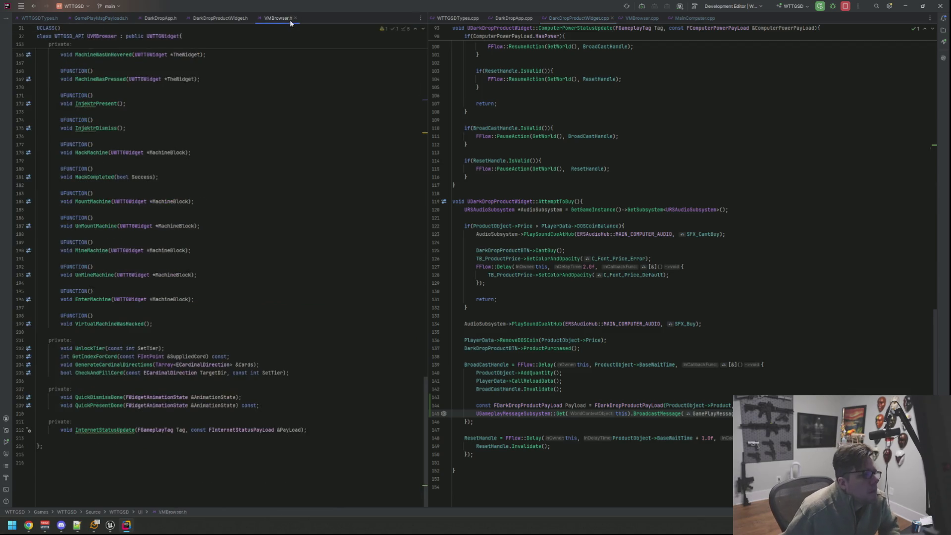
{"action": "left_click", "coordinate": [691, 21]}
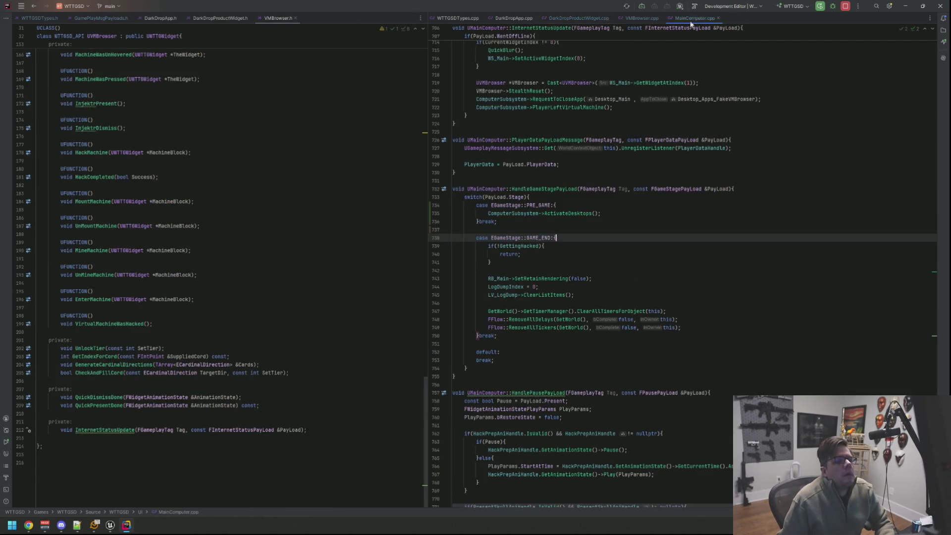
{"action": "left_click", "coordinate": [637, 19]}
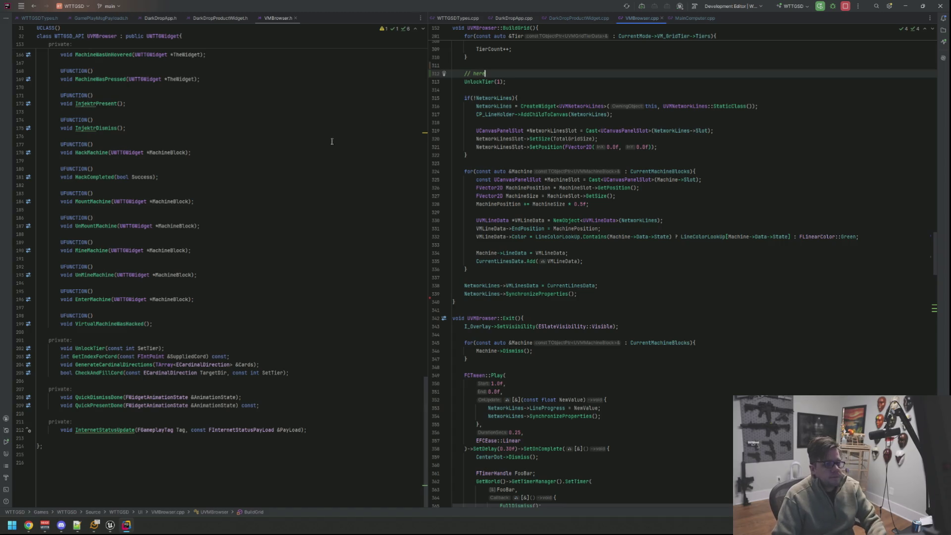
{"action": "left_click", "coordinate": [355, 356]}
{"action": "key", "text": "Down"}
{"action": "key", "text": "Down"}
{"action": "key", "text": "Down"}
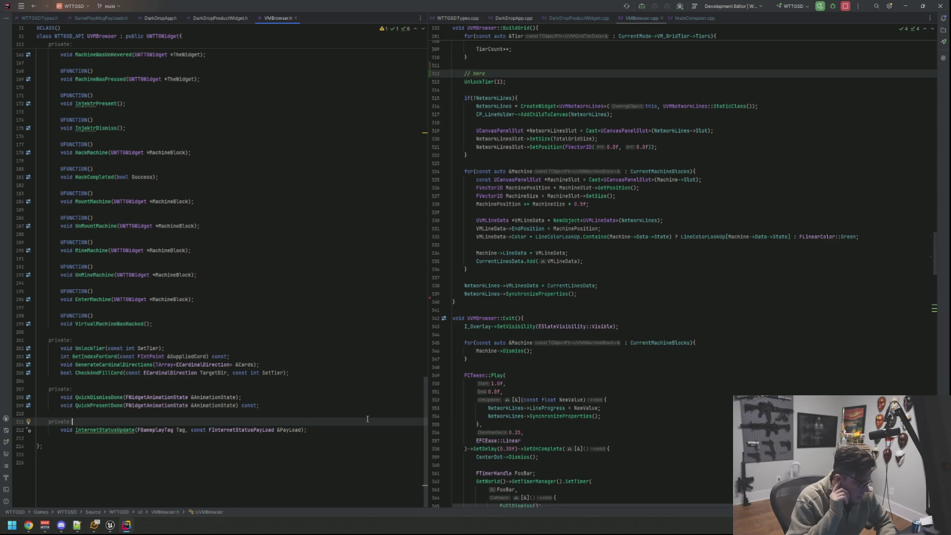
Declare void HandleDarkDropPayLoad(FGameplayTag Tag, const FDarkDropProductPayLoad &PayLoad); in VMBrowser.h
{"action": "key", "text": "Down"}
{"action": "key", "text": "End"}
{"action": "key", "text": "Return"}
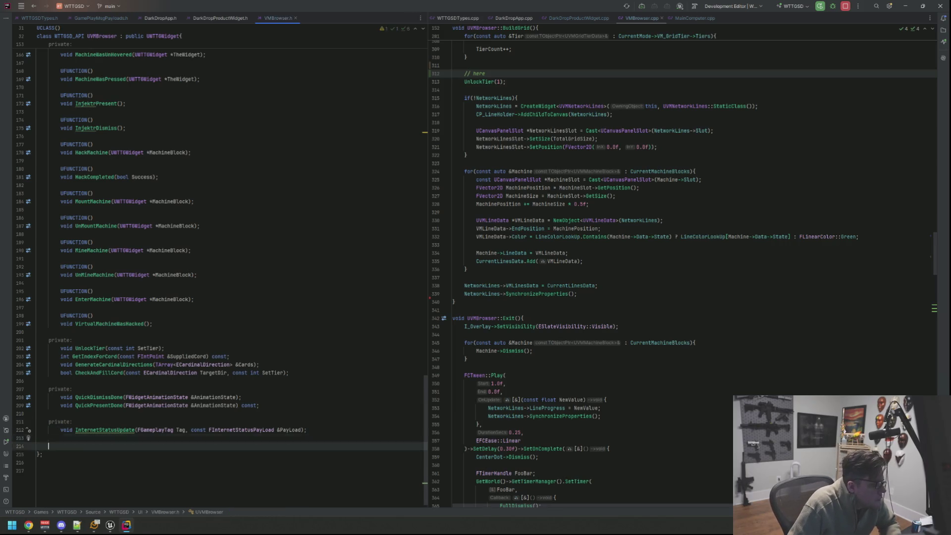
{"action": "type", "text": "vo"}
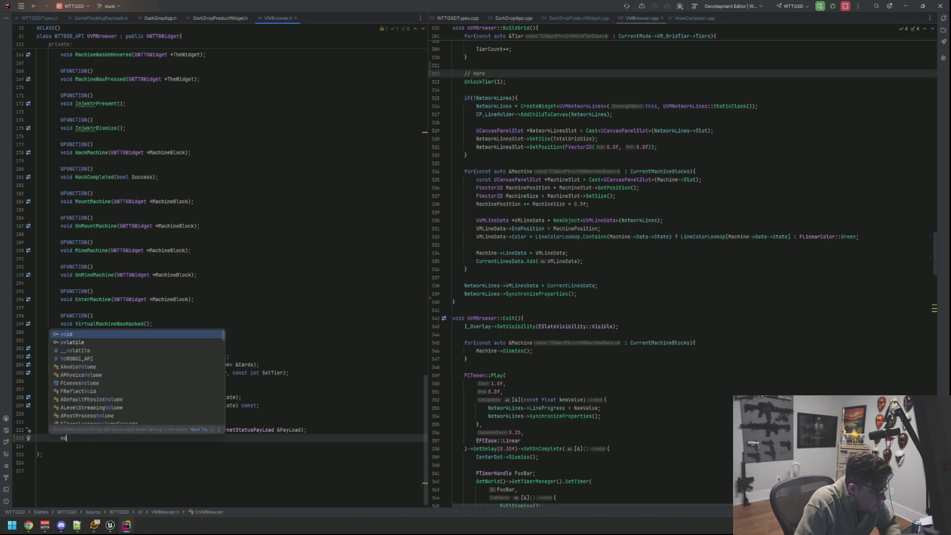
{"action": "type", "text": "id HandleDar"}
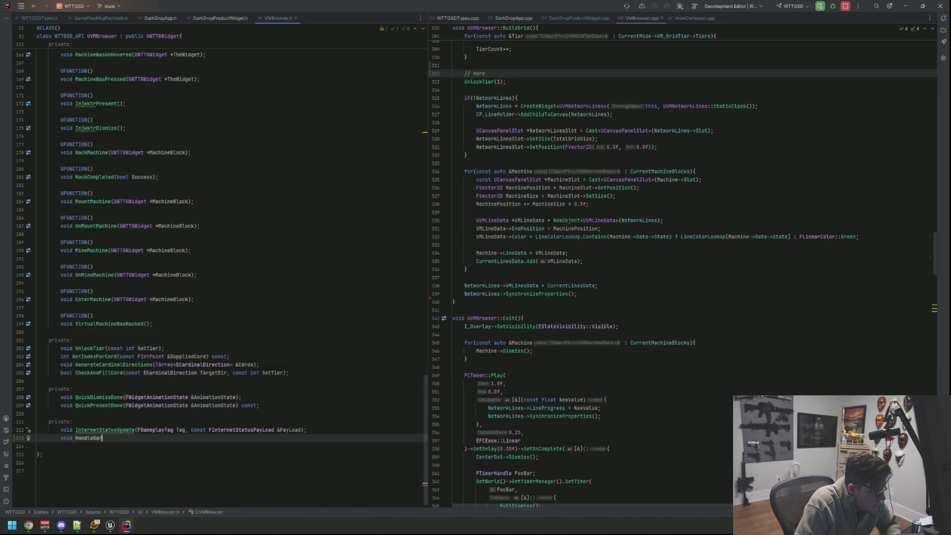
{"action": "type", "text": "kDropPayload"}
{"action": "key", "text": "BackSpace"}
{"action": "key", "text": "BackSpace"}
{"action": "key", "text": "BackSpace"}
{"action": "type", "text": "Load"}
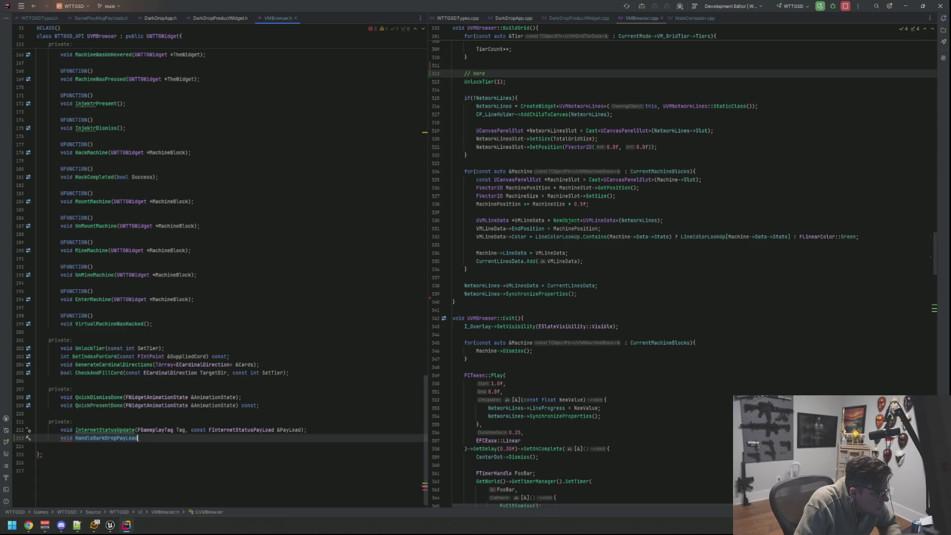
{"action": "type", "text": "(FGamepla"}
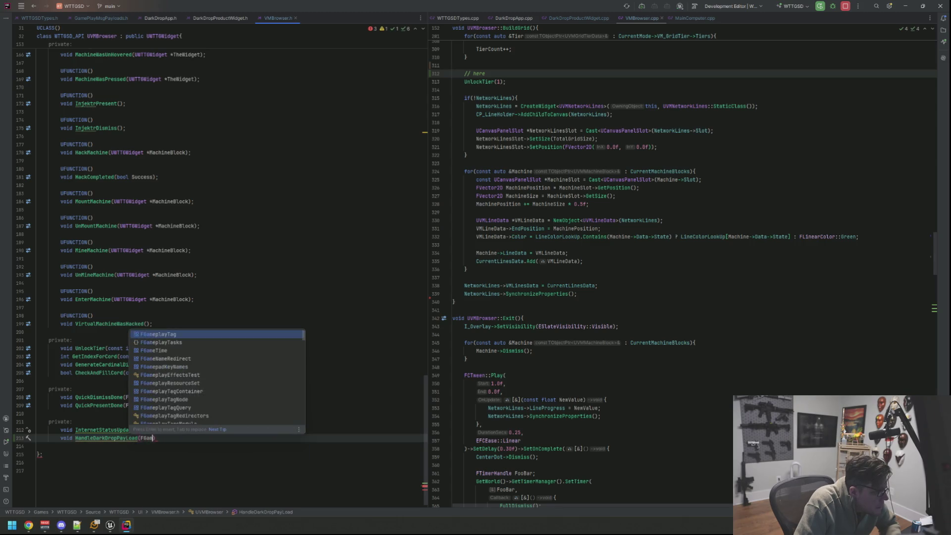
{"action": "key", "text": "Return"}
{"action": "type", "text": "Tag, con"}
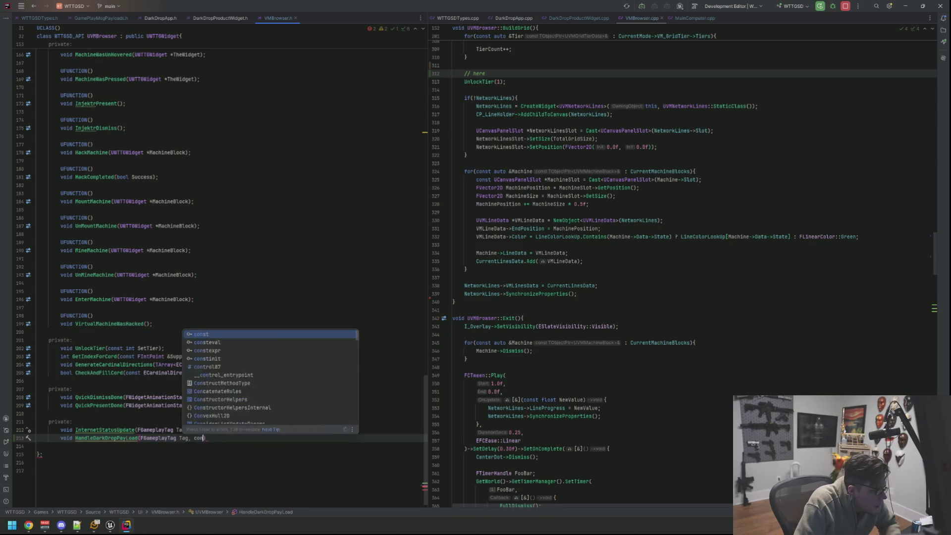
{"action": "type", "text": "st FDarkdro"}
{"action": "key", "text": "Return"}
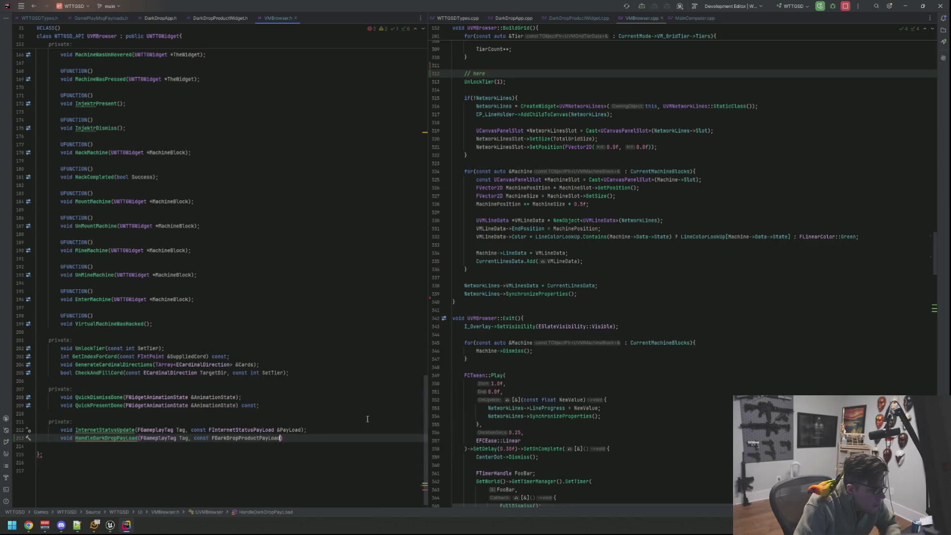
{"action": "type", "text": "&"}
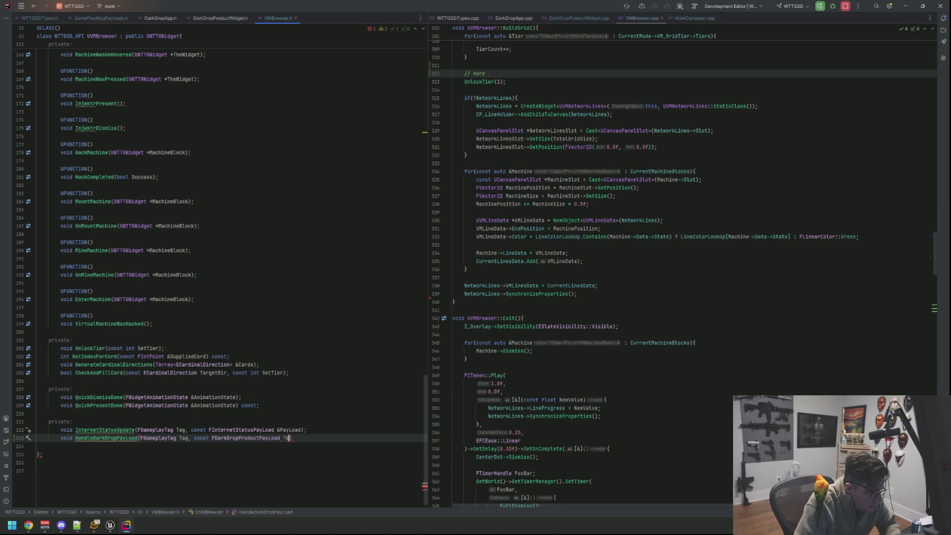
{"action": "type", "text": "PayLoa"}
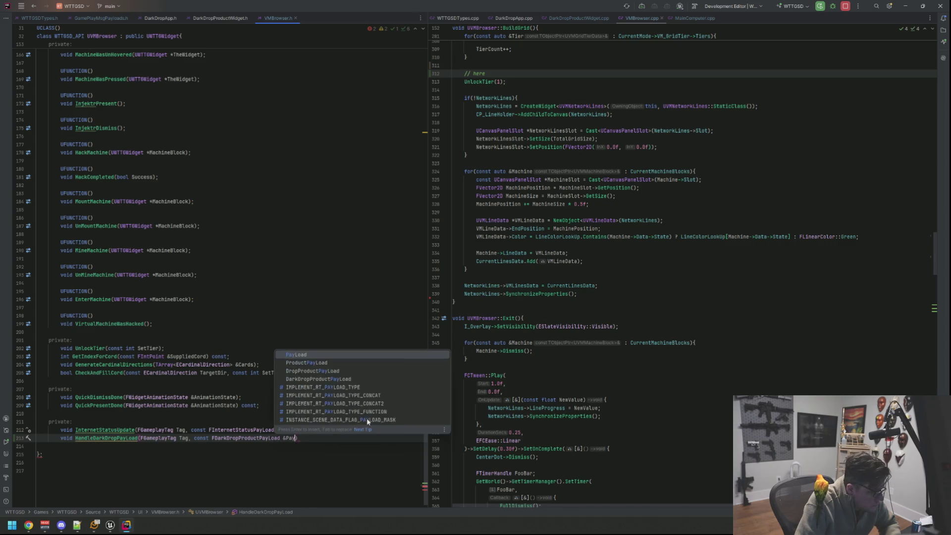
{"action": "type", "text": "d);"}
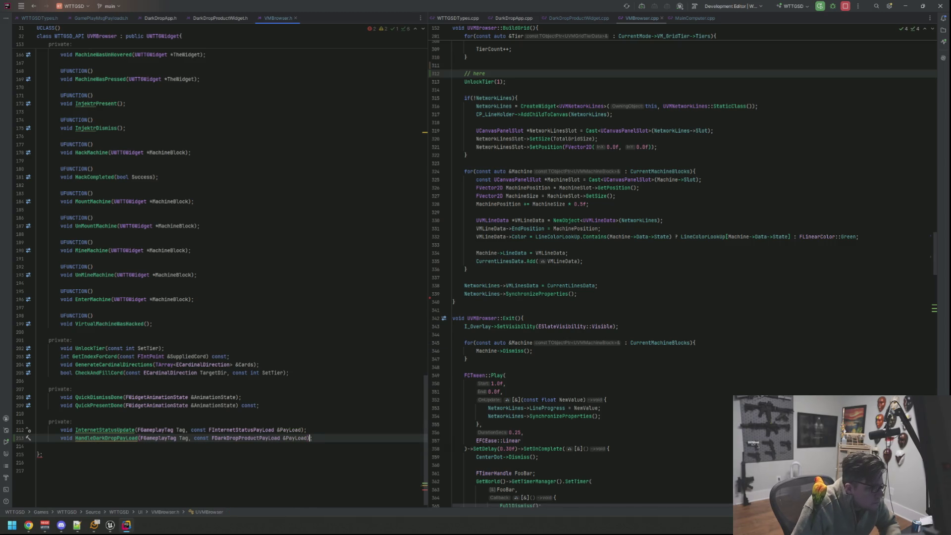
Generate the empty HandleDarkDropPayLoad definition in VMBrowser.cpp and return to the header
{"action": "key", "text": "alt+Return"}
{"action": "key", "text": "Return"}
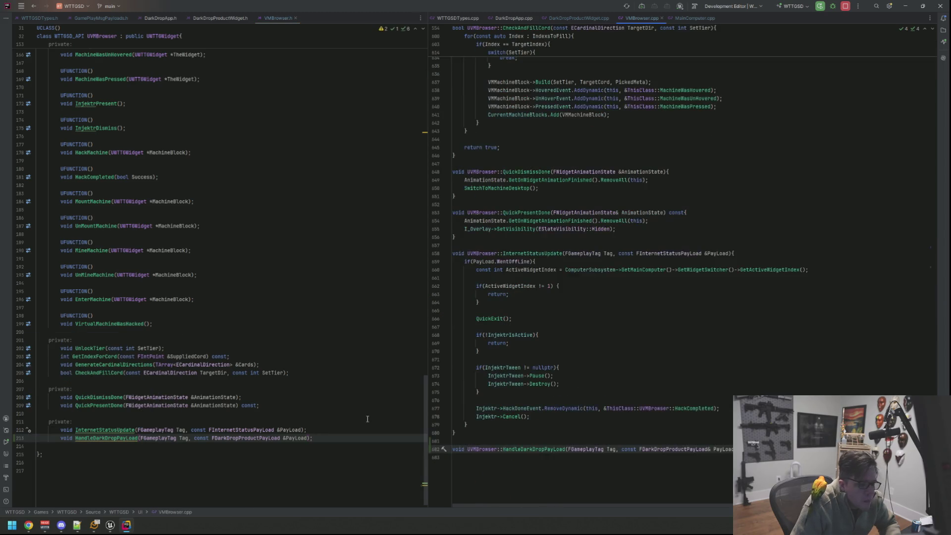
{"action": "left_click", "coordinate": [307, 387]}
{"action": "left_click", "coordinate": [308, 384]}
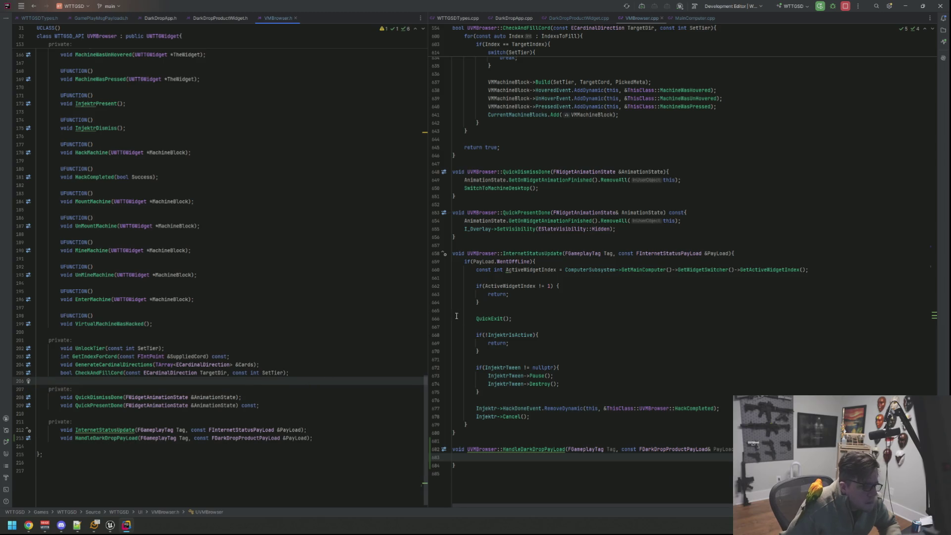
{"action": "left_click", "coordinate": [311, 324]}
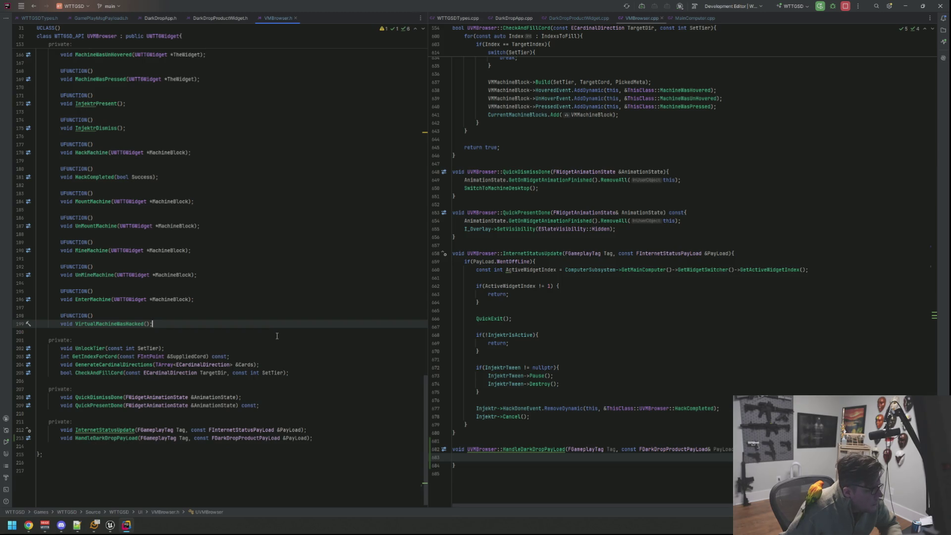
Add a 'private:' label after VirtualMachineWasHacked(); with an unindented empty line beneath it
{"action": "scroll", "coordinate": [277, 336], "scroll_direction": "up", "scroll_amount": 15}
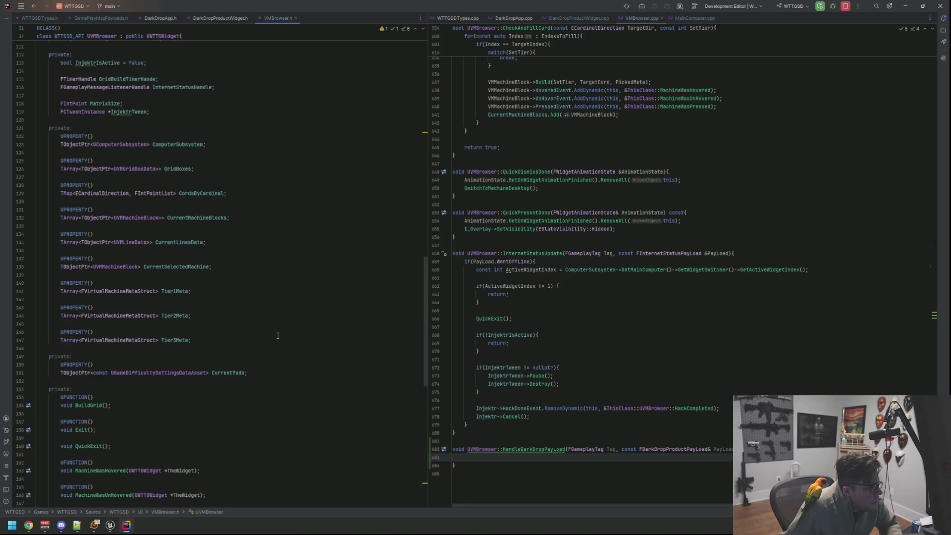
{"action": "scroll", "coordinate": [278, 336], "scroll_direction": "down", "scroll_amount": 15}
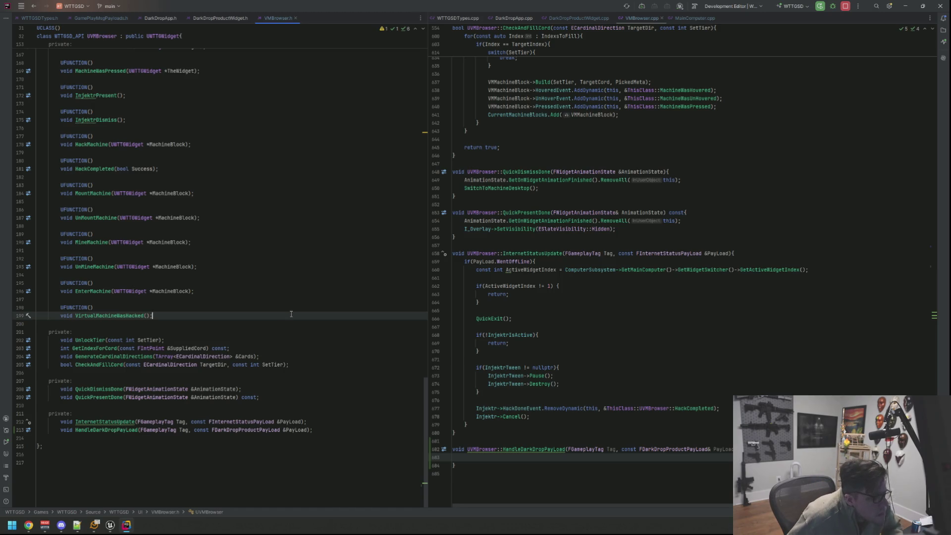
{"action": "key", "text": "Return"}
{"action": "type", "text": "p"}
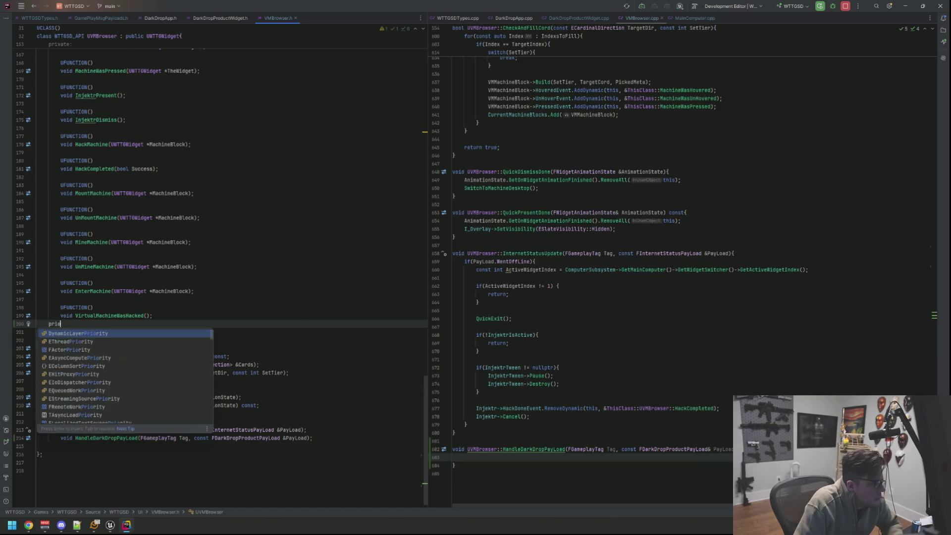
{"action": "key", "text": "BackSpace"}
{"action": "key", "text": "Return"}
{"action": "type", "text": "p"}
{"action": "key", "text": "Return"}
{"action": "key", "text": "Return"}
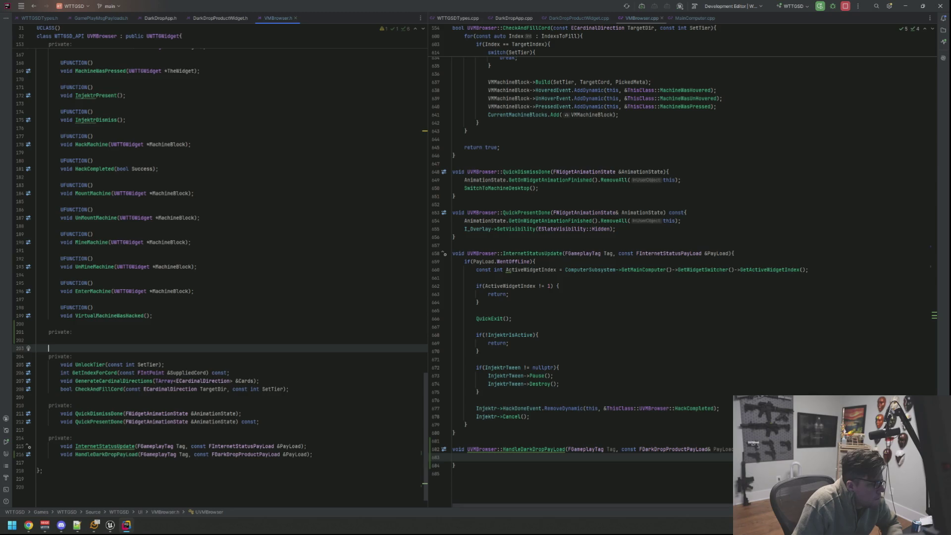
{"action": "key", "text": "BackSpace"}
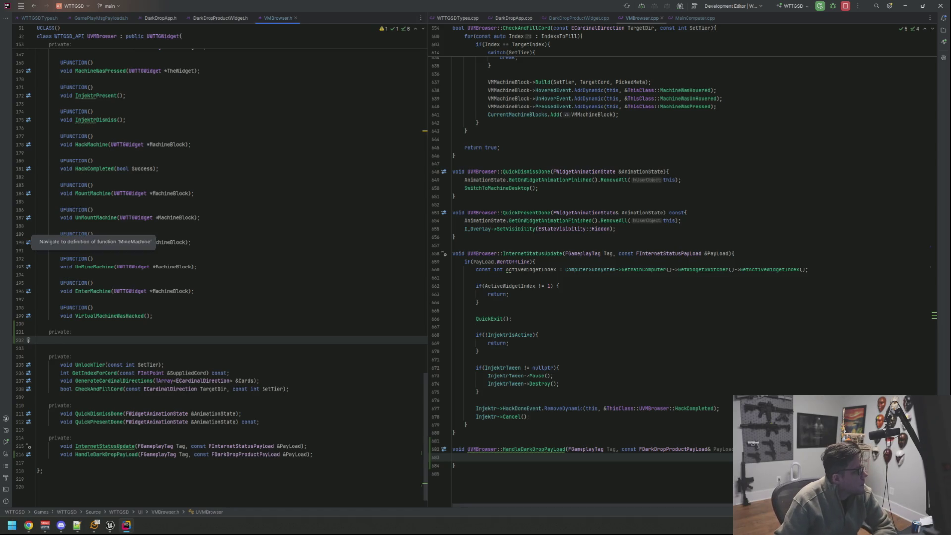
{"action": "key", "text": "alt+Tab"}
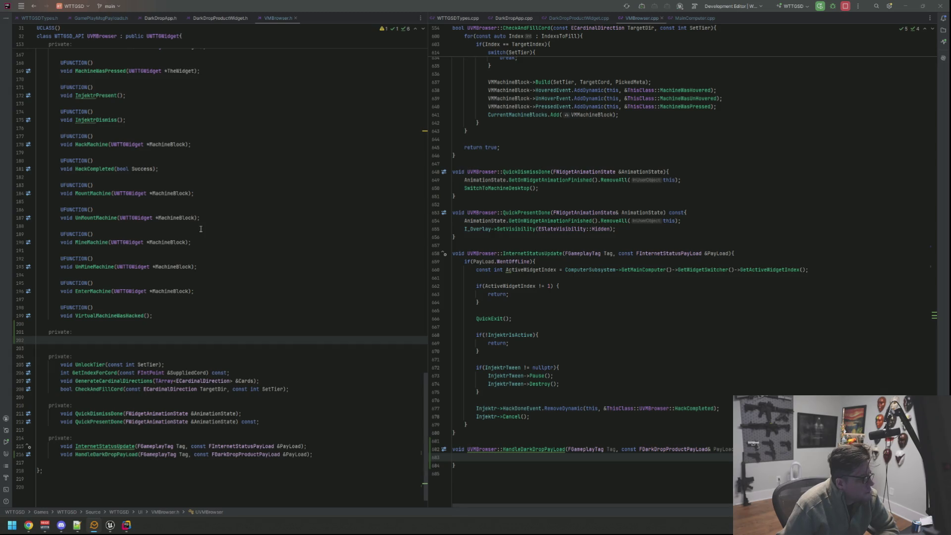
{"action": "left_click", "coordinate": [278, 246]}
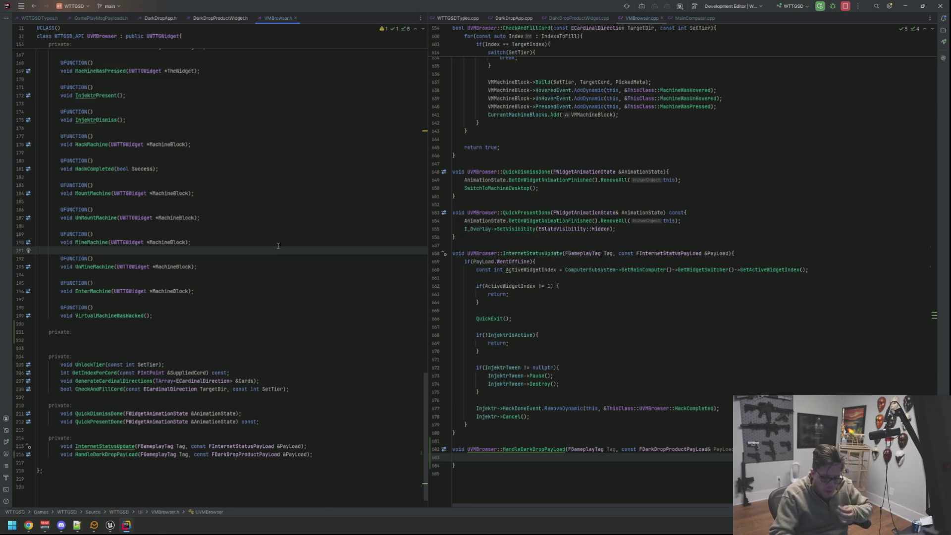
{"action": "left_click", "coordinate": [209, 339]}
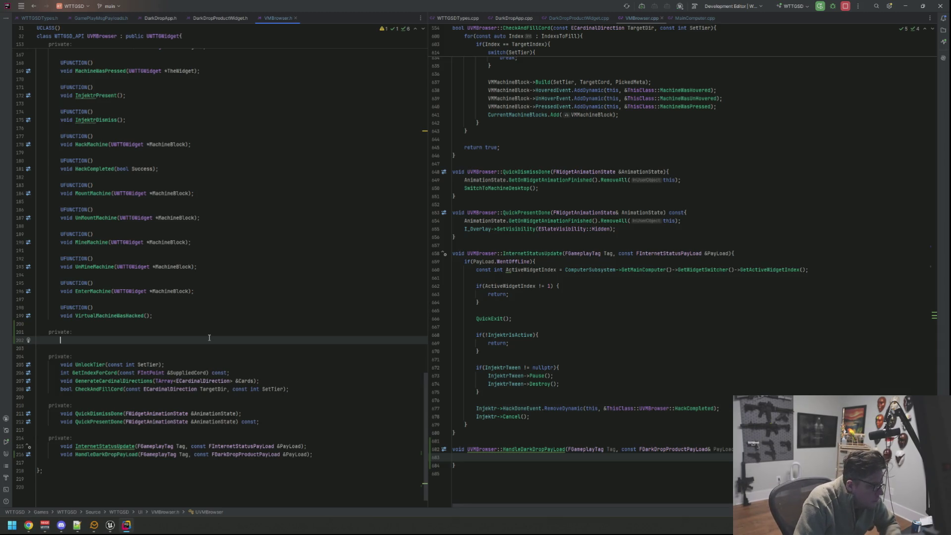
Declare FGameplayMessageListenerHandle DarkDropHandle; under the private: label
{"action": "type", "text": "FGameplayMess"}
{"action": "key", "text": "Return"}
{"action": "key", "text": "BackSpace"}
{"action": "key", "text": "BackSpace"}
{"action": "type", "text": "H"}
{"action": "key", "text": "Return"}
{"action": "type", "text": "D"}
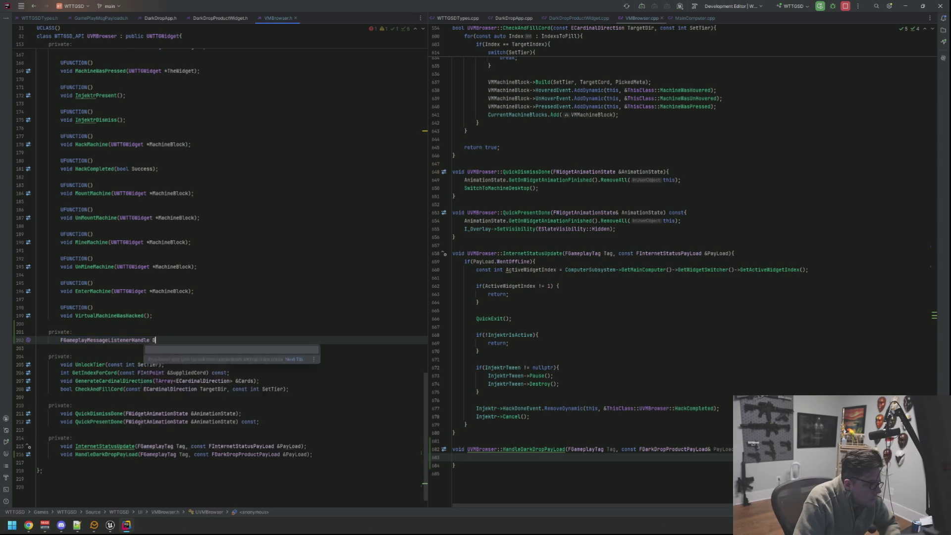
{"action": "type", "text": "arkDropHandle;"}
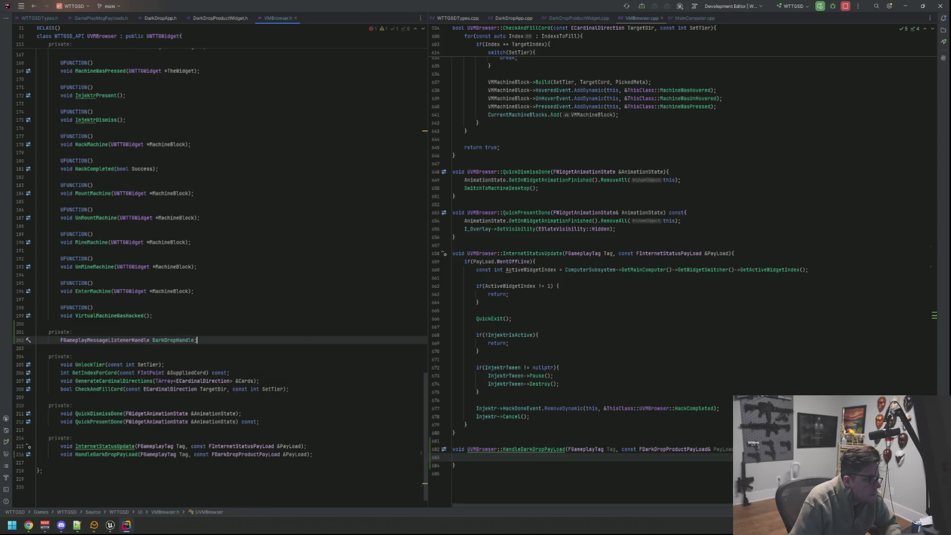
Inspect InternetStatusHandle's usage and peek at the UWTTGWidget header and source files
{"action": "scroll", "coordinate": [706, 271], "scroll_direction": "up", "scroll_amount": 9}
{"action": "scroll", "coordinate": [706, 271], "scroll_direction": "up", "scroll_amount": 20}
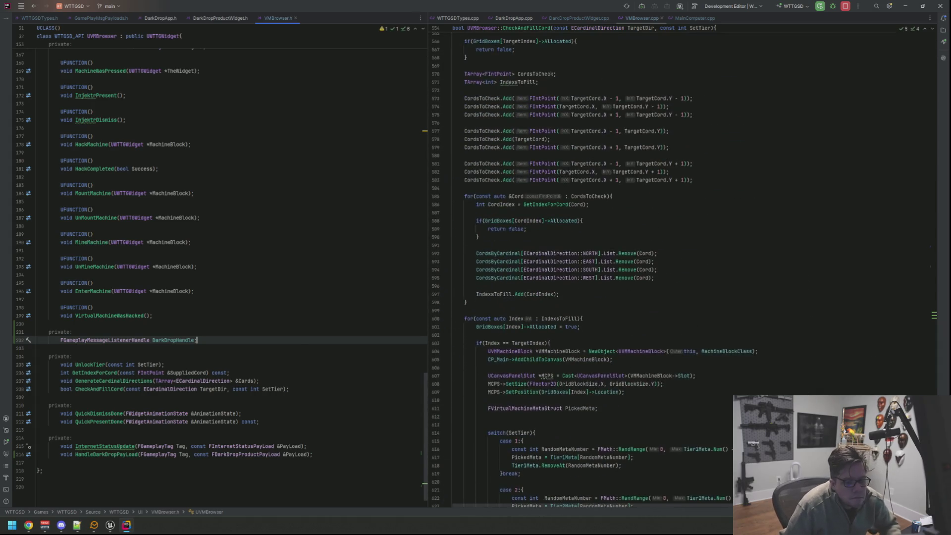
{"action": "scroll", "coordinate": [633, 226], "scroll_direction": "up", "scroll_amount": 15}
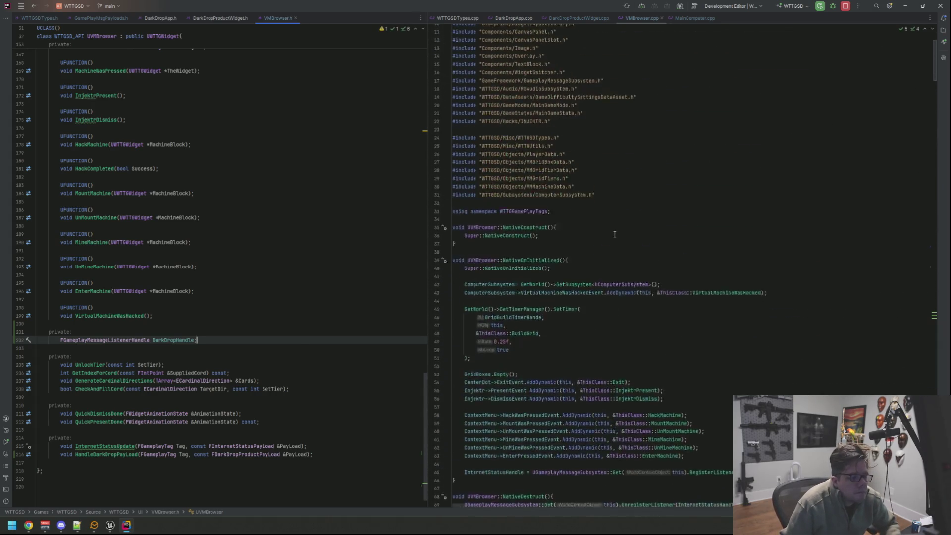
{"action": "scroll", "coordinate": [615, 229], "scroll_direction": "down", "scroll_amount": 10}
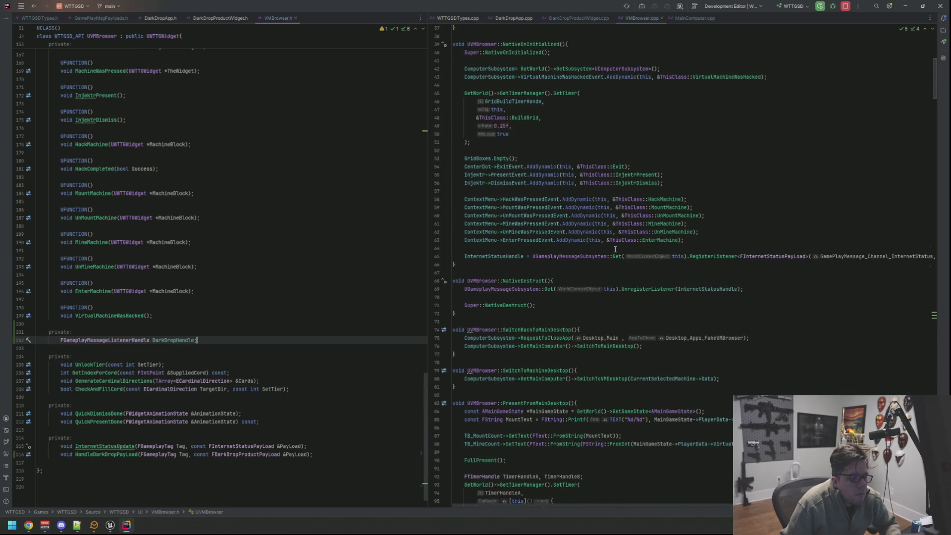
{"action": "left_click", "coordinate": [610, 256]}
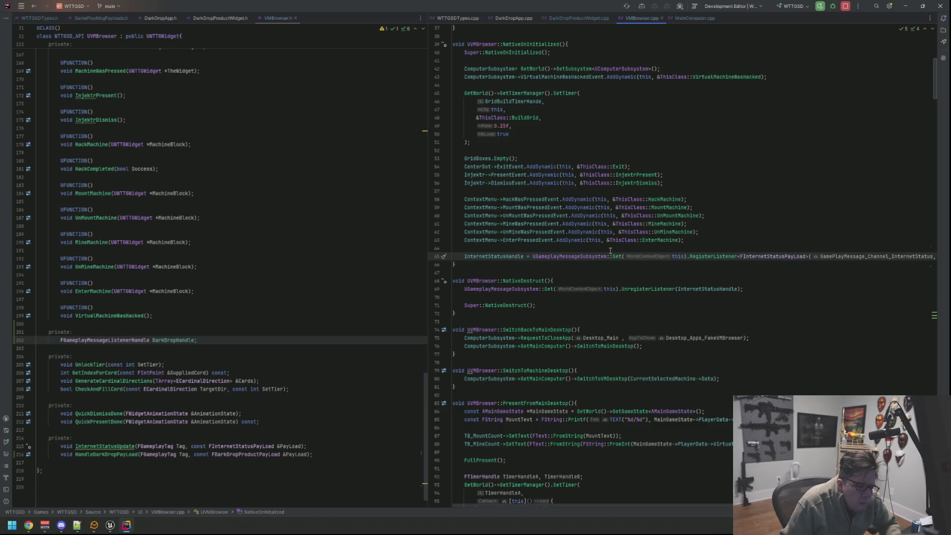
{"action": "double_click", "coordinate": [509, 256]}
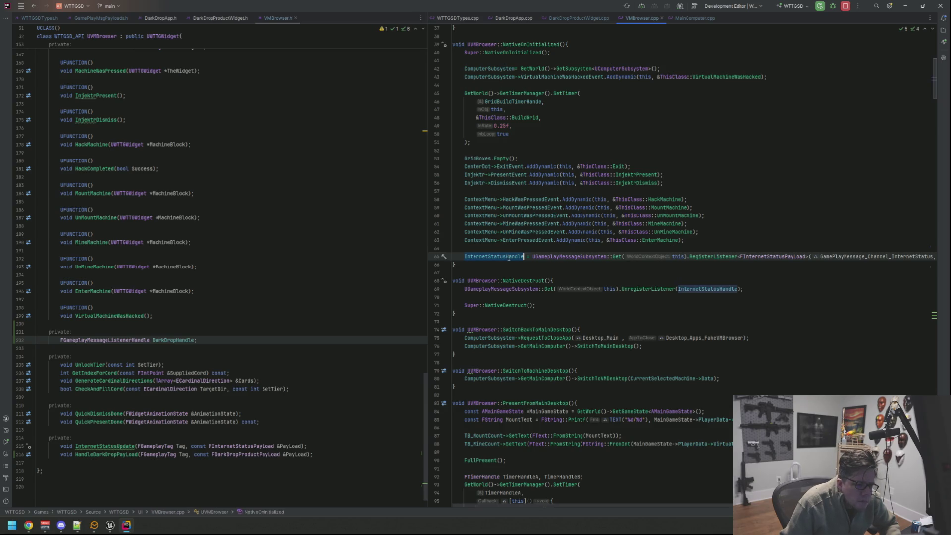
{"action": "scroll", "coordinate": [369, 239], "scroll_direction": "up", "scroll_amount": 10}
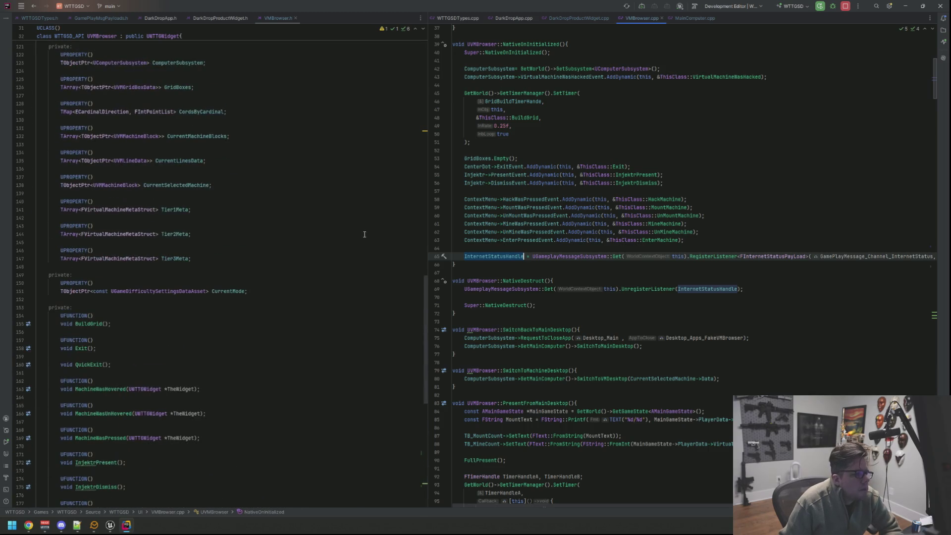
{"action": "left_click", "coordinate": [160, 37]}
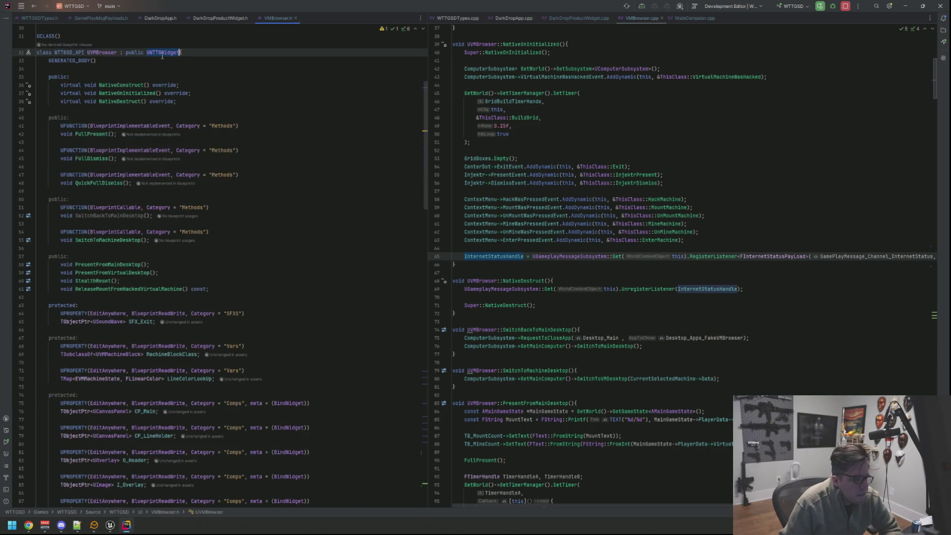
{"action": "left_click", "coordinate": [162, 53], "text": "ctrl"}
{"action": "left_click", "coordinate": [133, 118], "text": "ctrl"}
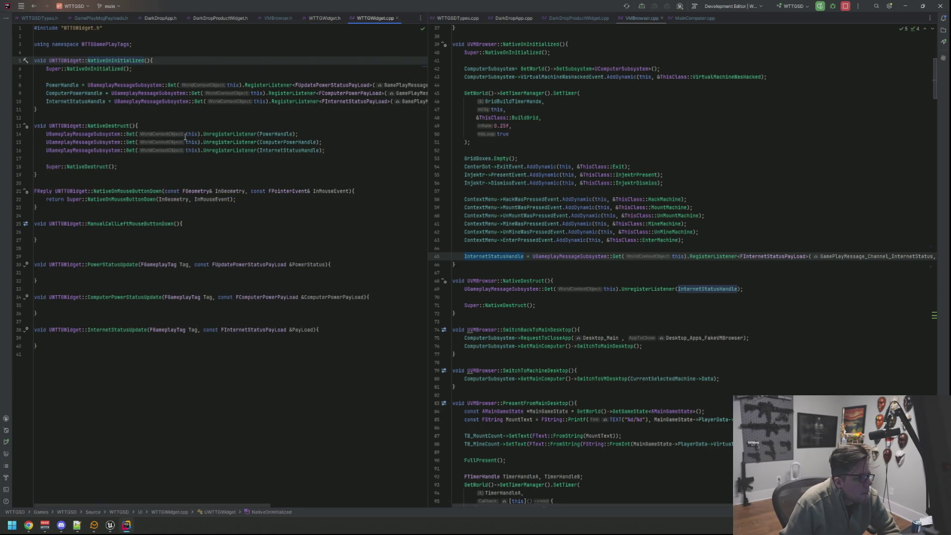
{"action": "left_click", "coordinate": [323, 19]}
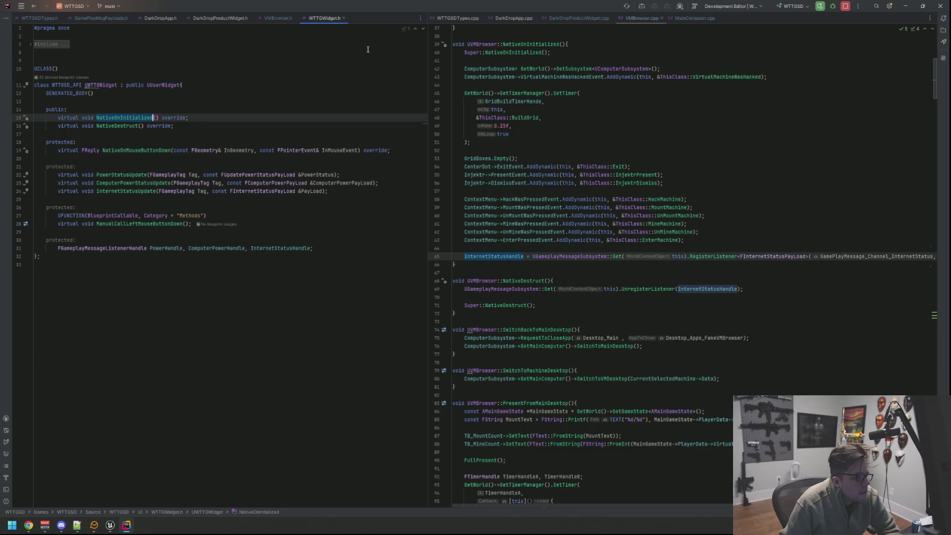
{"action": "middle_click", "coordinate": [323, 20]}
Delete the InternetStatusHandle listener registration and its NativeDestruct unregister call
{"action": "triple_click", "coordinate": [619, 257]}
{"action": "key", "text": "BackSpace"}
{"action": "key", "text": "Down"}
{"action": "key", "text": "Down"}
{"action": "key", "text": "Down"}
{"action": "key", "text": "shift+End"}
{"action": "key", "text": "BackSpace"}
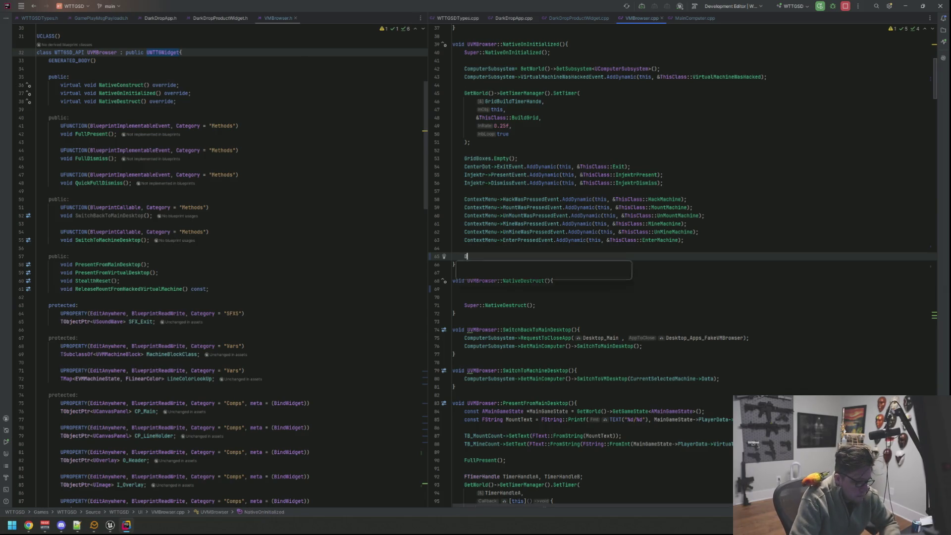
On line 65, start 'DarkDropHandle = UGameplayMessageSubsystem::Get(this).RegisterListener' using autocomplete
{"action": "type", "text": "a"}
{"action": "key", "text": "Down"}
{"action": "key", "text": "Return"}
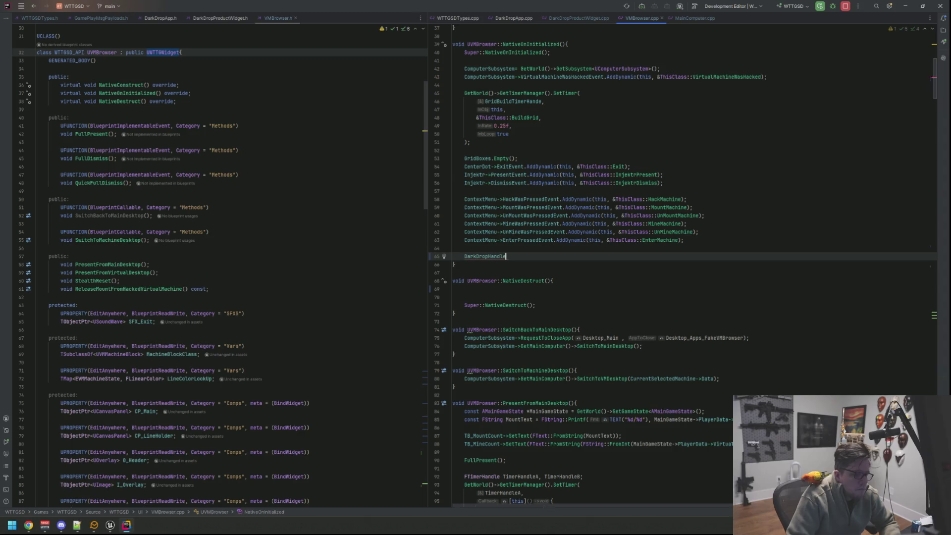
{"action": "type", "text": "  = UGamepl"}
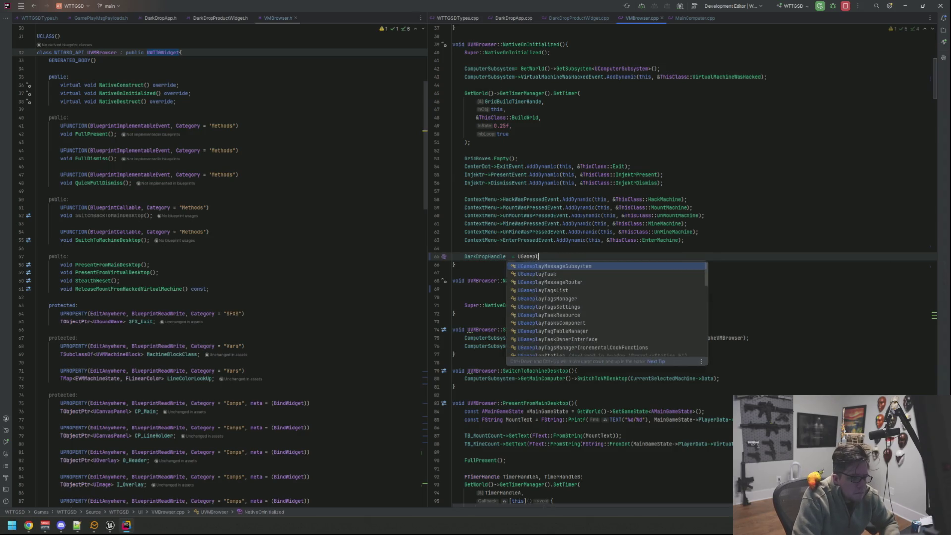
{"action": "key", "text": "Return"}
{"action": "type", "text": "::G"}
{"action": "key", "text": "Return"}
{"action": "type", "text": "t(this"}
{"action": "key", "text": "Return"}
{"action": "type", "text": ")."}
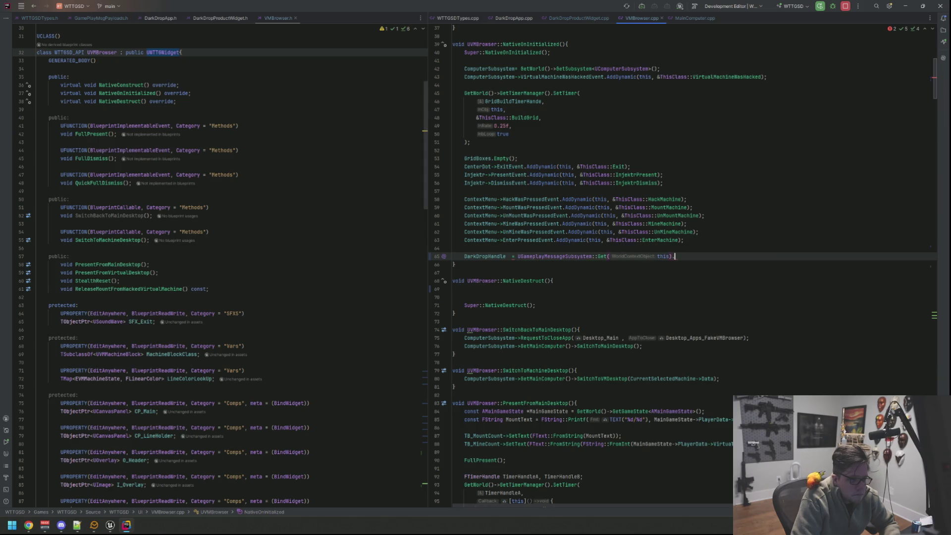
{"action": "type", "text": "Reg"}
{"action": "key", "text": "Return"}
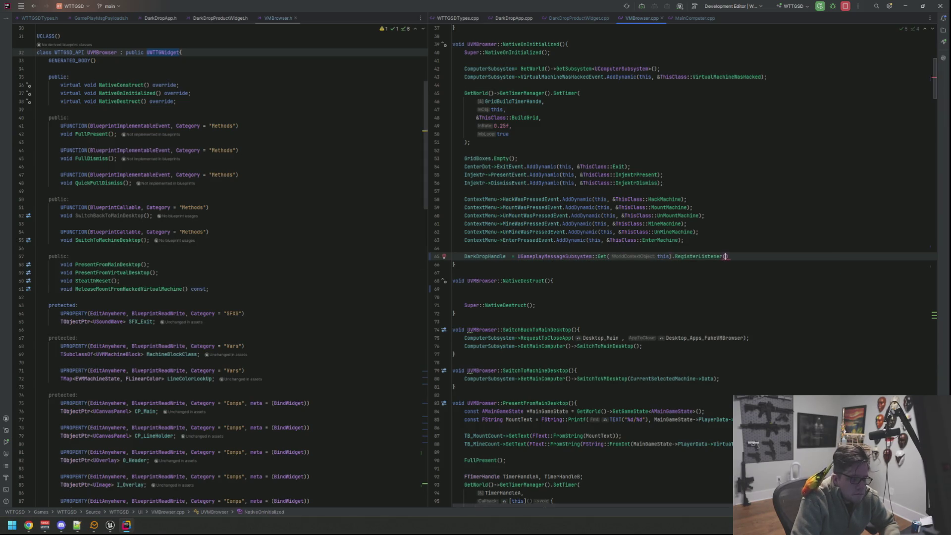
Add the FDarkDropProductPayLoad template, GamePlayMessage_Channel_DarkDrop channel and &ThisClass::HandleDarkDropPayLoad callback
{"action": "key", "text": "Left"}
{"action": "type", "text": "<"}
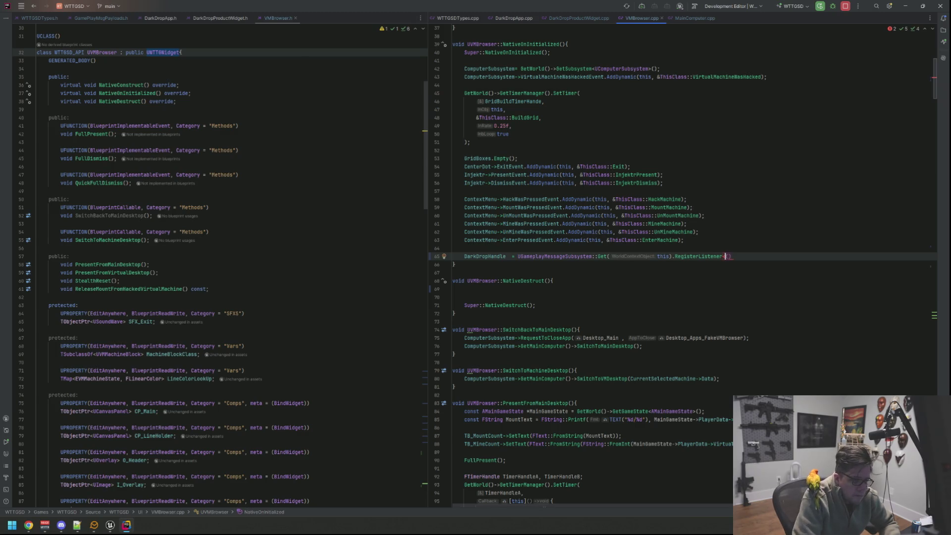
{"action": "type", "text": "FDark"}
{"action": "key", "text": "Return"}
{"action": "type", "text": ">"}
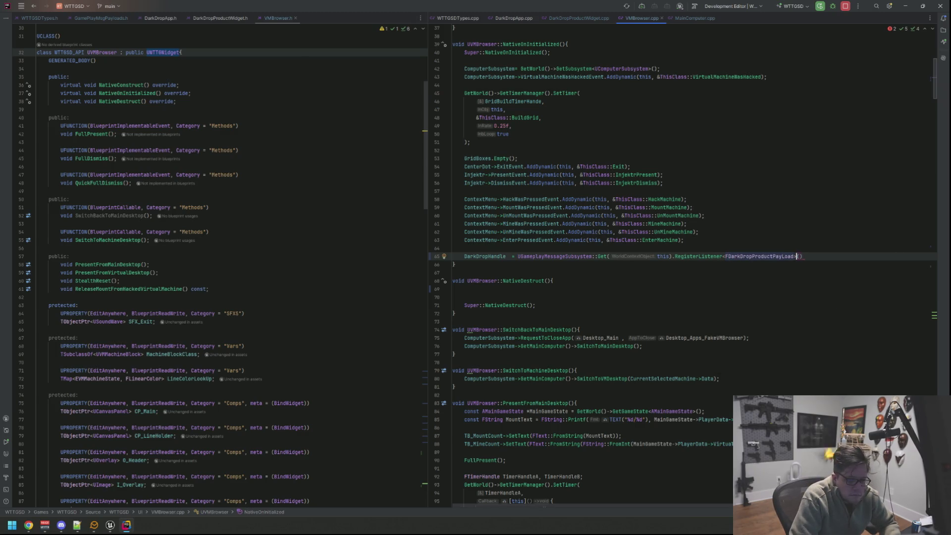
{"action": "key", "text": "Right"}
{"action": "type", "text": "Dark"}
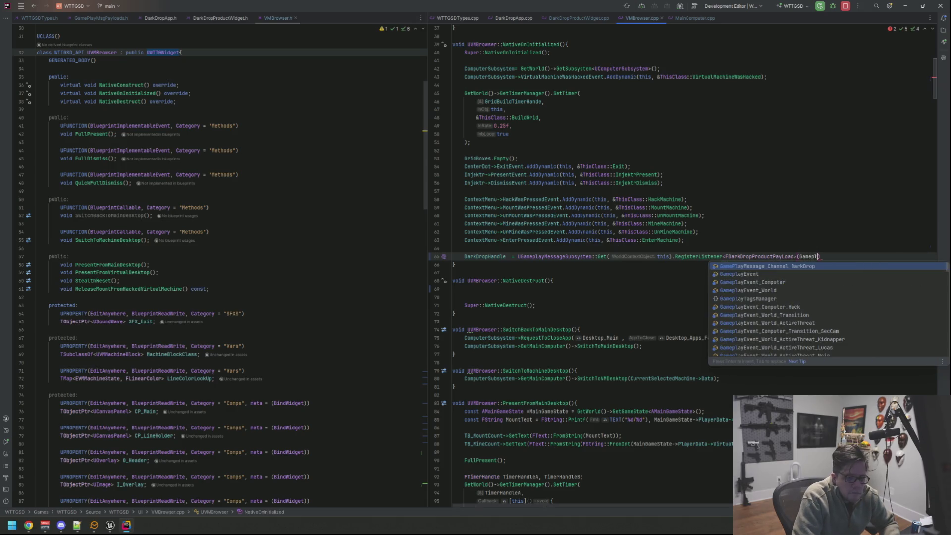
{"action": "key", "text": "Return"}
{"action": "type", "text": ", this, &"}
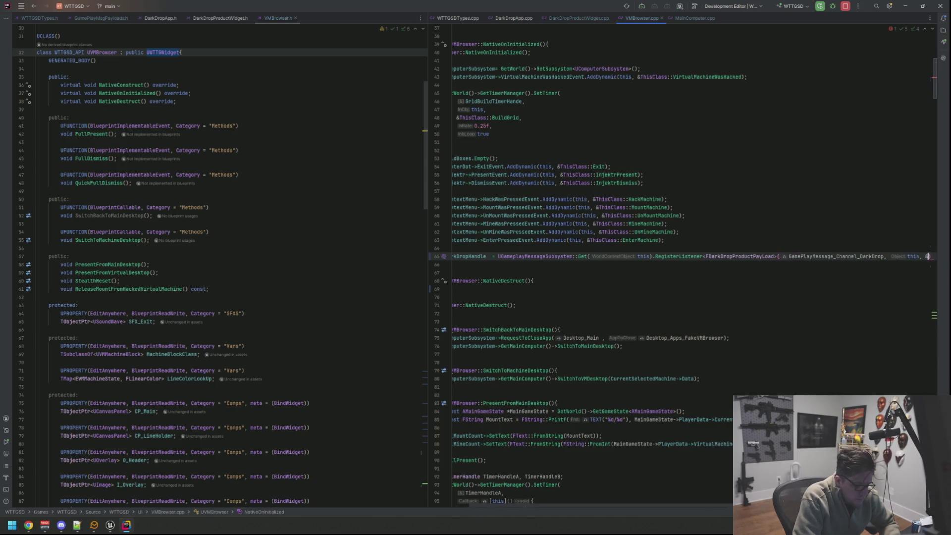
{"action": "type", "text": "ThisClass"}
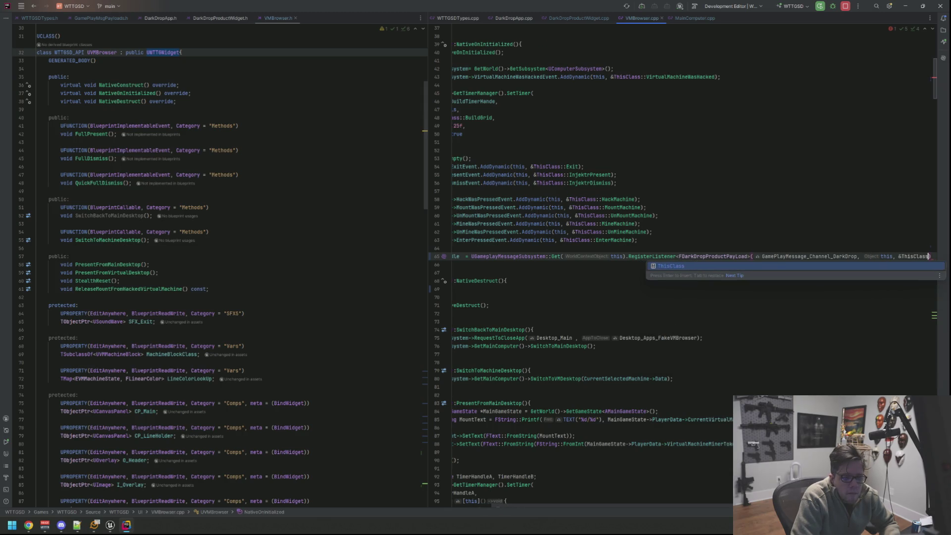
{"action": "type", "text": "::Handle"}
{"action": "key", "text": "Return"}
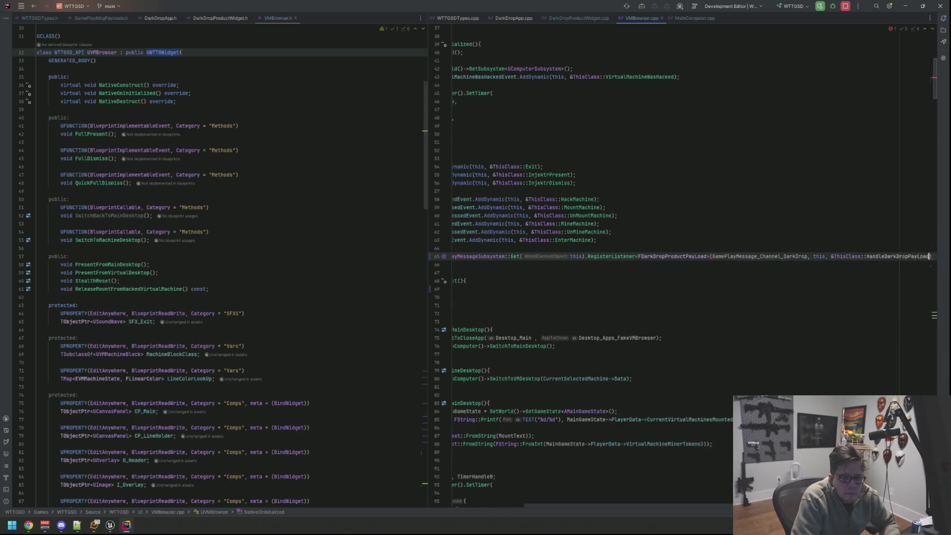
In NativeDestruct, begin typing 'UGameplayMessageSubsystem::Get(this).Unr' for the listener cleanup
{"action": "scroll", "coordinate": [693, 272], "scroll_direction": "left", "scroll_amount": 5}
{"action": "left_click", "coordinate": [464, 280]}
{"action": "left_click", "coordinate": [464, 288]}
{"action": "type", "text": "UGamep"}
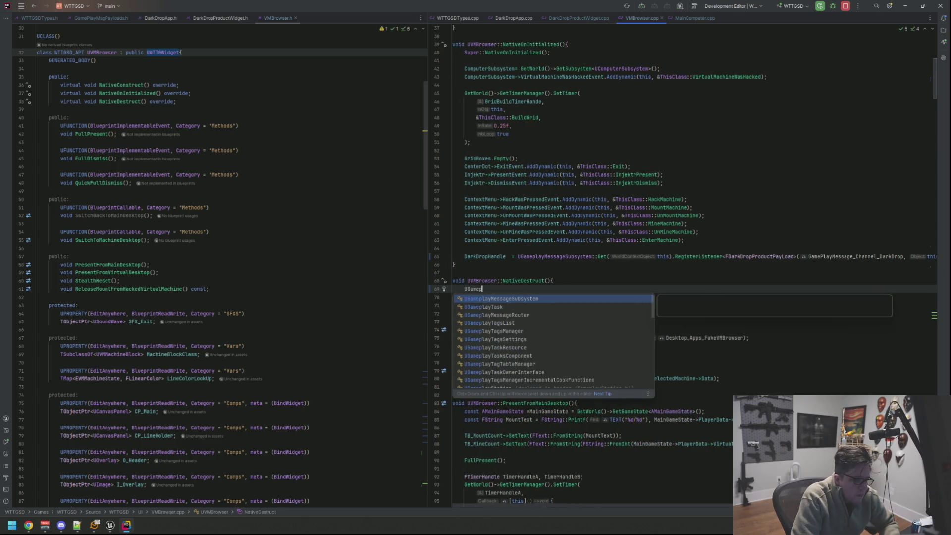
{"action": "type", "text": "layMessageSubsystem::Get(this)."}
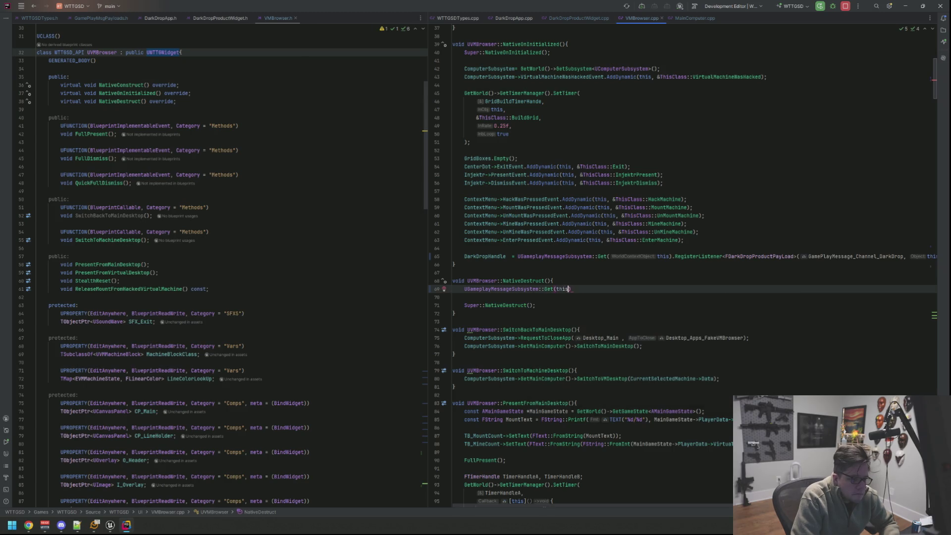
{"action": "type", "text": "Unr"}
Complete the NativeDestruct line as UnregisterListener(DarkDropHandle);
{"action": "key", "text": "Return"}
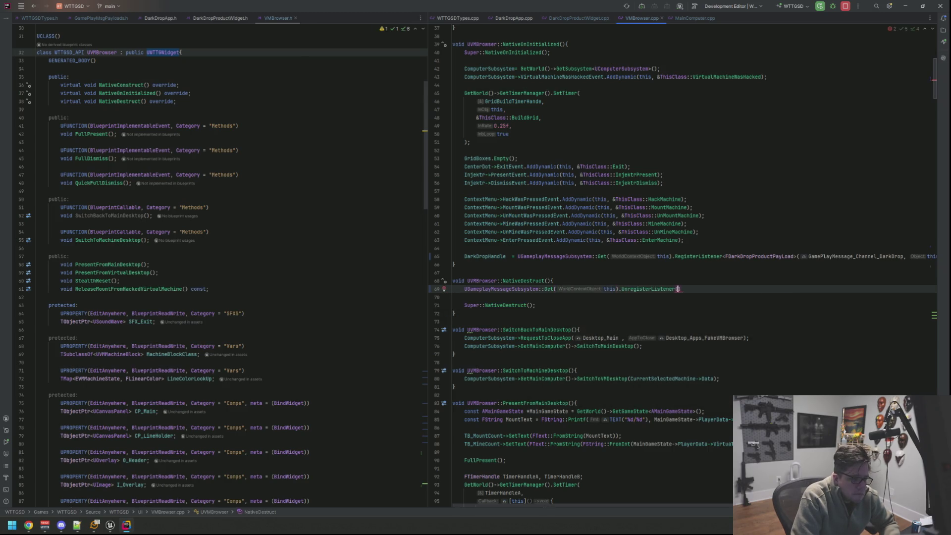
{"action": "type", "text": "Dark"}
{"action": "key", "text": "Return"}
{"action": "type", "text": ";"}
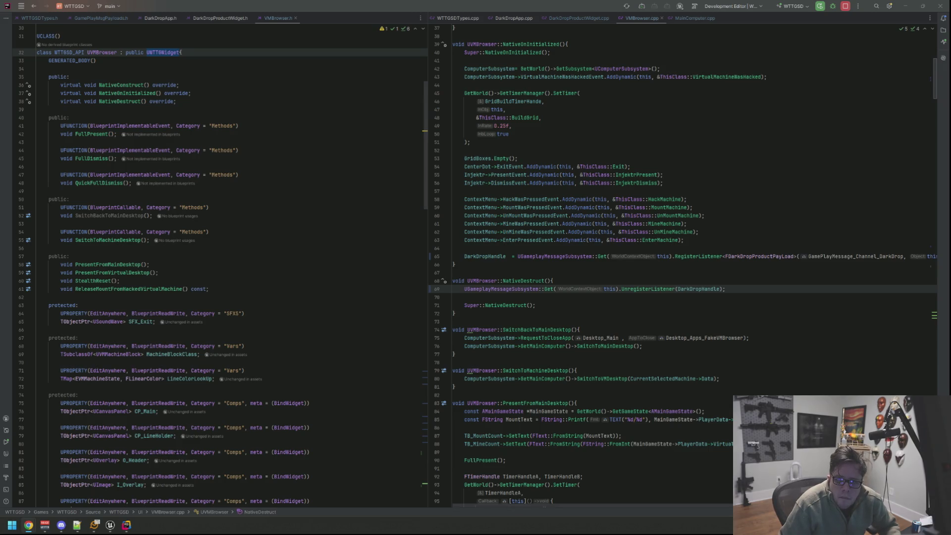
In HandleDarkDropPayLoad, fix the &PayLoad parameter spacing and add a blank line in its body
{"action": "scroll", "coordinate": [767, 172], "scroll_direction": "down", "scroll_amount": 20}
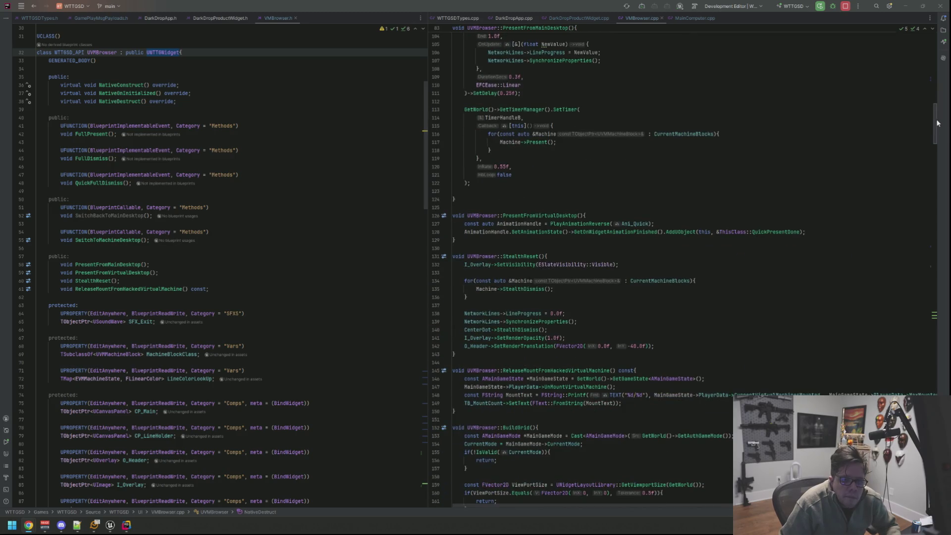
{"action": "scroll", "coordinate": [700, 406], "scroll_direction": "down", "scroll_amount": 10}
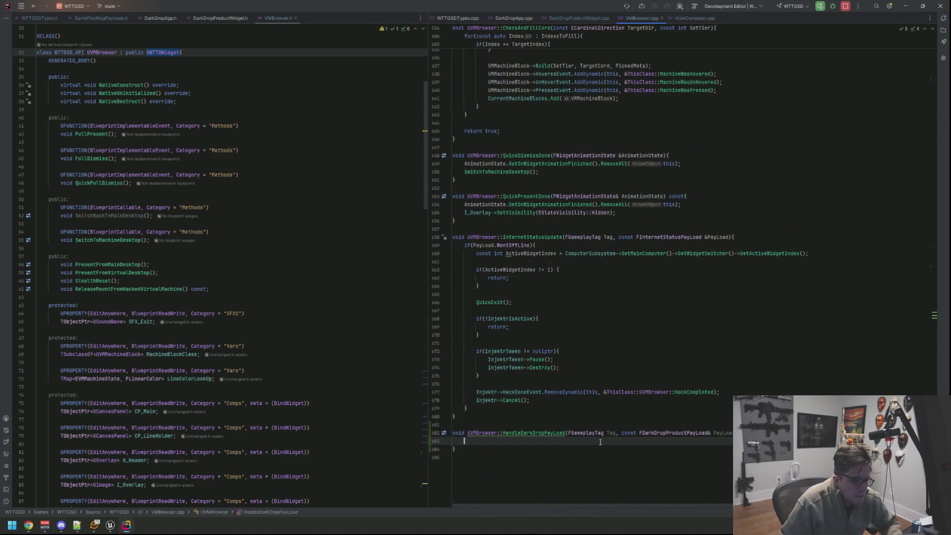
{"action": "left_click", "coordinate": [713, 433]}
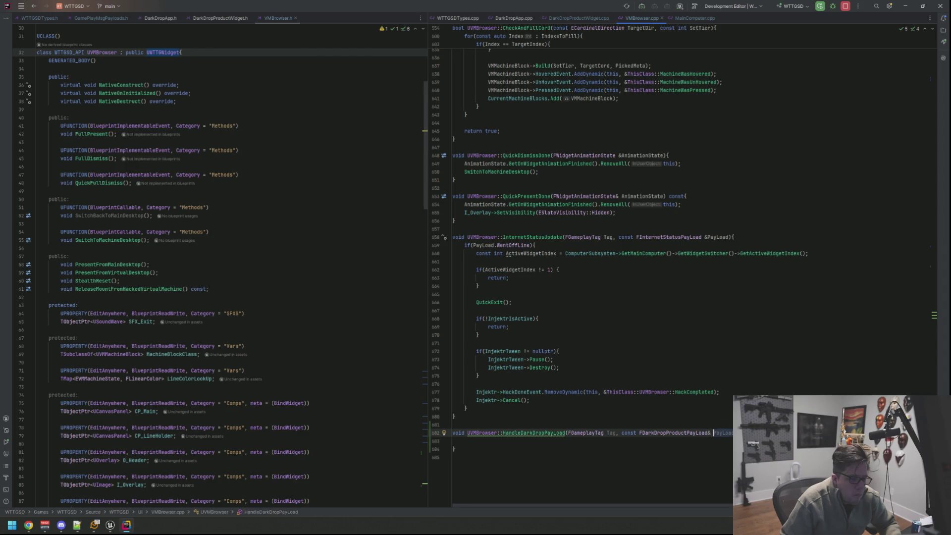
{"action": "key", "text": "BackSpace"}
{"action": "key", "text": "BackSpace"}
{"action": "type", "text": "&"}
{"action": "left_click", "coordinate": [464, 441]}
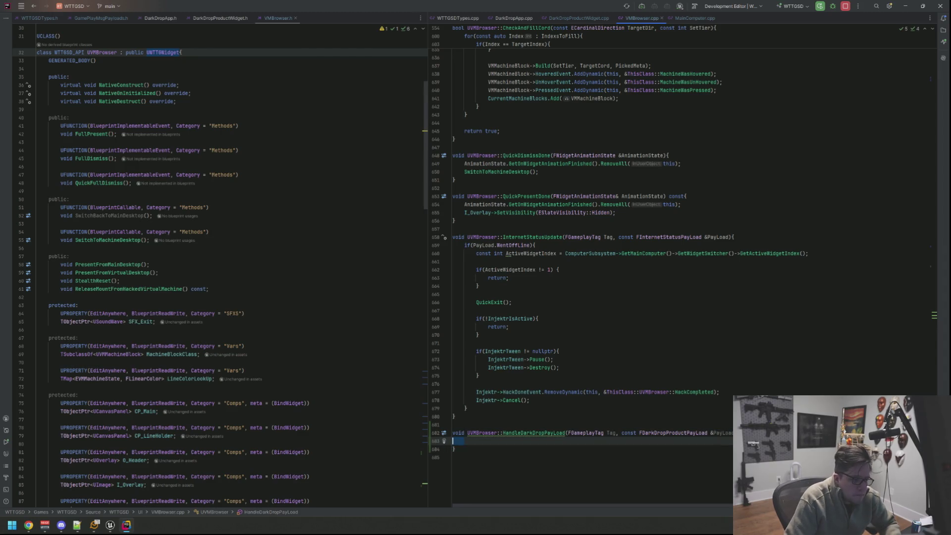
{"action": "scroll", "coordinate": [579, 258], "scroll_direction": "up", "scroll_amount": 1}
{"action": "key", "text": "ctrl+Return"}
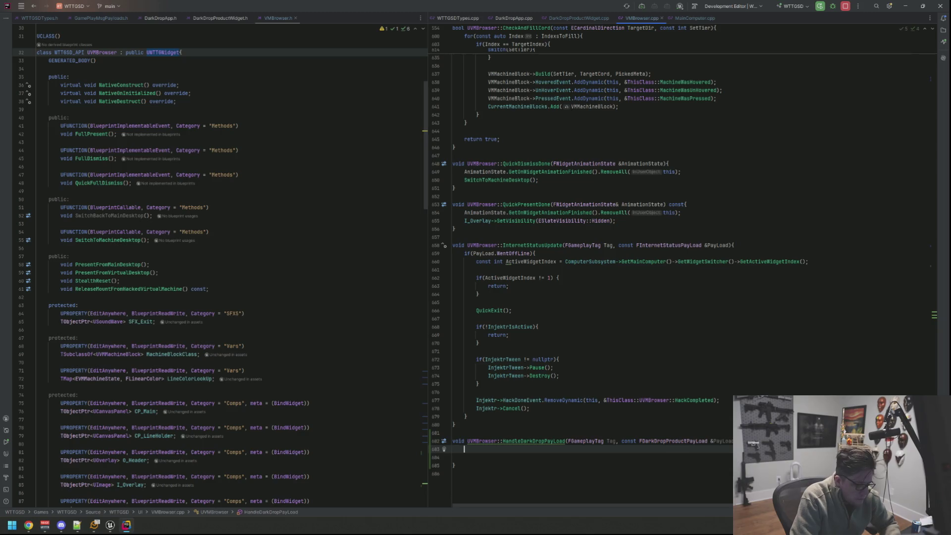
Write switch(PayLoad.Action){ default: break; } in HandleDarkDropPayLoad
{"action": "type", "text": "switch(PayLoad."}
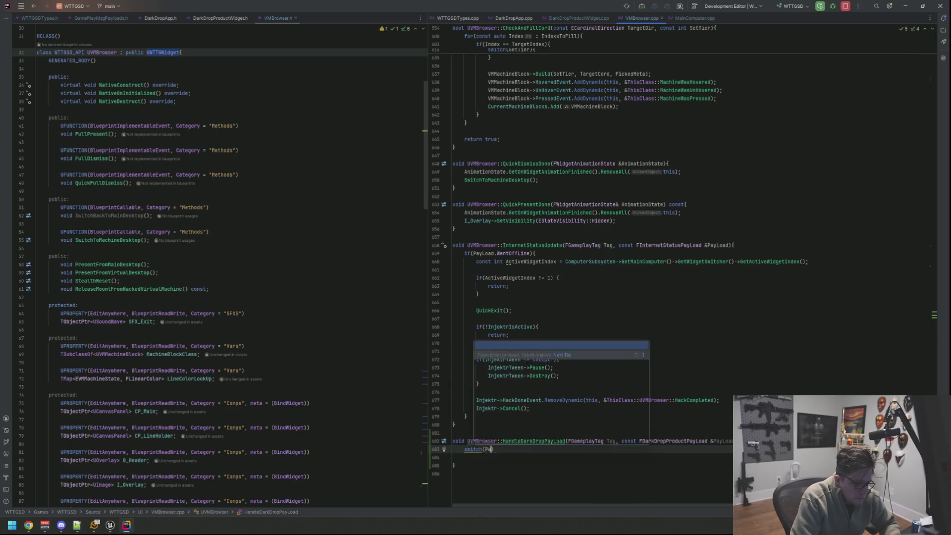
{"action": "key", "text": "Return"}
{"action": "key", "text": "End"}
{"action": "type", "text": "{"}
{"action": "key", "text": "Return"}
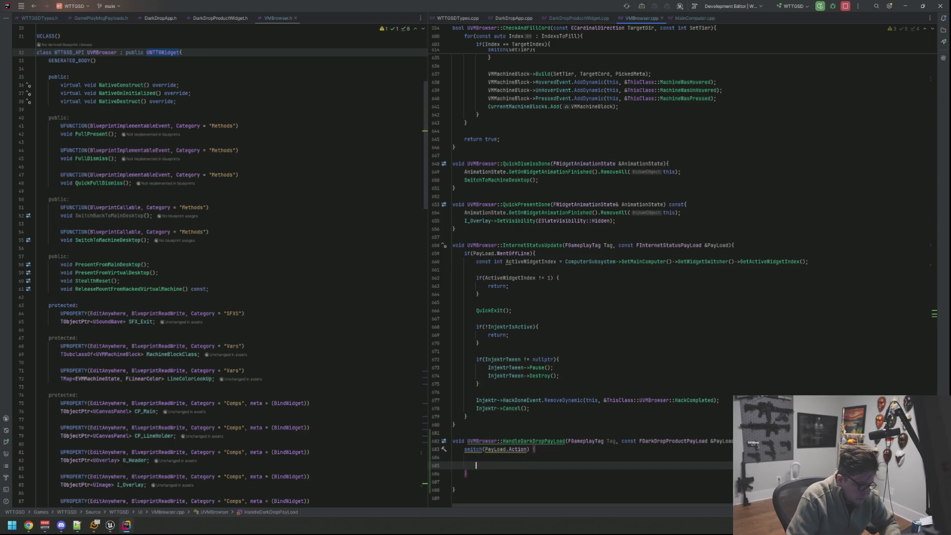
{"action": "type", "text": "default:"}
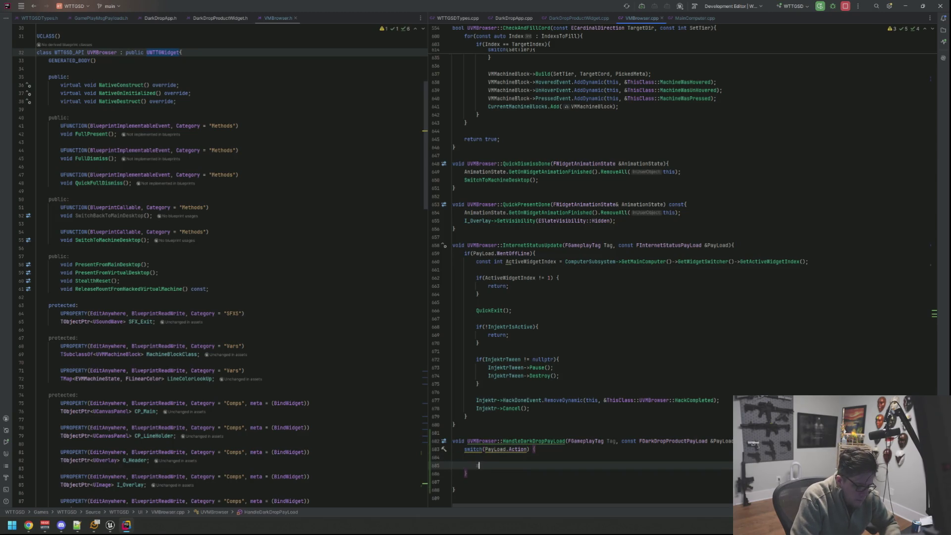
{"action": "key", "text": "Return"}
{"action": "key", "text": "Return"}
{"action": "type", "text": "break;"}
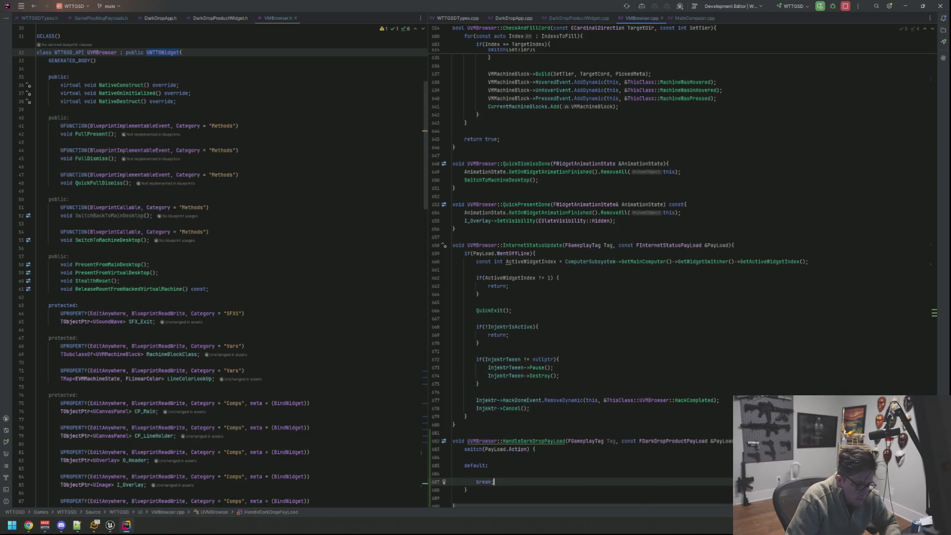
Tidy the switch's opening brace and add blank lines above default for new cases
{"action": "left_click", "coordinate": [452, 448]}
{"action": "key", "text": "End"}
{"action": "key", "text": "Left"}
{"action": "key", "text": "BackSpace"}
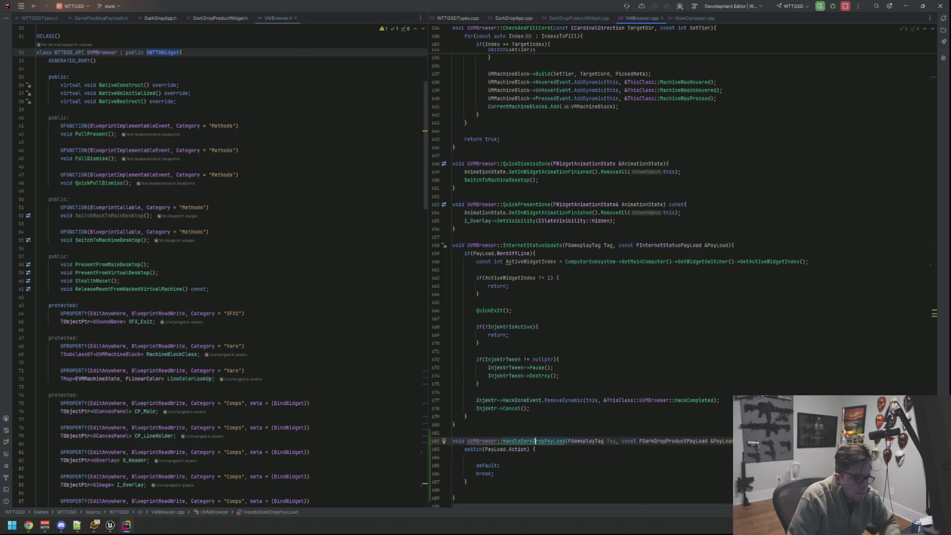
{"action": "key", "text": "Down"}
{"action": "key", "text": "Return"}
{"action": "key", "text": "Return"}
{"action": "key", "text": "Up"}
{"action": "key", "text": "Up"}
{"action": "scroll", "coordinate": [681, 277], "scroll_direction": "down", "scroll_amount": 3}
Add a case EDarkDropProductAction::PURCHASED:{ }break; block to the switch
{"action": "type", "text": "case E"}
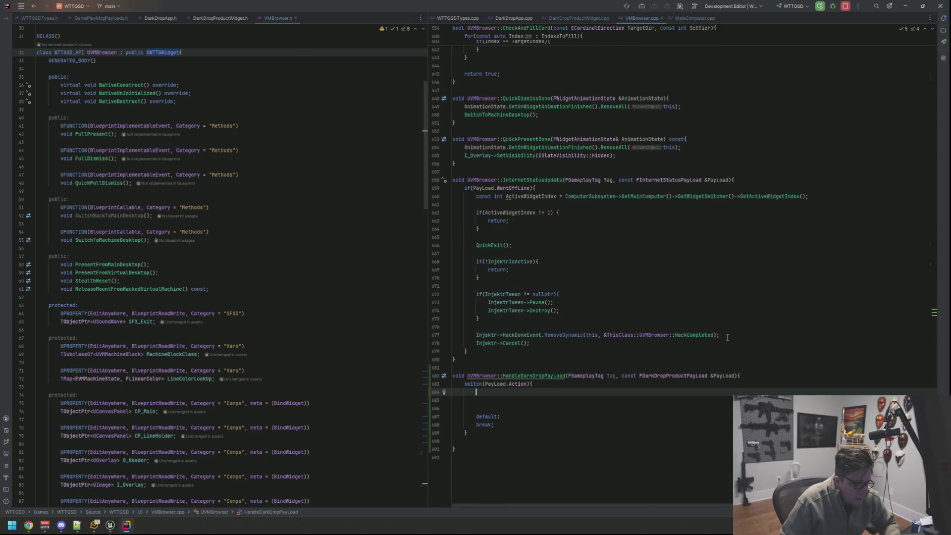
{"action": "key", "text": "Down"}
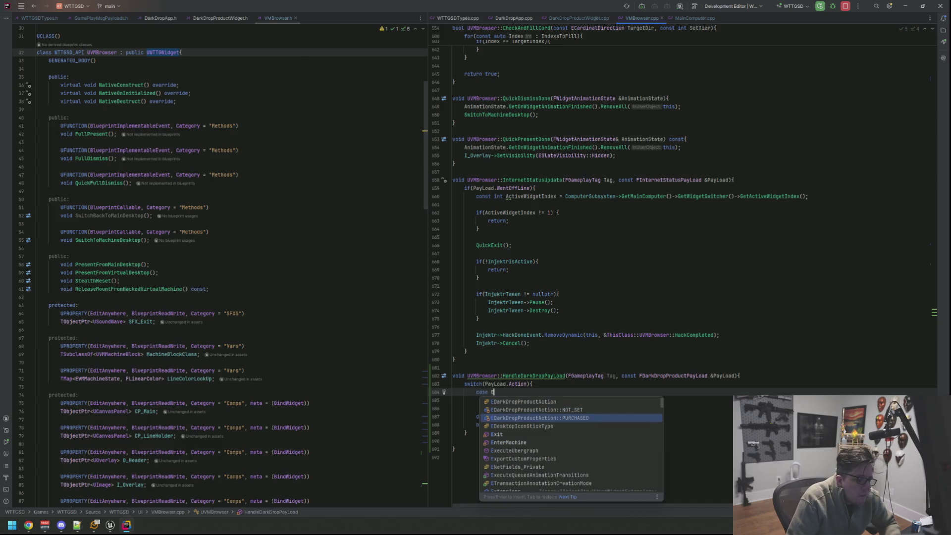
{"action": "key", "text": "Return"}
{"action": "type", "text": ":{"}
{"action": "key", "text": "Return"}
{"action": "key", "text": "Down"}
{"action": "type", "text": "bre"}
{"action": "key", "text": "Return"}
{"action": "left_click", "coordinate": [533, 392]}
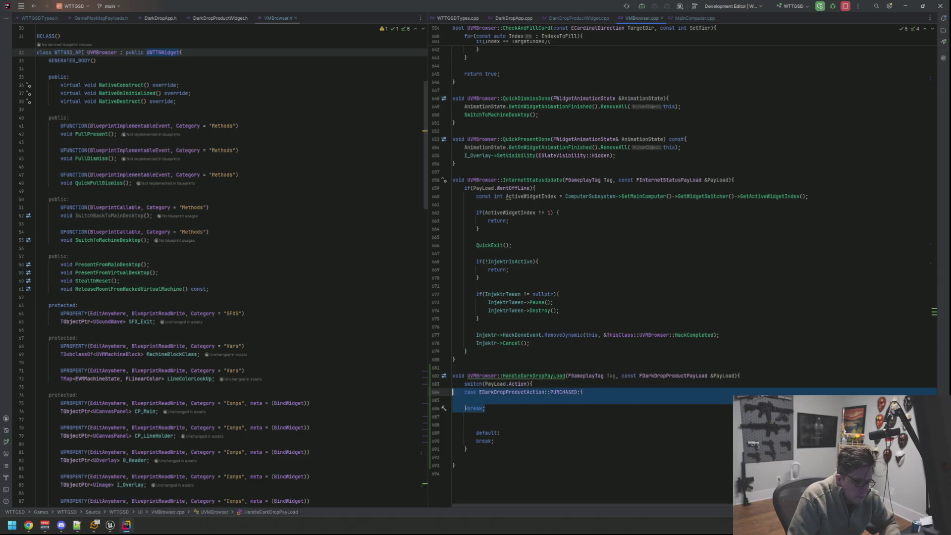
{"action": "key", "text": "Down"}
{"action": "key", "text": "Down"}
{"action": "key", "text": "Down"}
{"action": "key", "text": "Down"}
{"action": "key", "text": "BackSpace"}
{"action": "key", "text": "Up"}
{"action": "key", "text": "Up"}
{"action": "key", "text": "Up"}
{"action": "key", "text": "Down"}
{"action": "key", "text": "Down"}
{"action": "key", "text": "Return"}
Inside it, add if(PayLoad.Product.MatchesTagExact(DarkDropProducts_Software_VMMachineTierII)){ }
{"action": "type", "text": "if"}
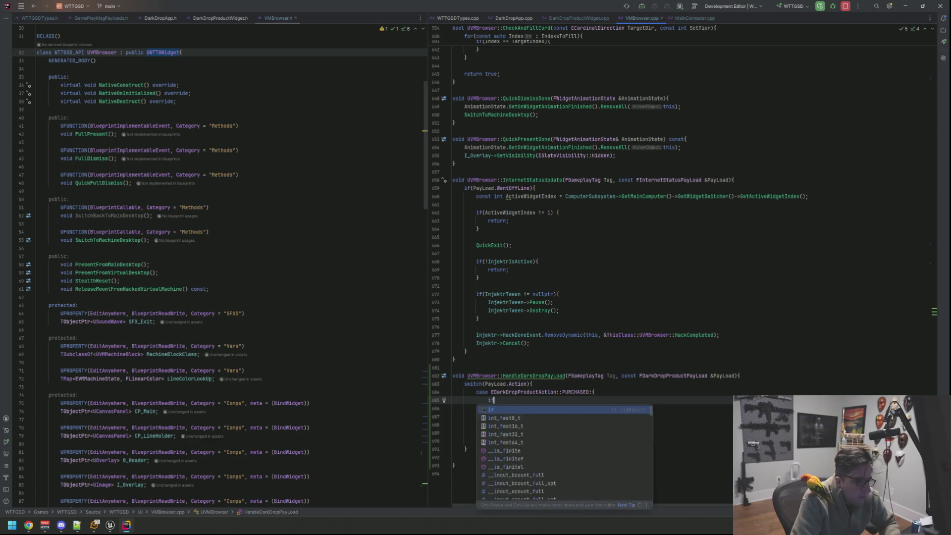
{"action": "type", "text": "(CubeFace_PosY"}
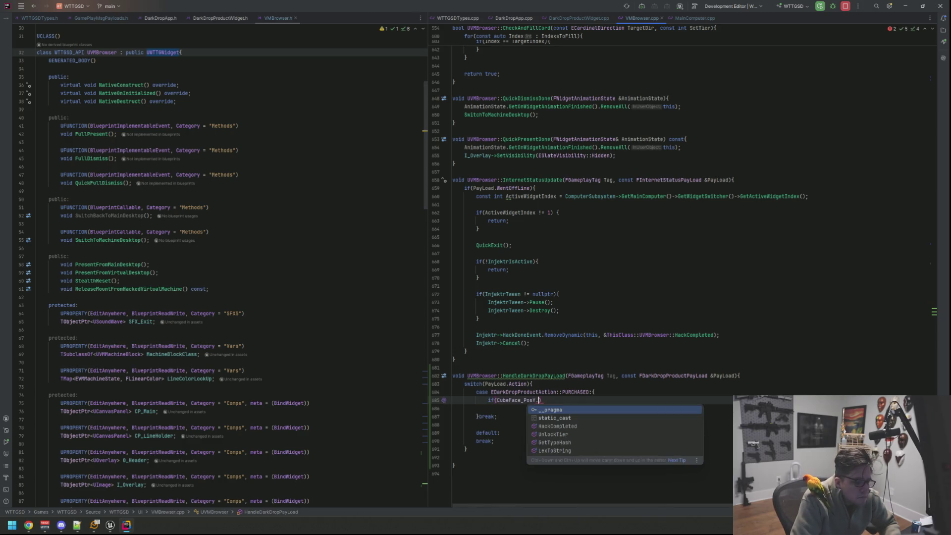
{"action": "key", "text": "BackSpace"}
{"action": "key", "text": "BackSpace"}
{"action": "key", "text": "BackSpace"}
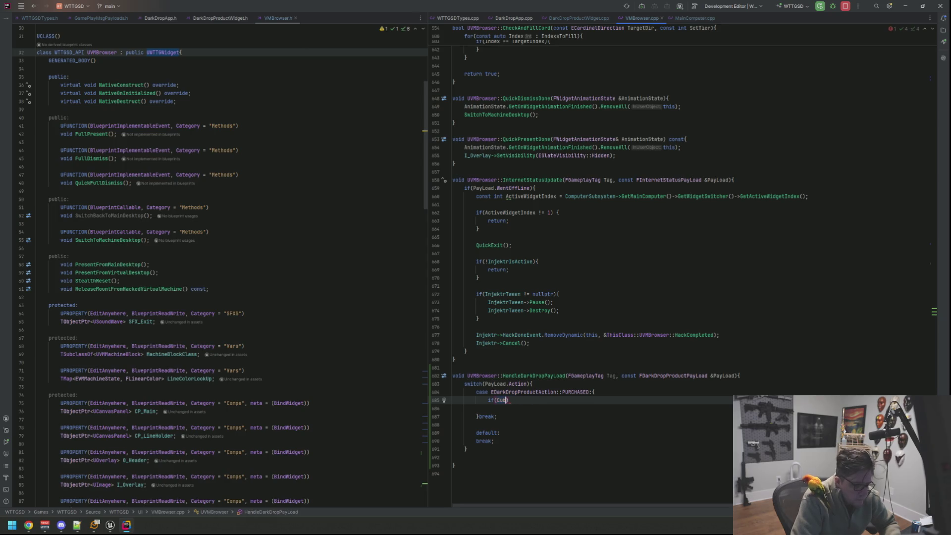
{"action": "type", "text": "PayLoad."}
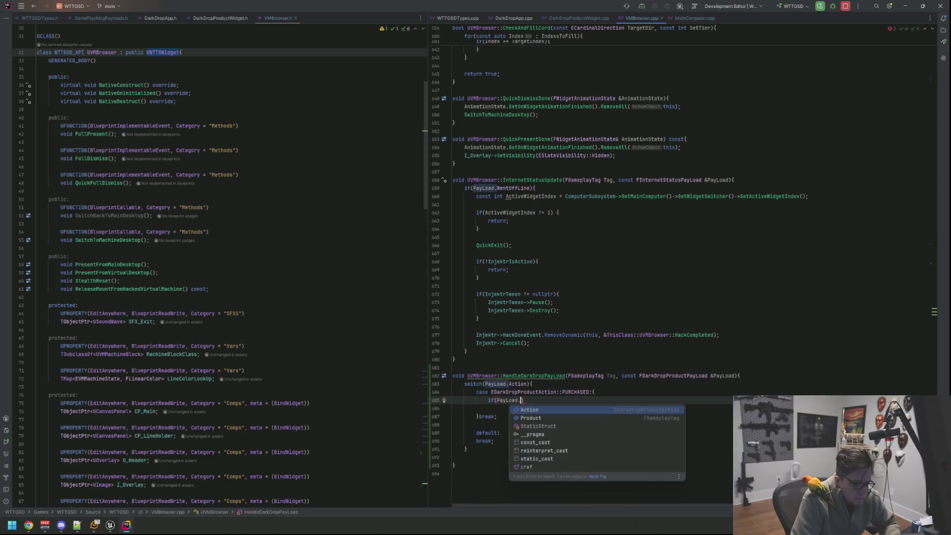
{"action": "type", "text": "Product."}
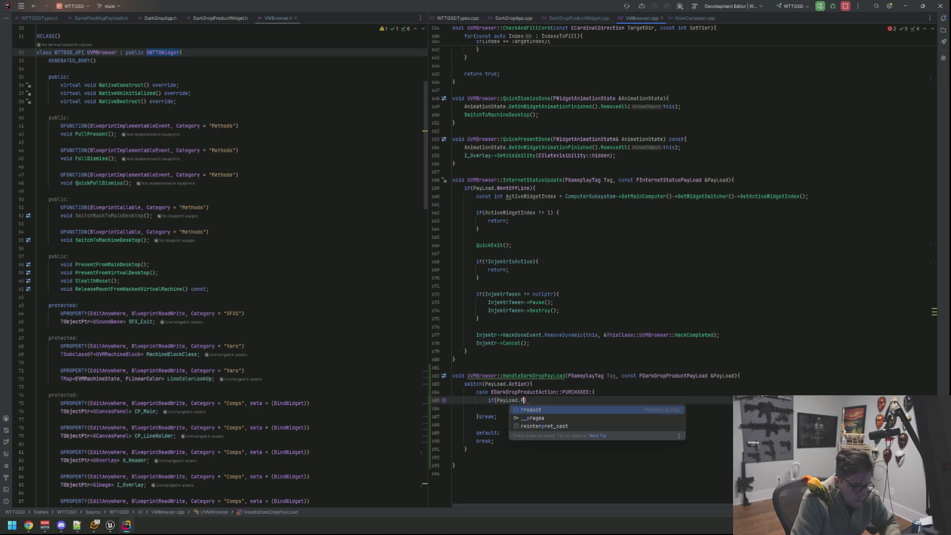
{"action": "type", "text": "Matche"}
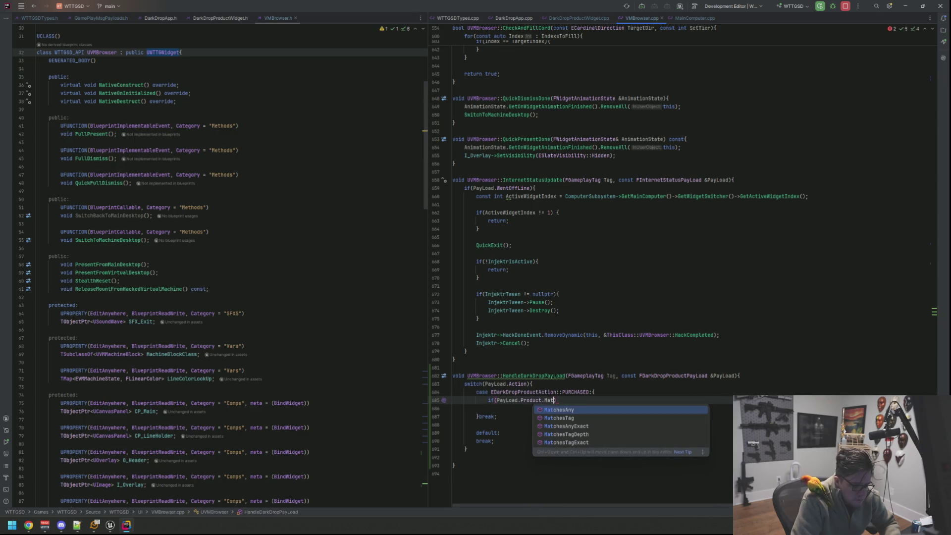
{"action": "type", "text": "sTagE"}
{"action": "key", "text": "Return"}
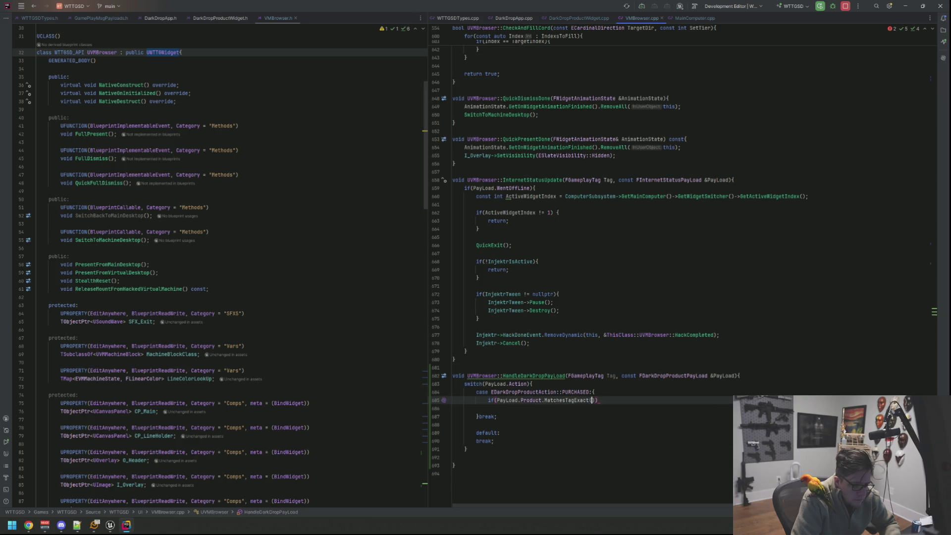
{"action": "type", "text": "DarkDrop"}
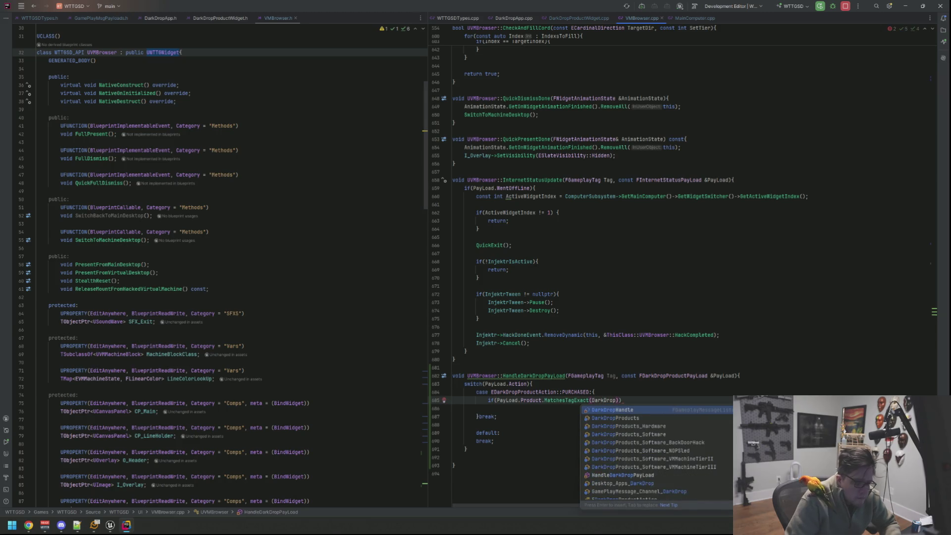
{"action": "key", "text": "Down"}
{"action": "key", "text": "Down"}
{"action": "key", "text": "Down"}
{"action": "key", "text": "Up"}
{"action": "key", "text": "Return"}
{"action": "type", "text": "){"}
{"action": "key", "text": "Return"}
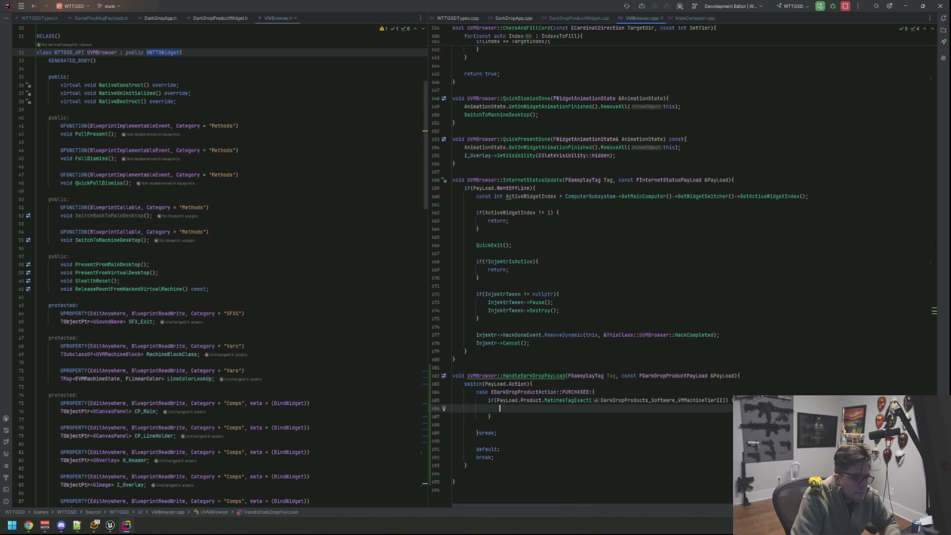
Call UnlockTier(2); inside the tier II if block
{"action": "type", "text": "UnlockTier"}
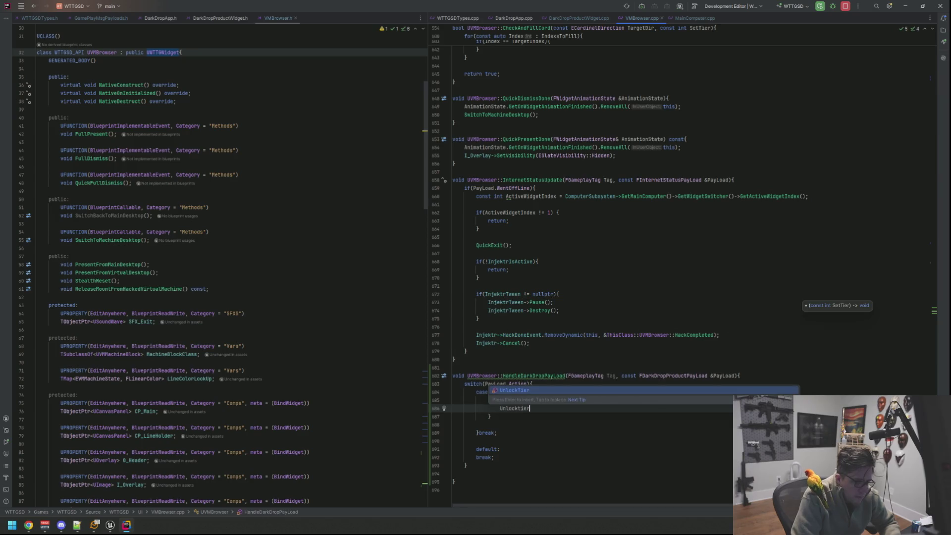
{"action": "key", "text": "Return"}
{"action": "type", "text": "2);"}
{"action": "key", "text": "Down"}
{"action": "key", "text": "Down"}
{"action": "key", "text": "shift+Home"}
{"action": "left_click", "coordinate": [541, 408]}
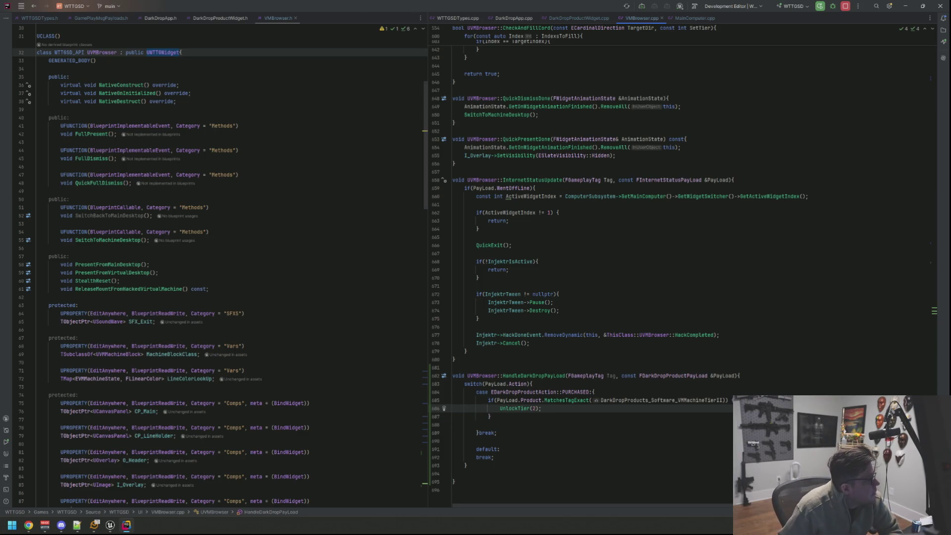
{"action": "key", "text": "alt+Tab"}
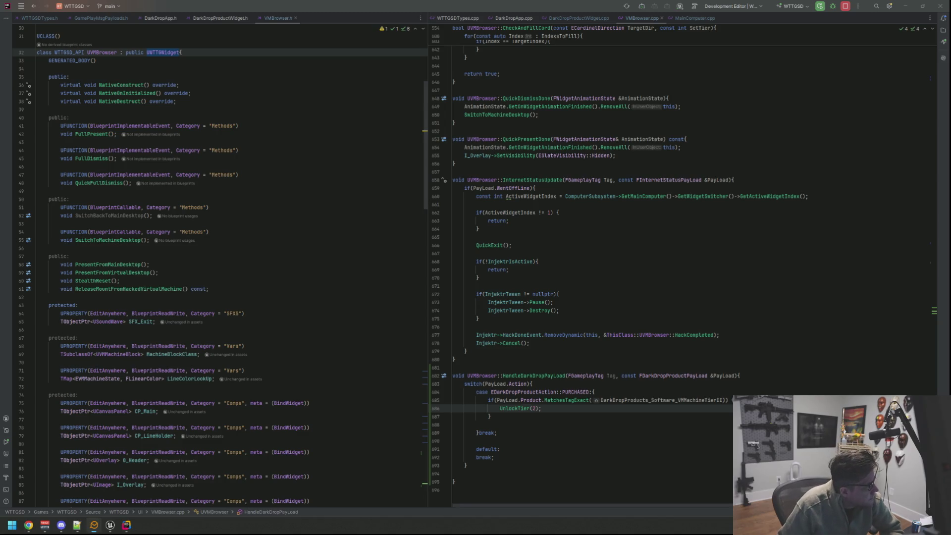
{"action": "key", "text": "Down"}
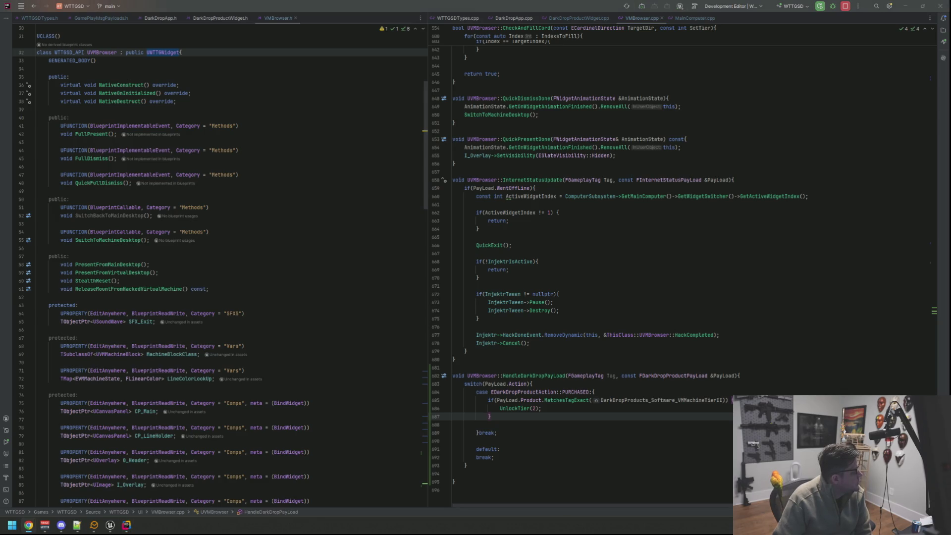
{"action": "scroll", "coordinate": [584, 342], "scroll_direction": "down", "scroll_amount": 2}
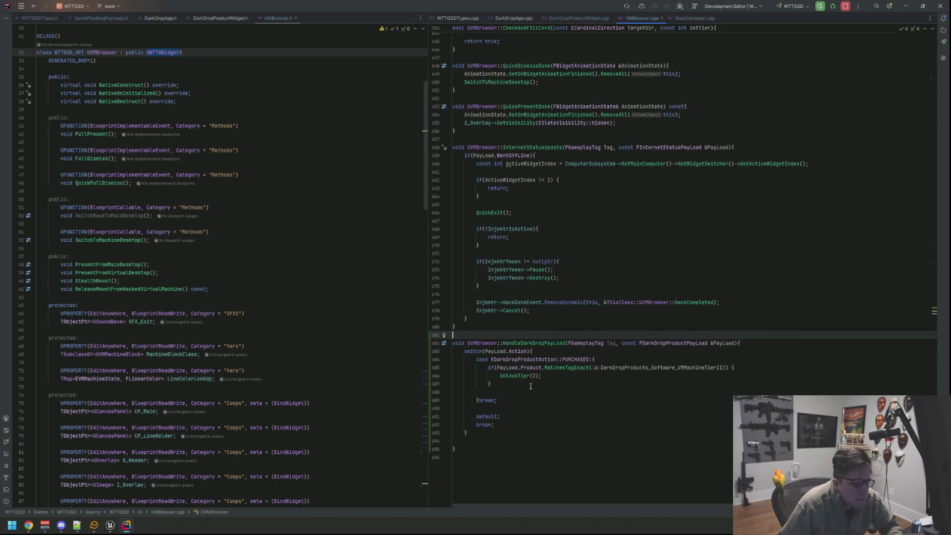
Below the tier II check, add if(PayLoad.Product.MatchesTagExact(DarkDropProducts_Software_VMMachineTierIII))
{"action": "type", "text": "else {"}
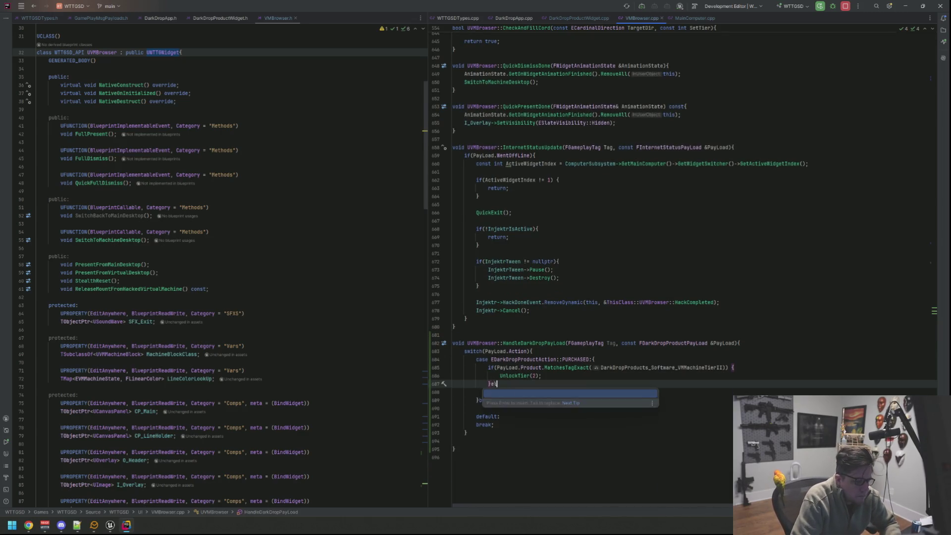
{"action": "key", "text": "BackSpace"}
{"action": "key", "text": "BackSpace"}
{"action": "key", "text": "BackSpace"}
{"action": "key", "text": "Return"}
{"action": "key", "text": "Return"}
{"action": "type", "text": "if(PayLoad."}
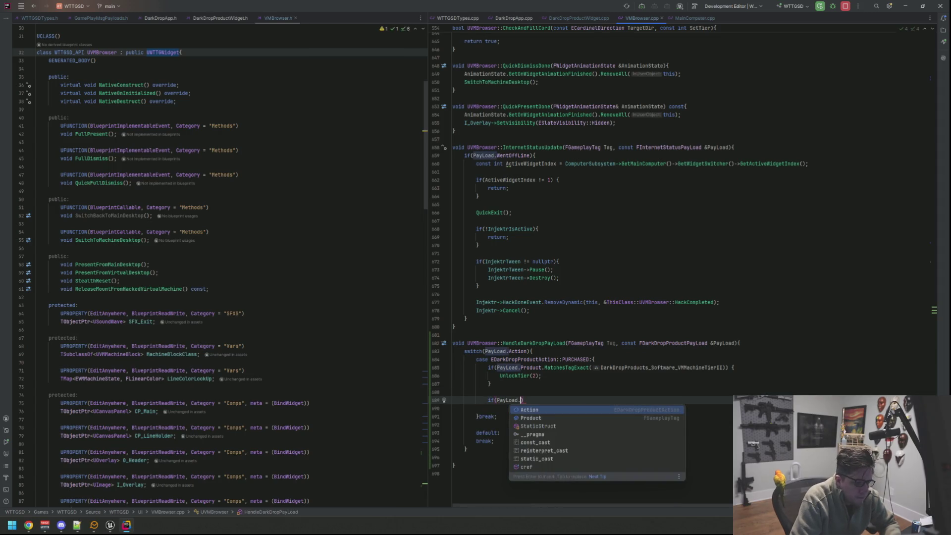
{"action": "type", "text": "Product.mat"}
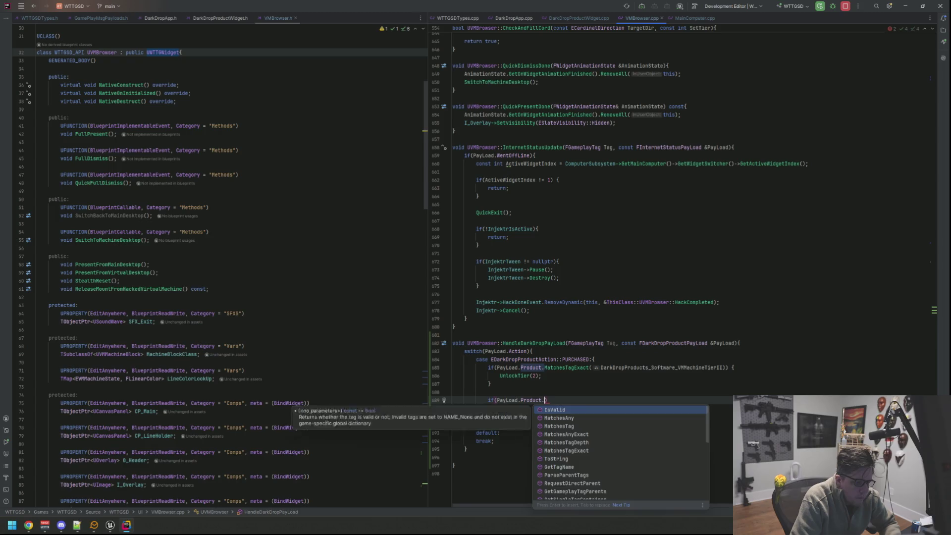
{"action": "key", "text": "Return"}
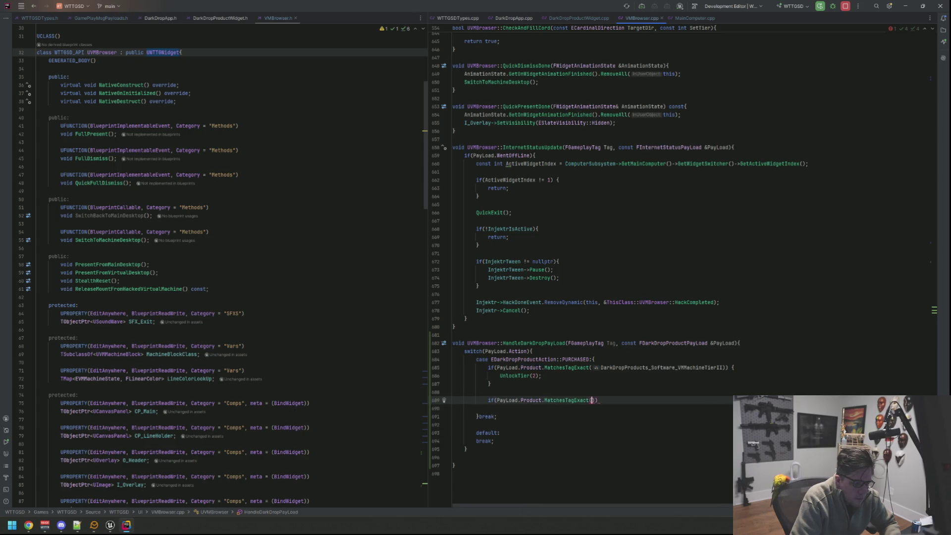
{"action": "type", "text": "Dark"}
{"action": "key", "text": "Down"}
{"action": "key", "text": "Down"}
{"action": "key", "text": "Down"}
{"action": "key", "text": "Up"}
{"action": "key", "text": "Return"}
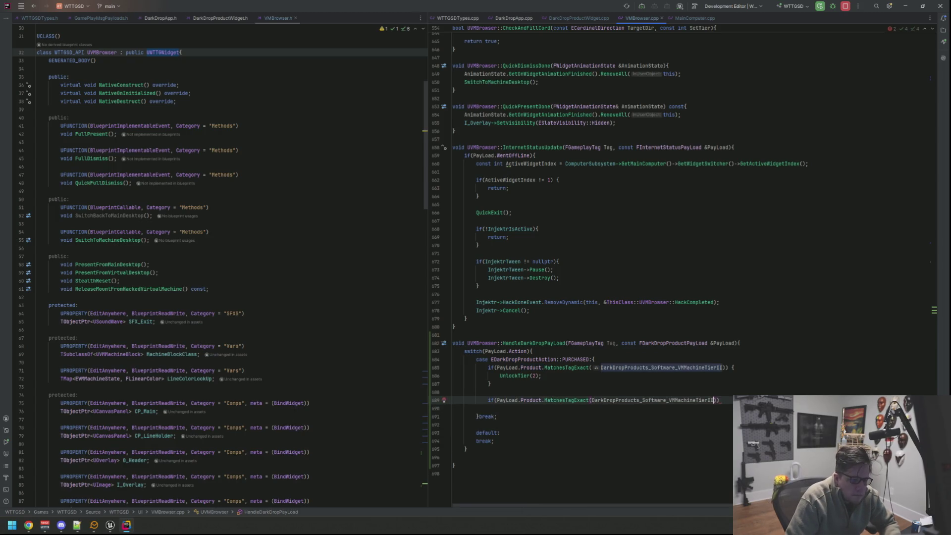
{"action": "key", "text": "Left"}
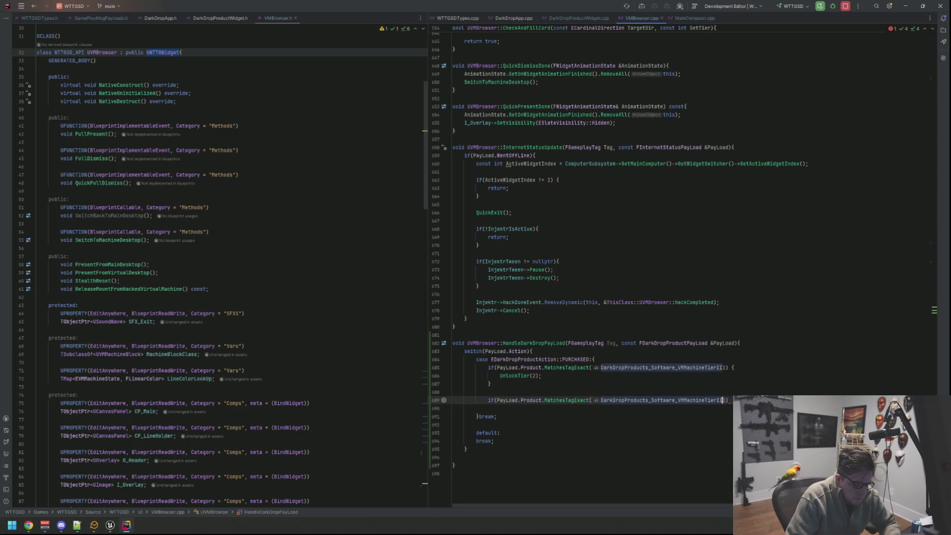
{"action": "type", "text": "I"}
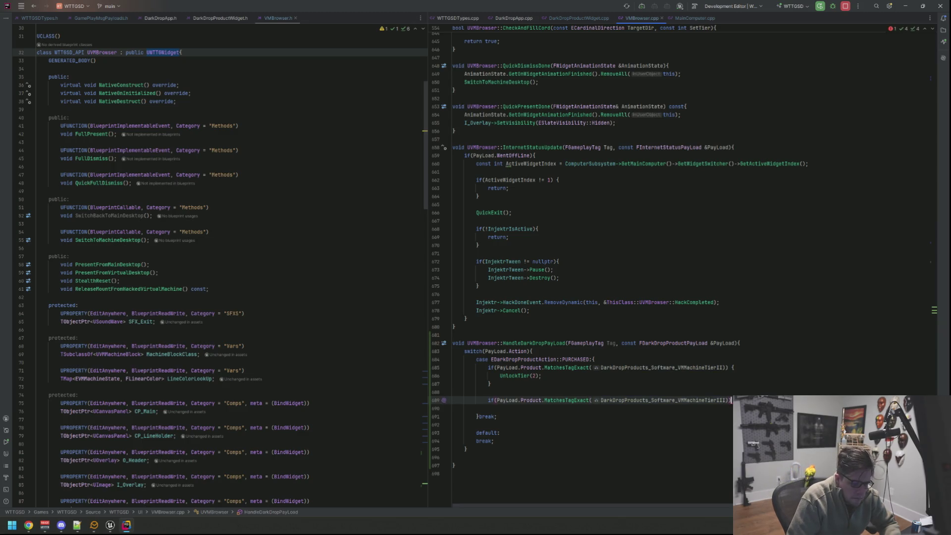
Call UnlockTier(3) in it, tidy the braces and blank lines, and return to Unreal Editor
{"action": "key", "text": "Return"}
{"action": "type", "text": "UnlockTier("}
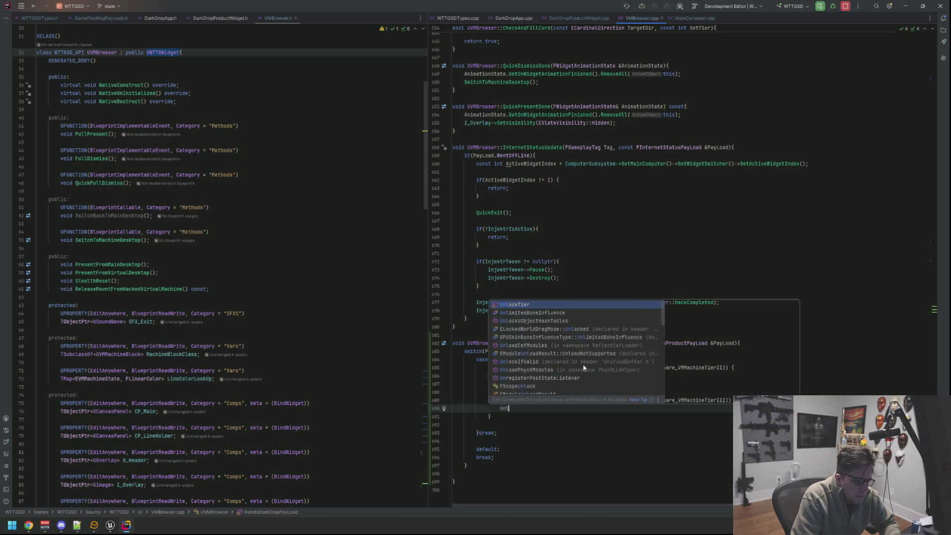
{"action": "key", "text": "Up"}
{"action": "key", "text": "Up"}
{"action": "key", "text": "Up"}
{"action": "key", "text": "End"}
{"action": "key", "text": "Left"}
{"action": "key", "text": "BackSpace"}
{"action": "key", "text": "Down"}
{"action": "key", "text": "Down"}
{"action": "key", "text": "Down"}
{"action": "key", "text": "Down"}
{"action": "key", "text": "Down"}
{"action": "key", "text": "BackSpace"}
{"action": "key", "text": "Up"}
{"action": "key", "text": "Up"}
{"action": "key", "text": "Up"}
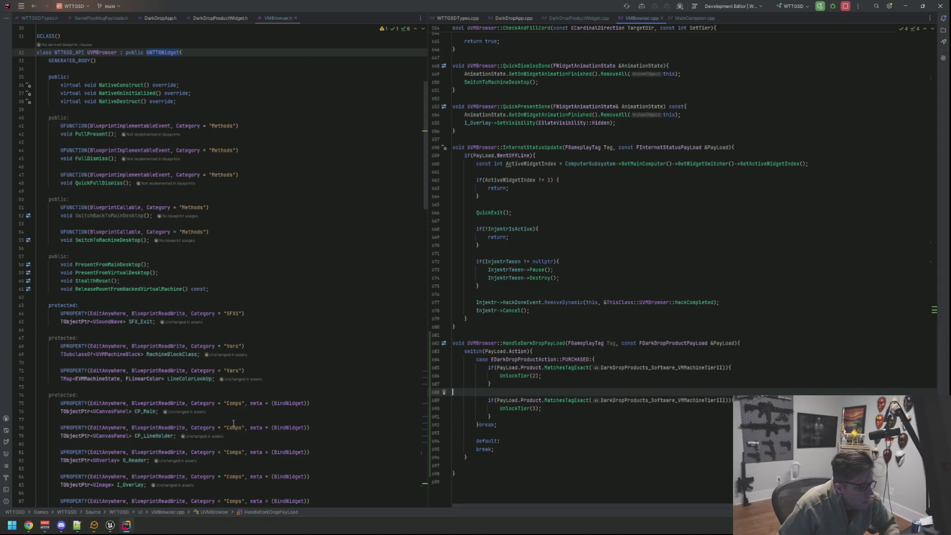
{"action": "left_click", "coordinate": [110, 525]}
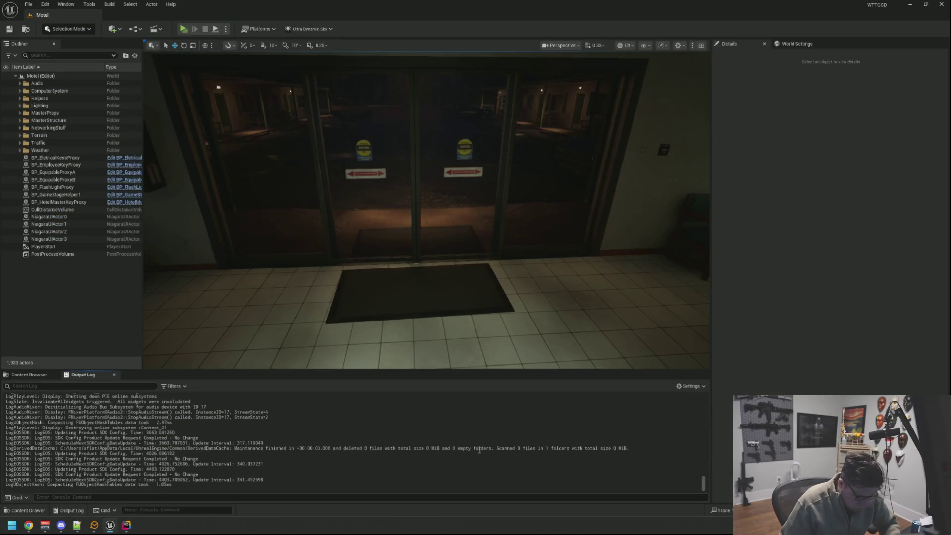
Run a Live Coding compile with Ctrl+Alt+F11, then clear the Output Log after it succeeds
{"action": "key", "text": "ctrl+alt+F11"}
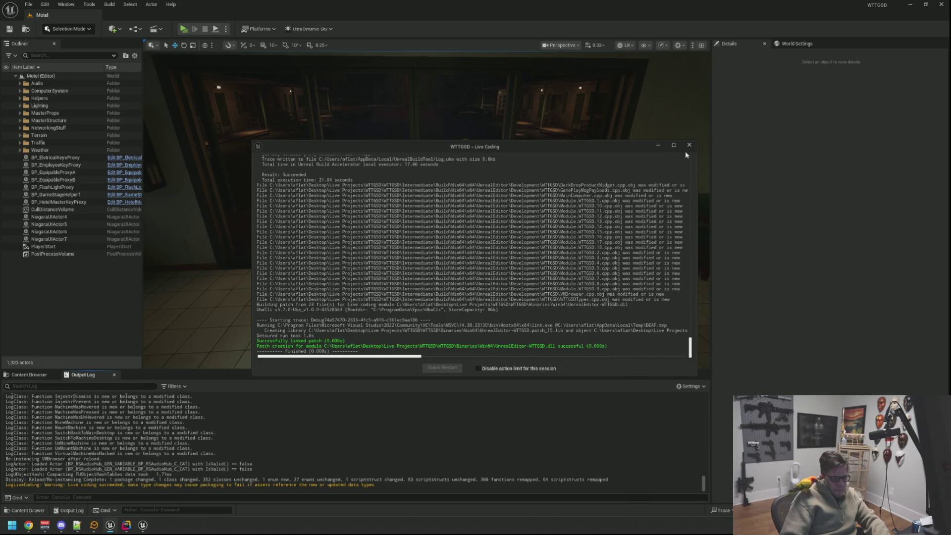
{"action": "mouse_move", "coordinate": [520, 199]}
{"action": "left_mouse_down"}
{"action": "mouse_move", "coordinate": [520, 168]}
{"action": "mouse_move", "coordinate": [535, 144]}
{"action": "mouse_move", "coordinate": [510, 99]}
{"action": "mouse_move", "coordinate": [461, 114]}
{"action": "mouse_move", "coordinate": [465, 158]}
{"action": "mouse_move", "coordinate": [478, 143]}
{"action": "left_mouse_up"}
{"action": "right_click", "coordinate": [527, 401]}
{"action": "left_click", "coordinate": [528, 405]}
{"action": "left_click_drag", "start_coordinate": [426, 198], "coordinate": [426, 233]}
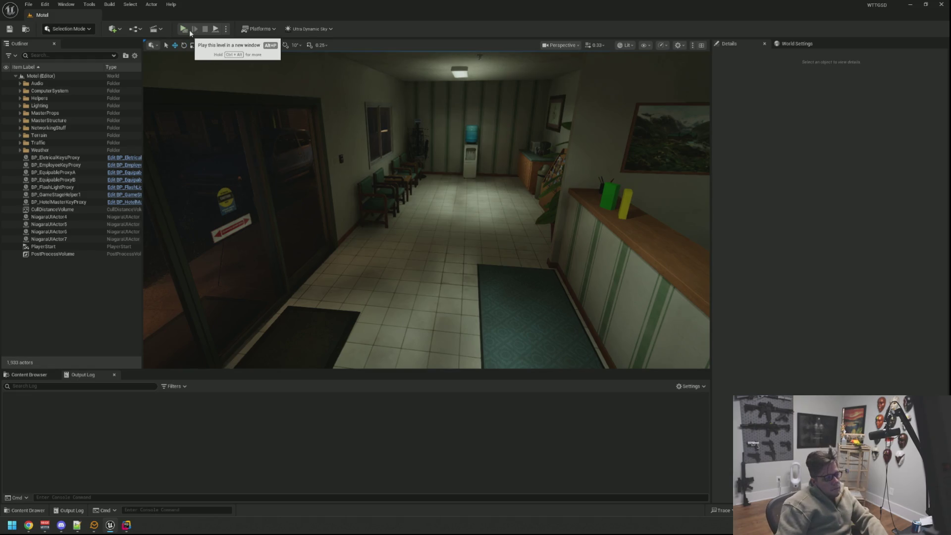
Play In Editor, walk through the Private door, sit at the desk computer and launch VirtMesh
{"action": "key", "text": "alt+p"}
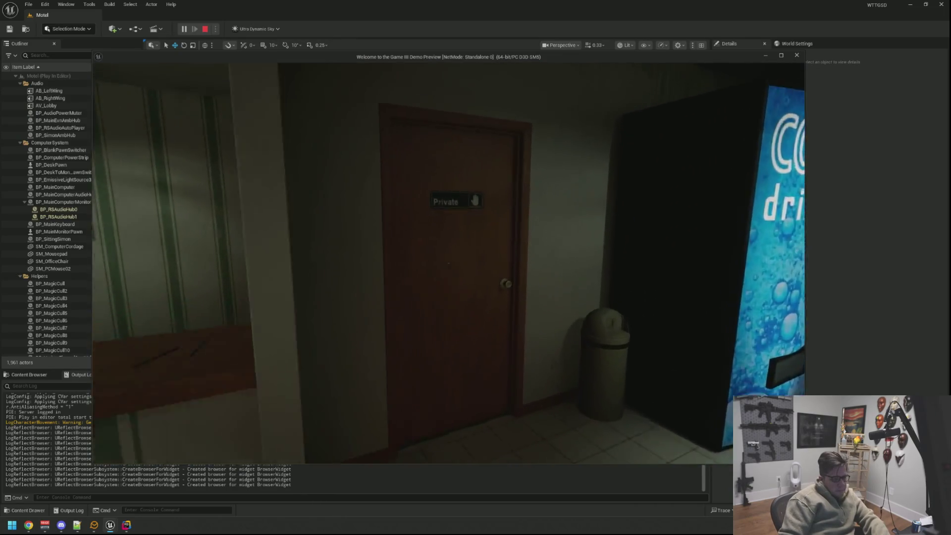
{"action": "key", "text": "e"}
{"action": "key", "text": "w"}
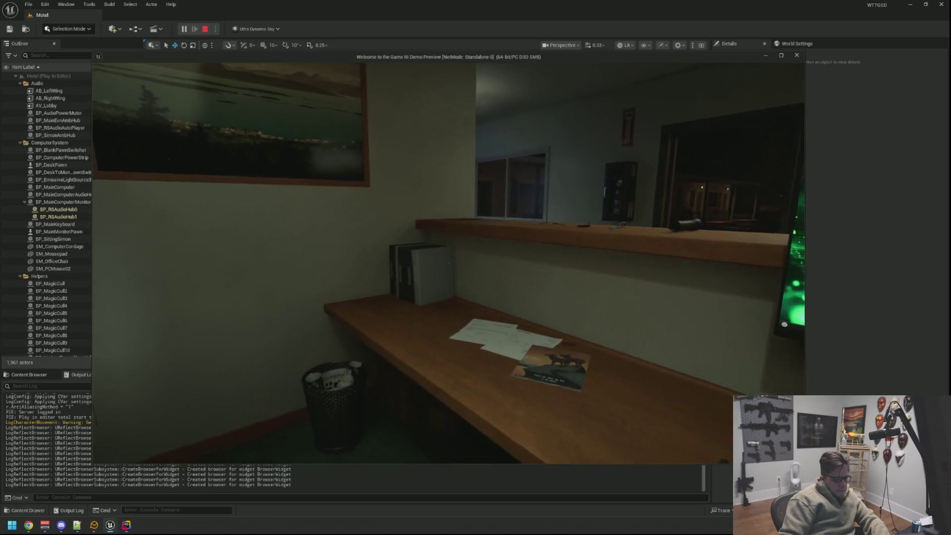
{"action": "key", "text": "e"}
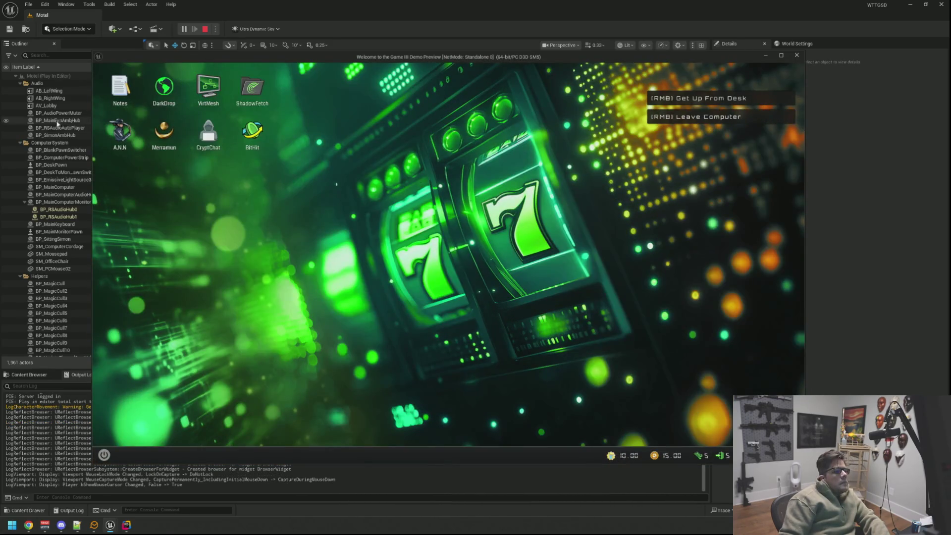
{"action": "double_click", "coordinate": [220, 89]}
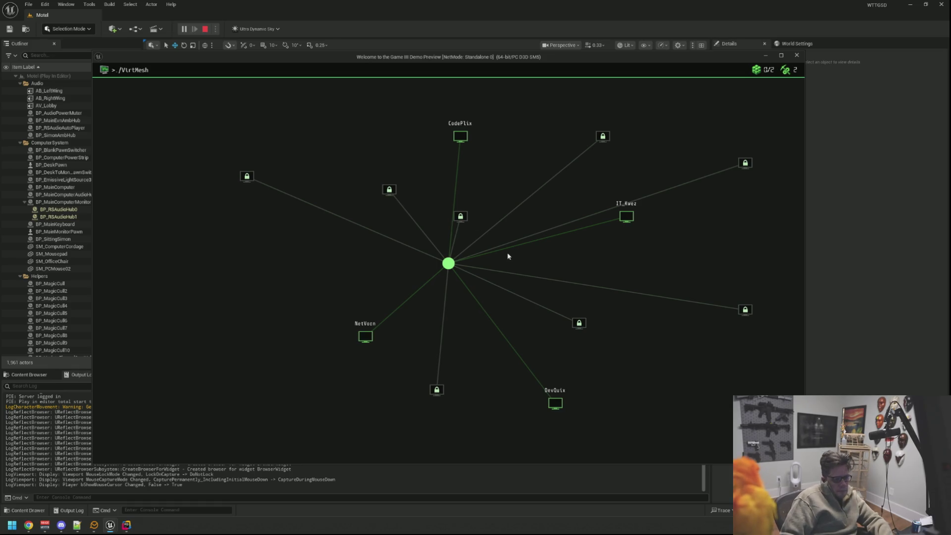
Exit VirtMesh via its [EXIT] node and open the DarkDrop shop from the desktop
{"action": "left_click", "coordinate": [450, 266]}
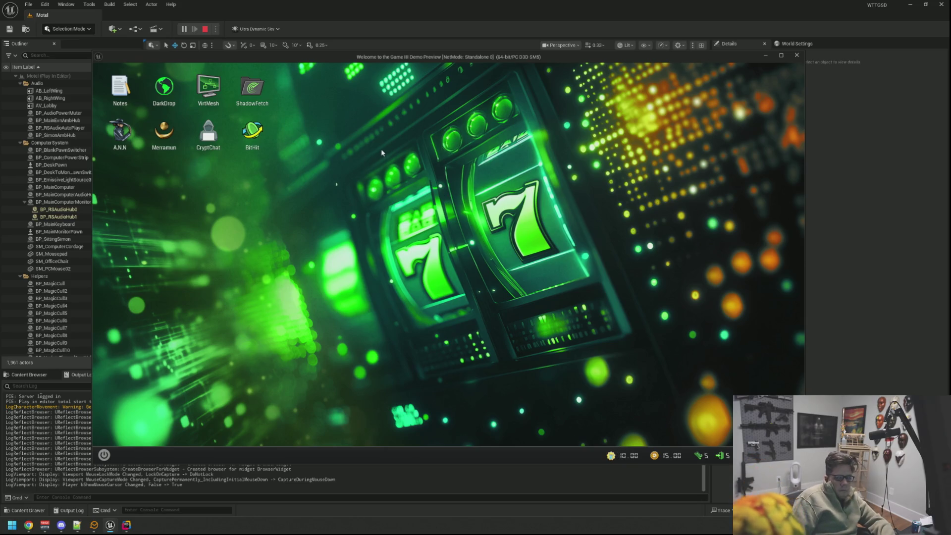
{"action": "double_click", "coordinate": [164, 88]}
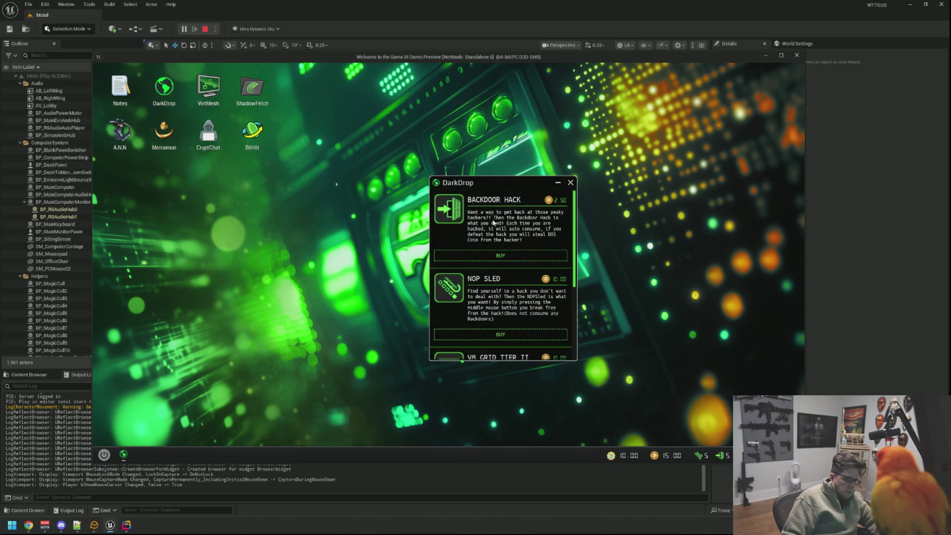
Buy VM GRID TIER II in DarkDrop until it shows OWNED, then relaunch VirtMesh
{"action": "left_click_drag", "start_coordinate": [487, 187], "coordinate": [232, 163]}
{"action": "scroll", "coordinate": [257, 246], "scroll_direction": "down", "scroll_amount": 2}
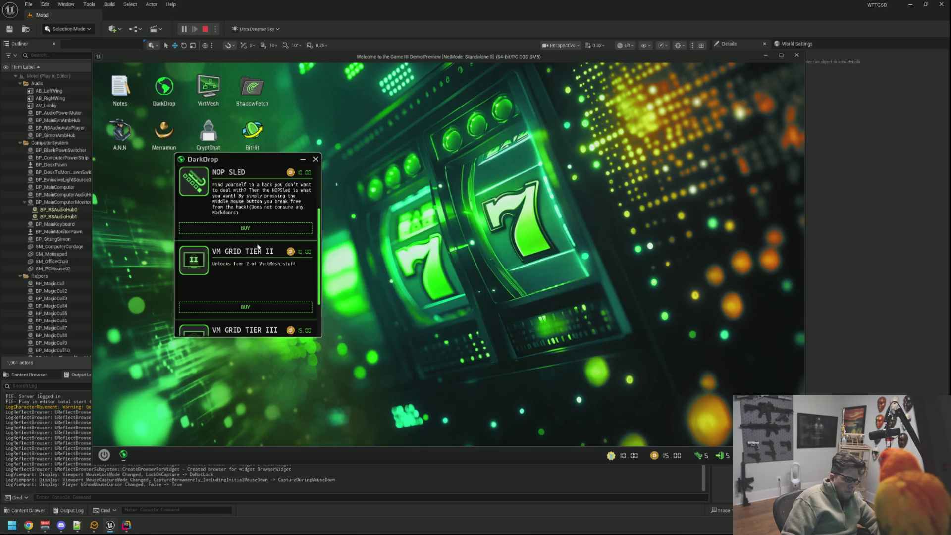
{"action": "left_click", "coordinate": [272, 306]}
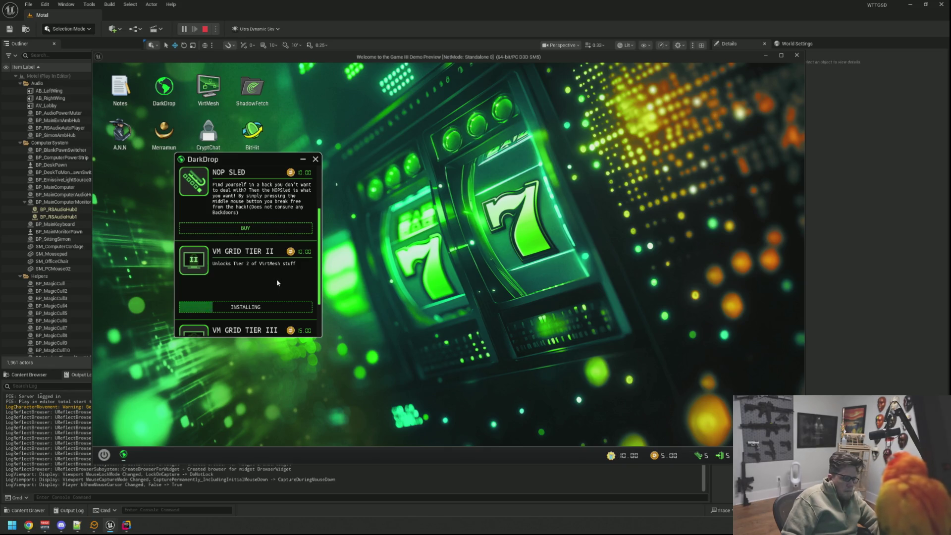
{"action": "left_click_drag", "start_coordinate": [226, 158], "coordinate": [195, 163]}
{"action": "scroll", "coordinate": [237, 257], "scroll_direction": "down", "scroll_amount": 1}
{"action": "scroll", "coordinate": [237, 257], "scroll_direction": "down", "scroll_amount": 1}
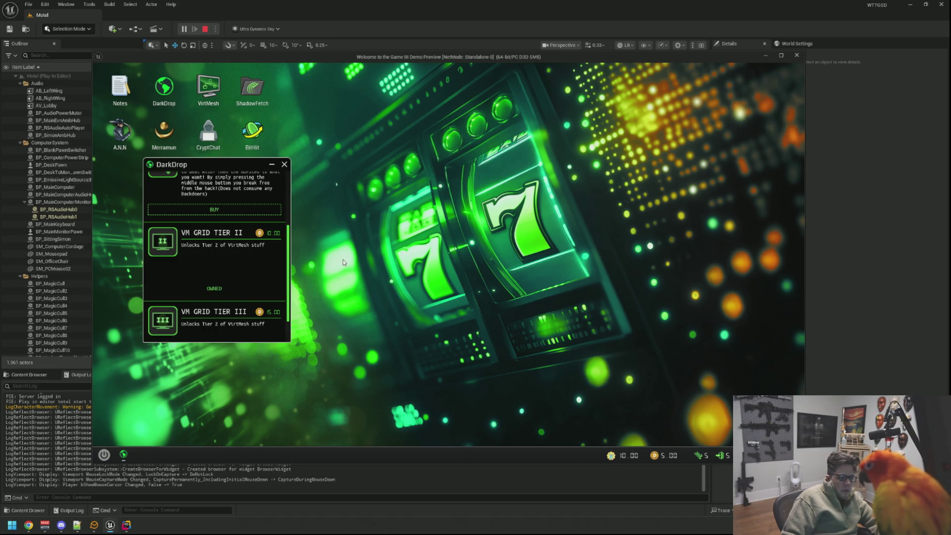
{"action": "left_click_drag", "start_coordinate": [214, 166], "coordinate": [173, 187]}
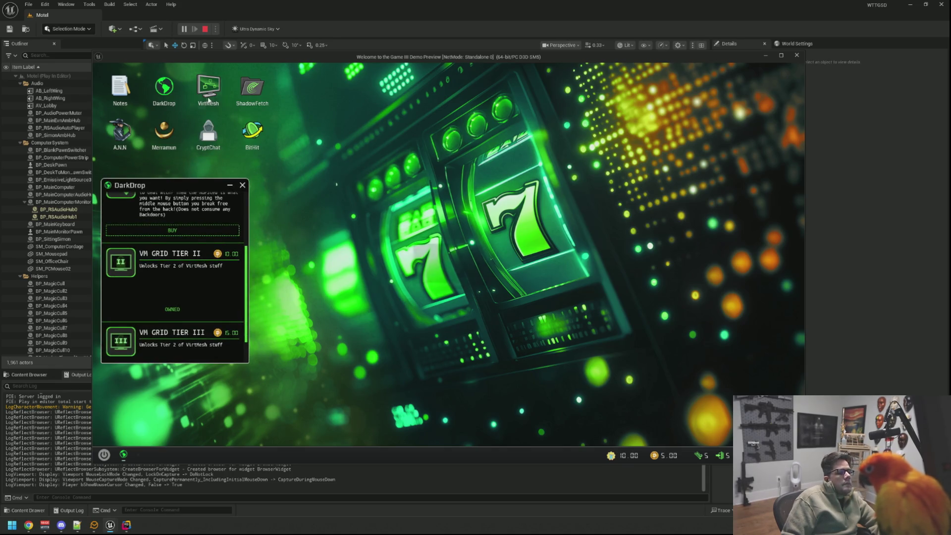
{"action": "double_click", "coordinate": [208, 88]}
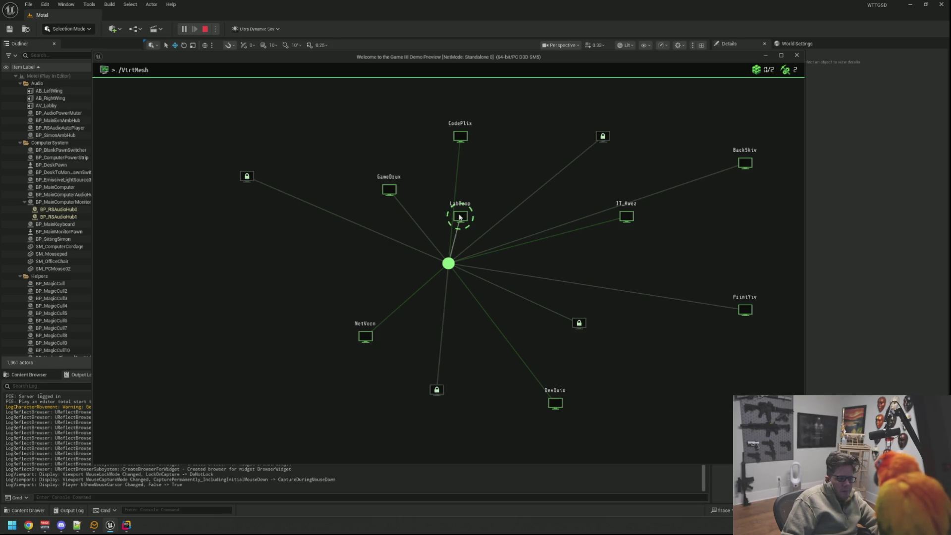
Solve the GameDrux arrow-grid puzzle by laying the full path and injecting to hack it
{"action": "left_click", "coordinate": [392, 190]}
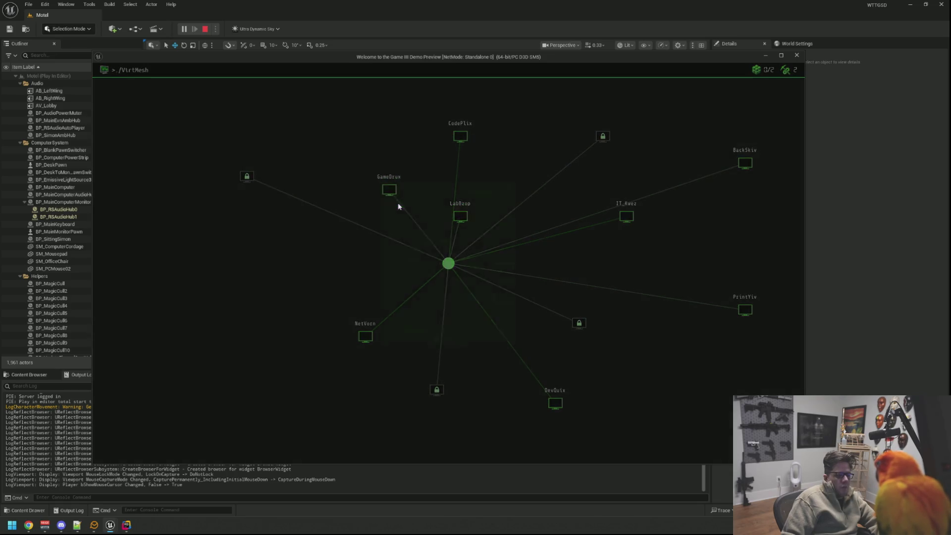
{"action": "left_click", "coordinate": [475, 216]}
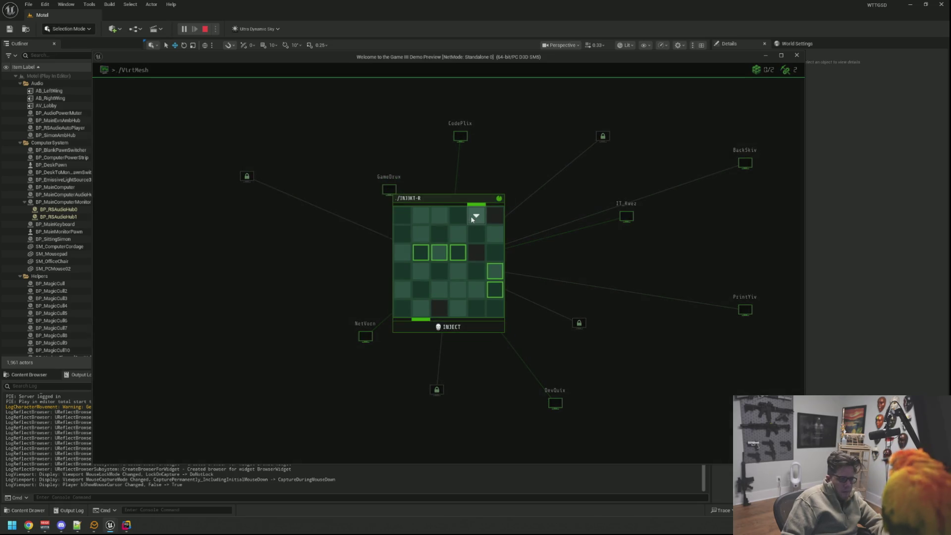
{"action": "left_click", "coordinate": [476, 234]}
{"action": "left_click", "coordinate": [495, 233]}
{"action": "left_click", "coordinate": [495, 256]}
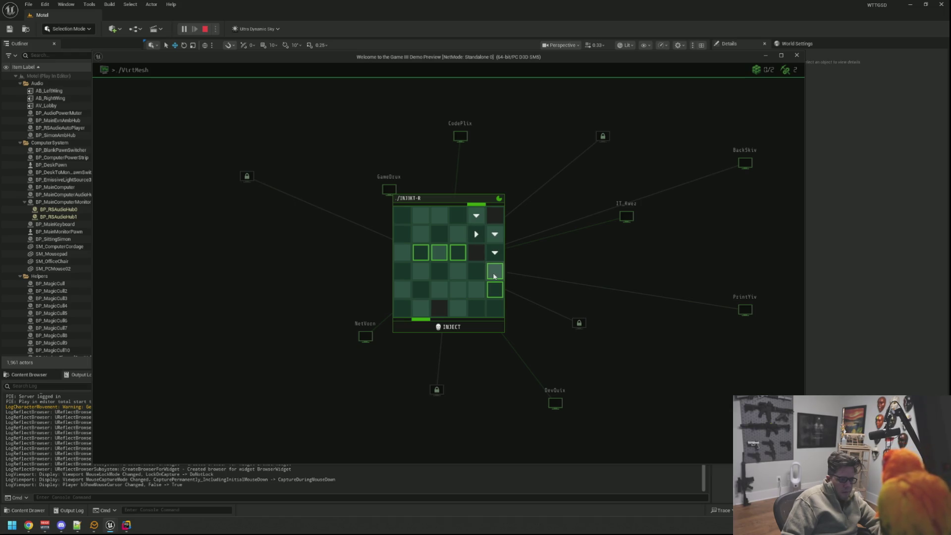
{"action": "left_click", "coordinate": [494, 290]}
{"action": "left_click", "coordinate": [476, 289]}
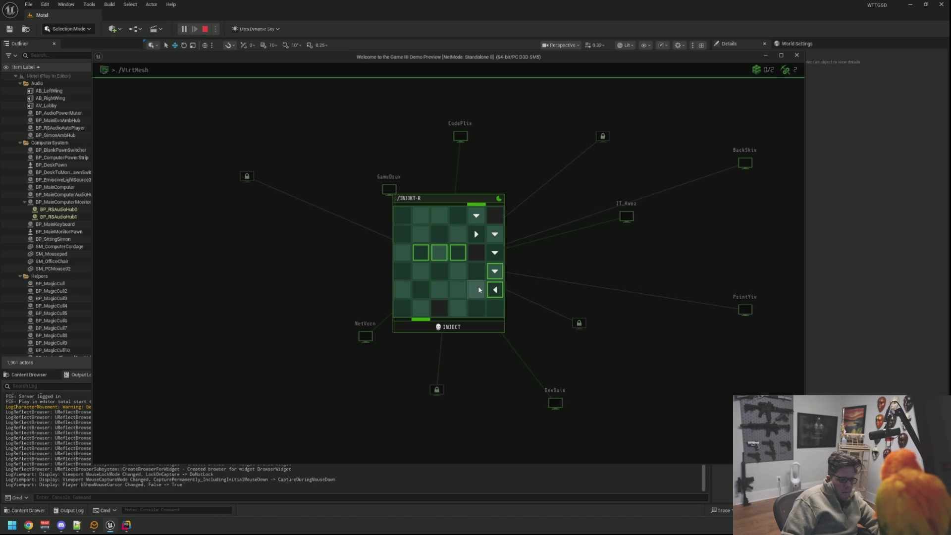
{"action": "left_click", "coordinate": [476, 272]}
{"action": "left_click", "coordinate": [458, 271]}
{"action": "left_click", "coordinate": [458, 253]}
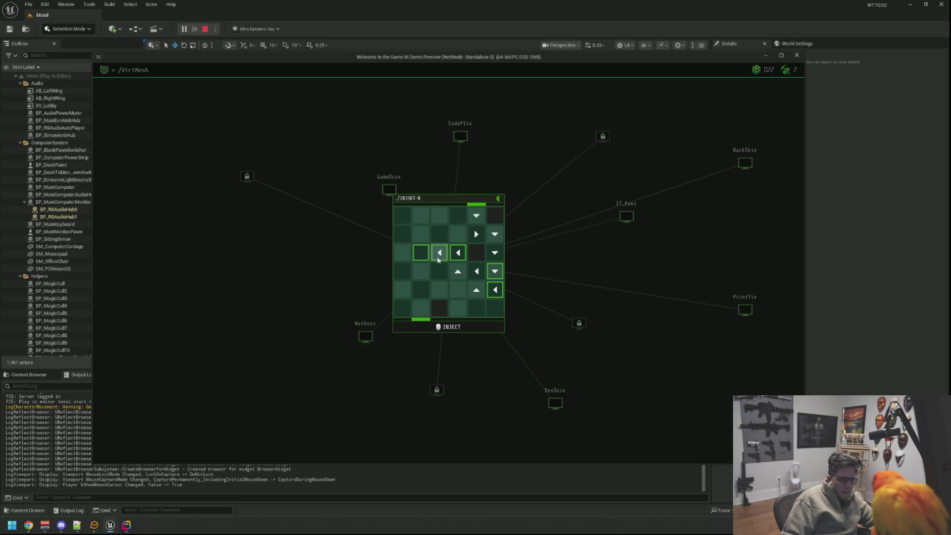
{"action": "left_click", "coordinate": [423, 257]}
{"action": "left_click", "coordinate": [425, 289]}
{"action": "left_click", "coordinate": [448, 327]}
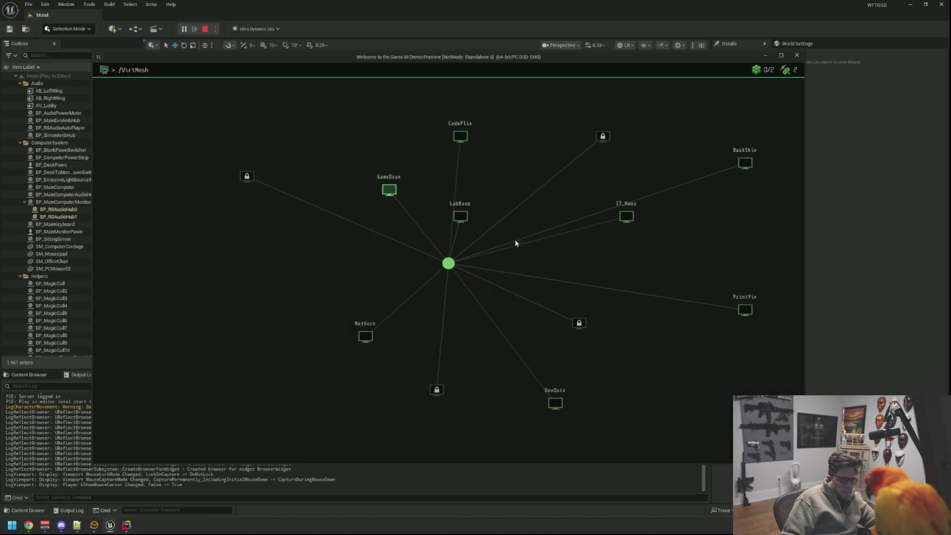
Mount the hacked GameDrux node and enter its machine desktop
{"action": "left_click", "coordinate": [389, 189]}
{"action": "left_click", "coordinate": [389, 201]}
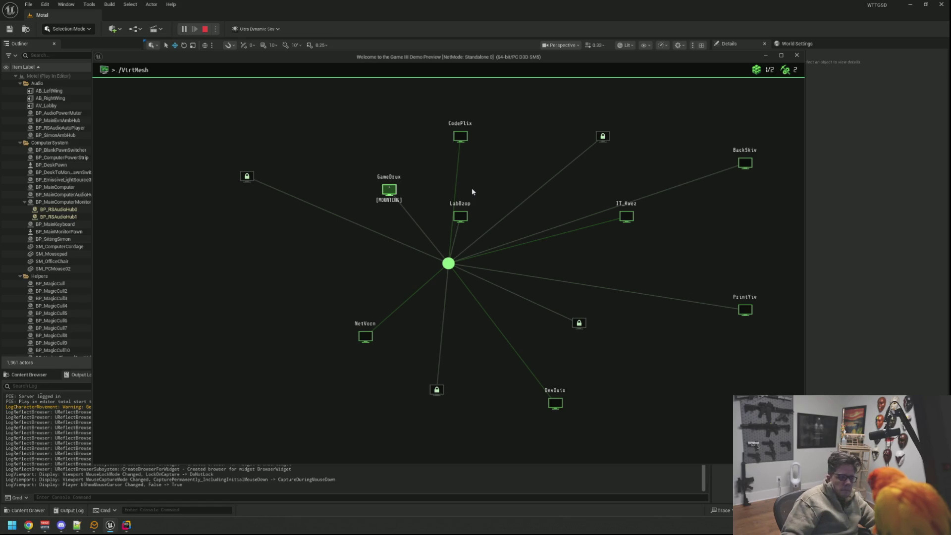
{"action": "left_click", "coordinate": [389, 189]}
{"action": "left_click", "coordinate": [395, 204]}
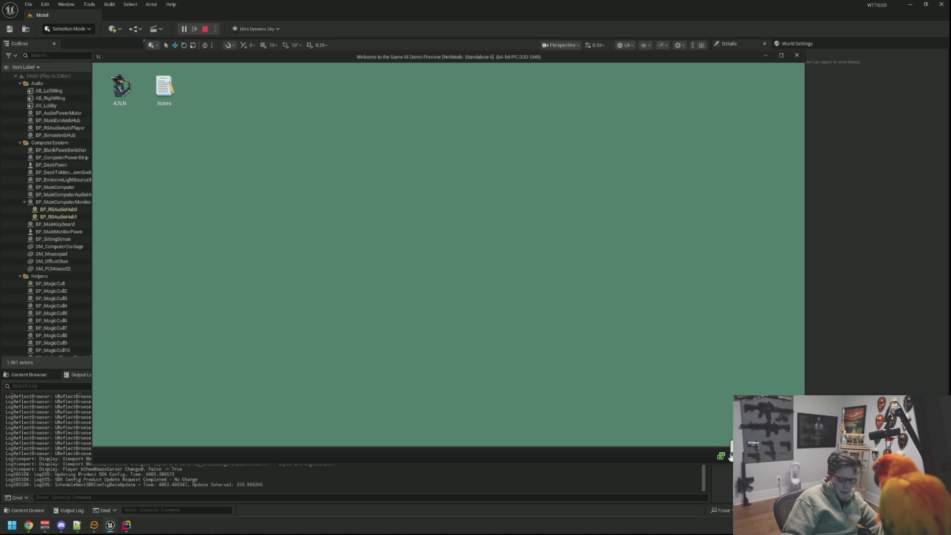
Unmount GameDrux and set it mining, then check the LabBzop and IT_Kwez nodes
{"action": "left_click", "coordinate": [732, 455]}
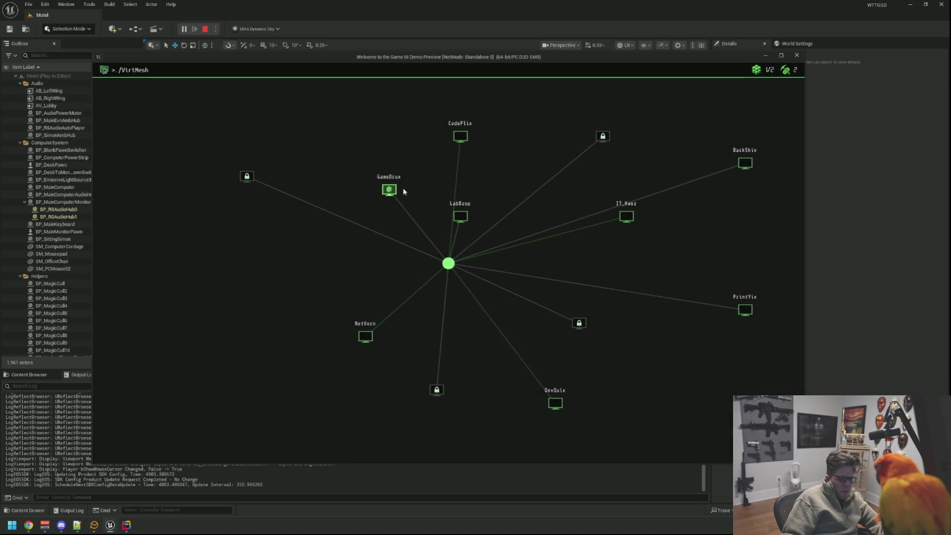
{"action": "left_click", "coordinate": [388, 190]}
{"action": "left_click", "coordinate": [398, 214]}
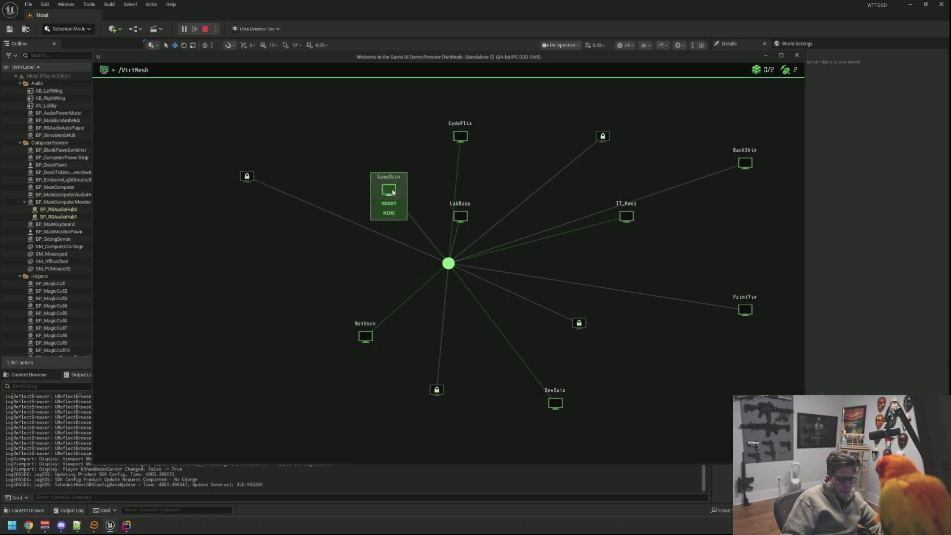
{"action": "left_click", "coordinate": [397, 212]}
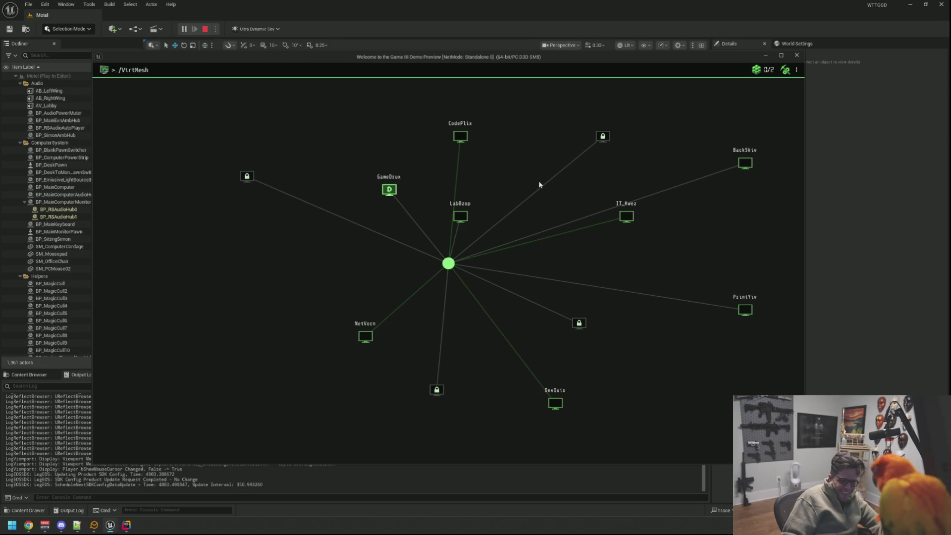
{"action": "left_click", "coordinate": [460, 216]}
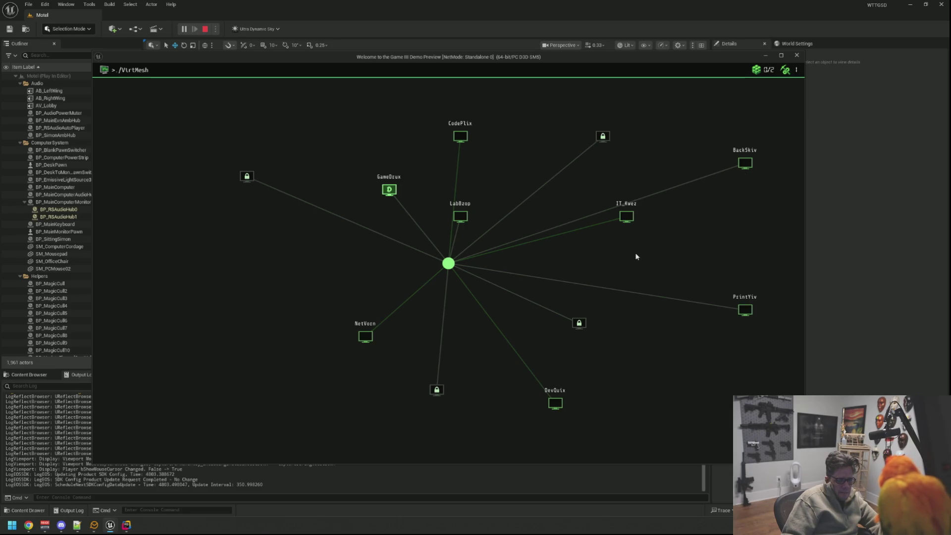
{"action": "left_click", "coordinate": [626, 218]}
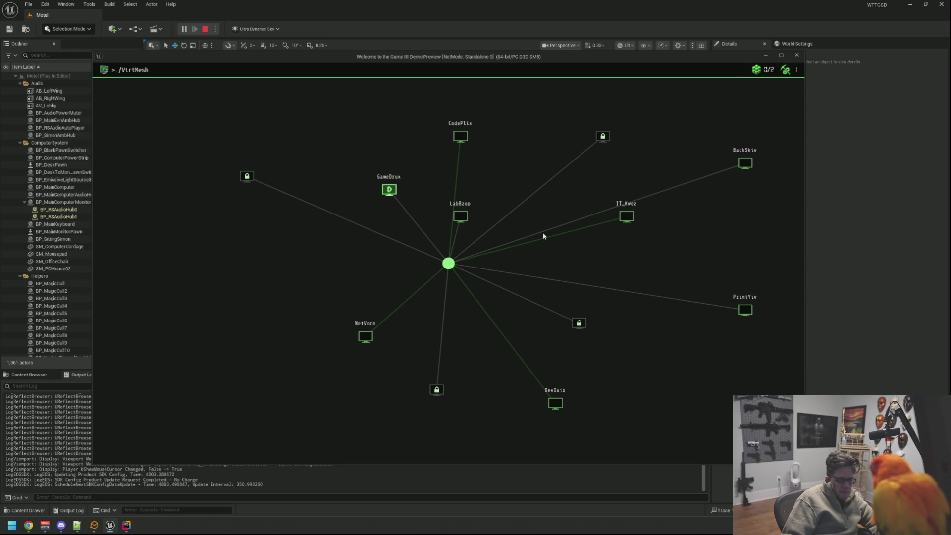
Hack LabBzop by solving its INJ3KT-R arrow grid and running INJECT
{"action": "left_click", "coordinate": [460, 216]}
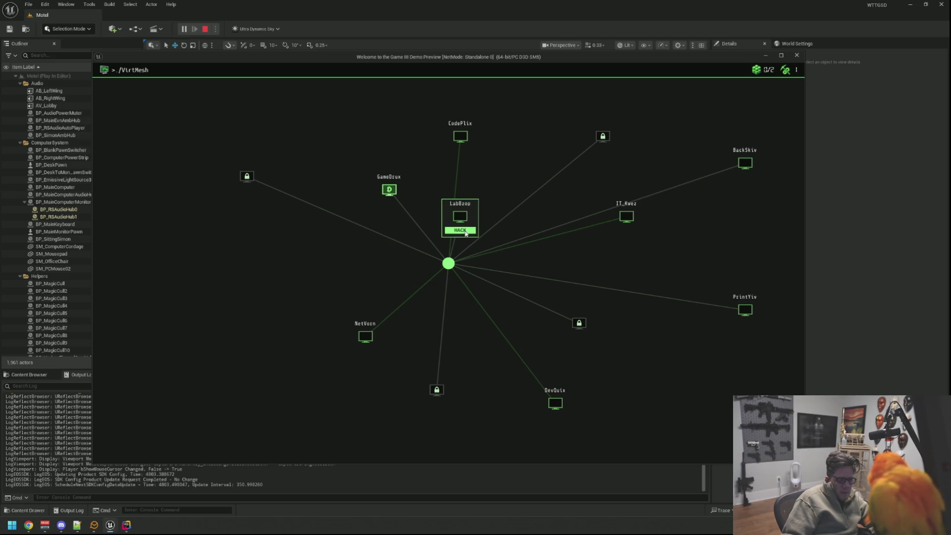
{"action": "left_click", "coordinate": [464, 231]}
{"action": "left_click", "coordinate": [455, 223]}
{"action": "left_click", "coordinate": [474, 222]}
{"action": "left_click", "coordinate": [476, 235]}
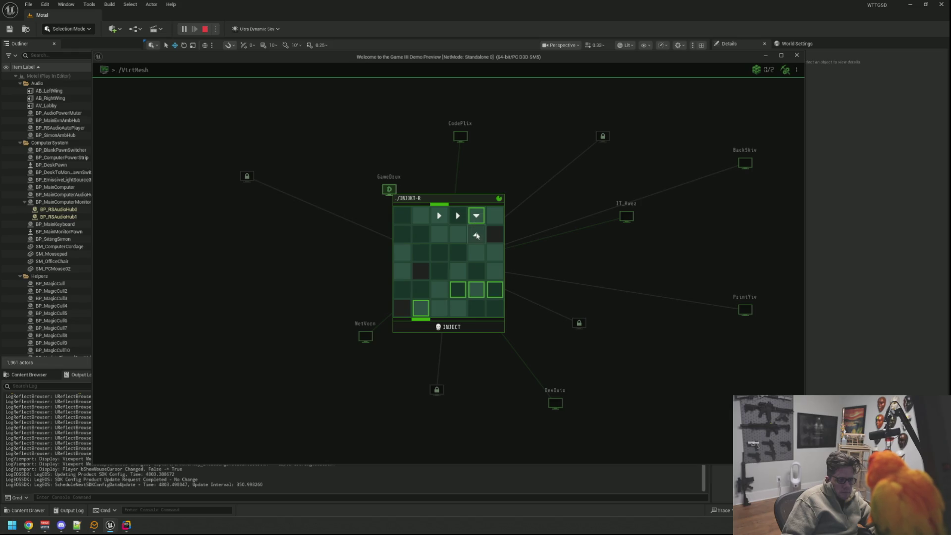
{"action": "left_click", "coordinate": [476, 271]}
{"action": "left_click", "coordinate": [494, 274]}
{"action": "left_click", "coordinate": [495, 291]}
{"action": "left_click", "coordinate": [476, 292]}
{"action": "left_click", "coordinate": [455, 291]}
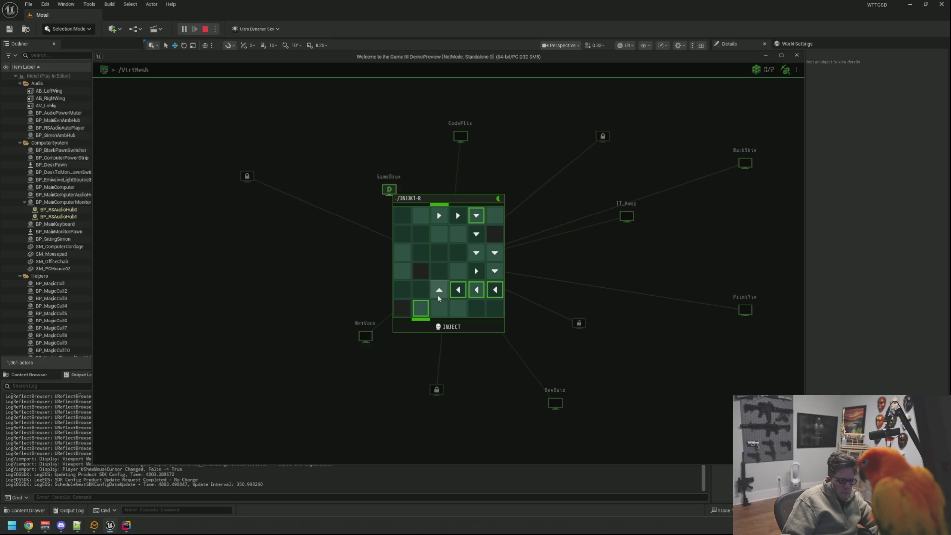
{"action": "left_click", "coordinate": [420, 292]}
{"action": "left_click", "coordinate": [420, 309]}
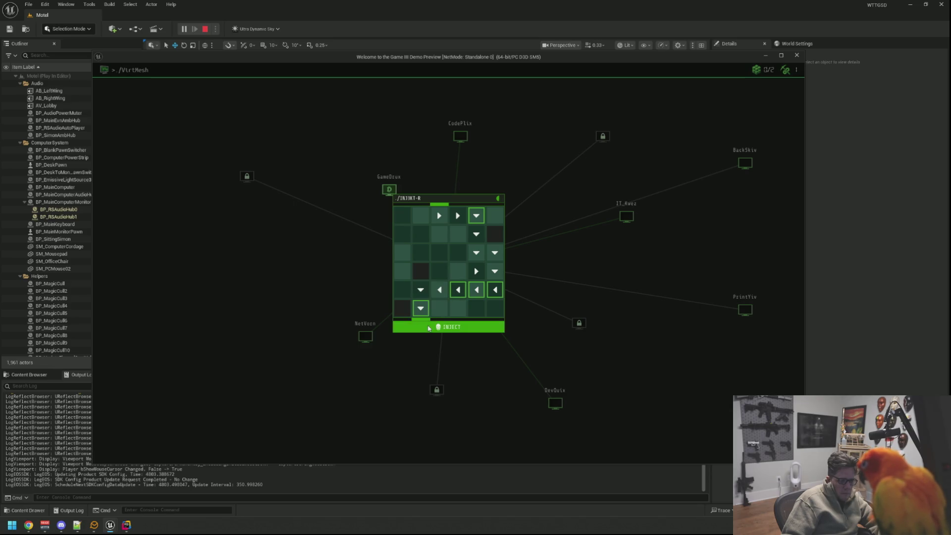
{"action": "left_click", "coordinate": [429, 328]}
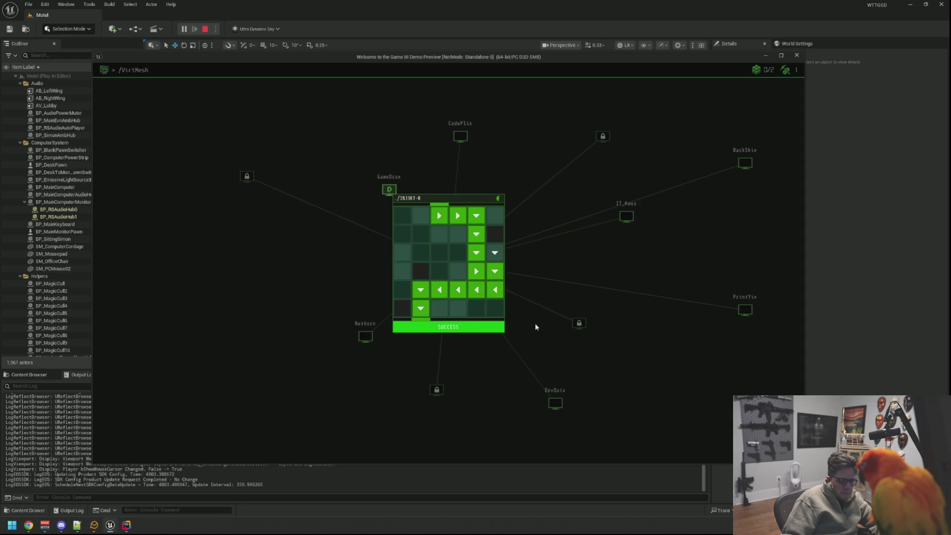
Mount LabBzop and enter its desktop showing A.N.N and Notes
{"action": "left_click", "coordinate": [459, 217]}
{"action": "left_click", "coordinate": [460, 231]}
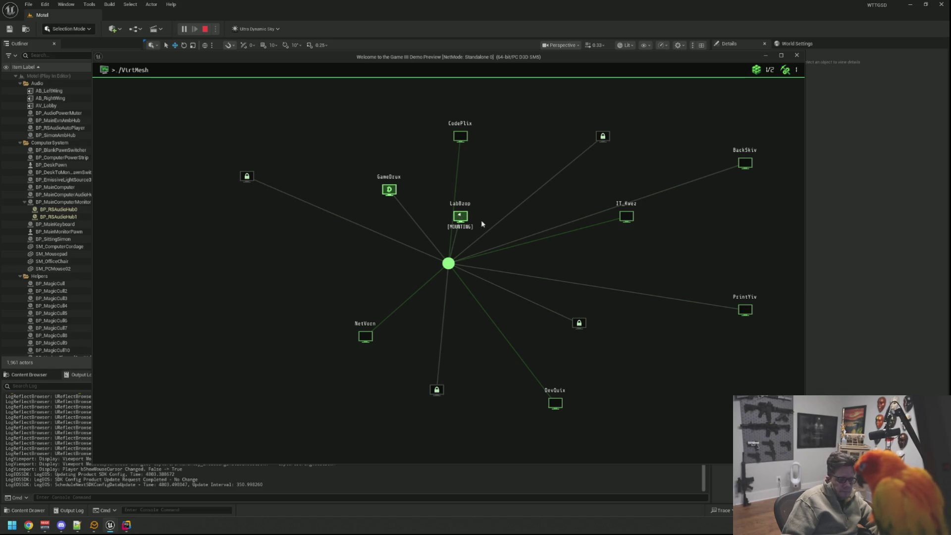
{"action": "left_click", "coordinate": [468, 219]}
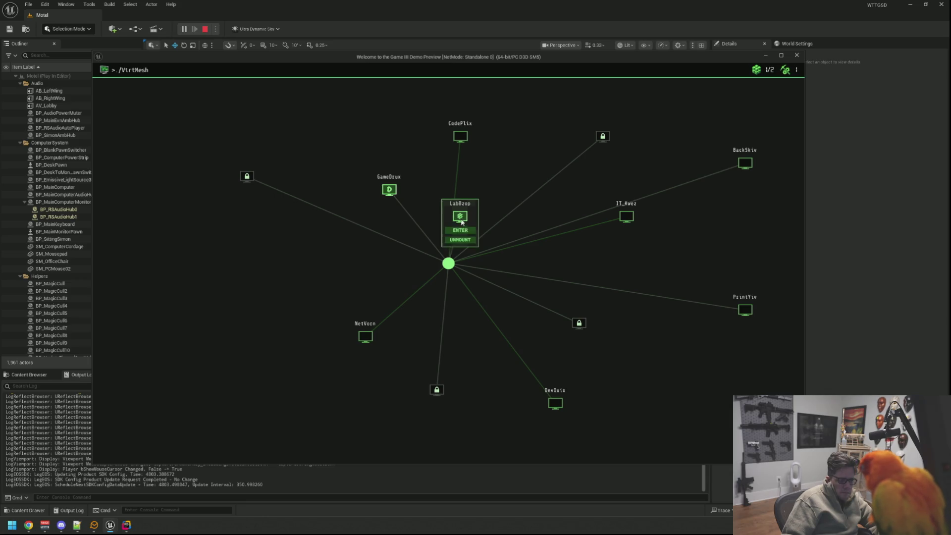
{"action": "left_click", "coordinate": [464, 232]}
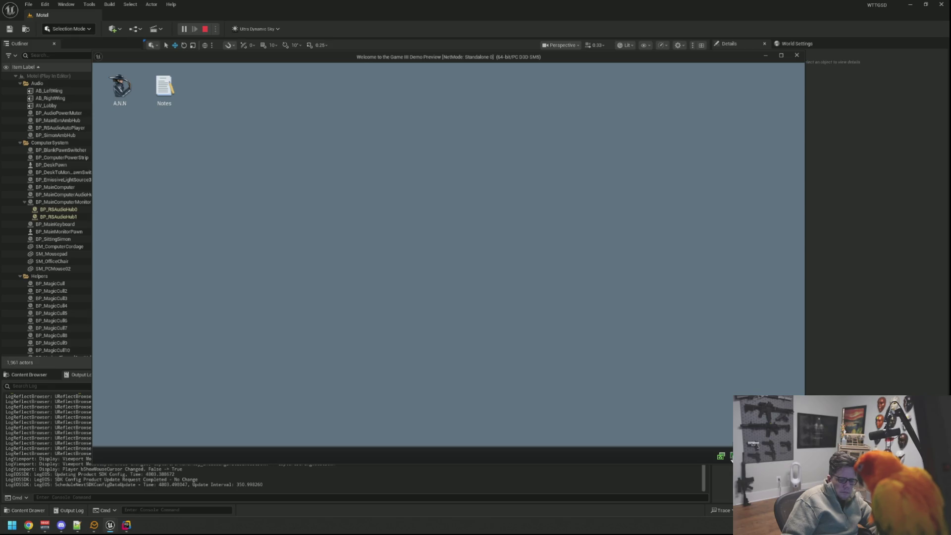
Return to the network map and unmount LabBzop so it mines
{"action": "left_click", "coordinate": [731, 456]}
{"action": "mouse_move", "coordinate": [467, 219]}
{"action": "left_click", "coordinate": [468, 240]}
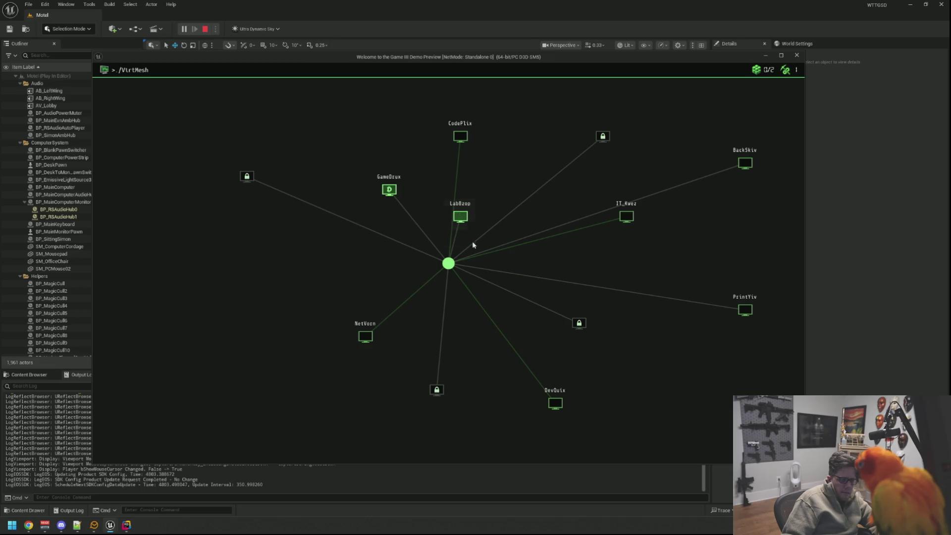
{"action": "mouse_move", "coordinate": [459, 216]}
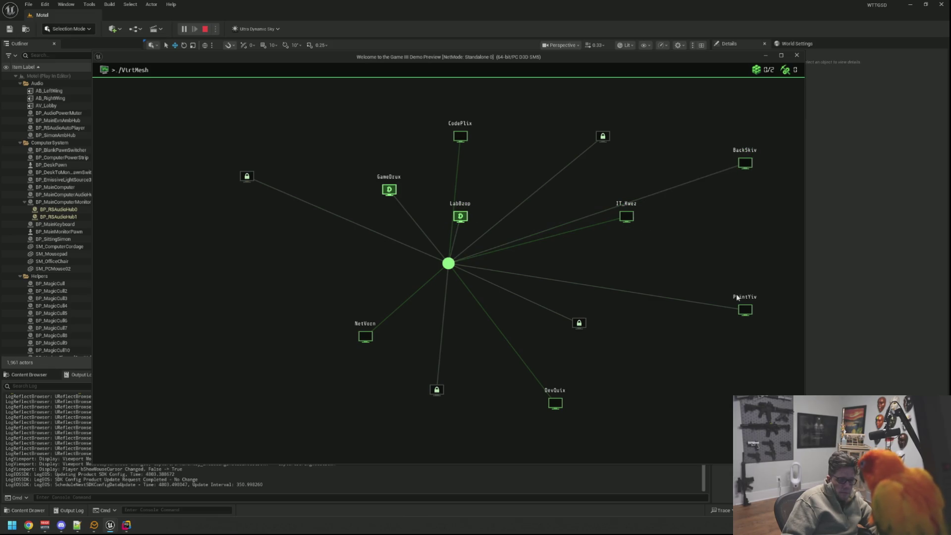
Hack PrintYiv by laying the INJ3KT-R arrow path and injecting
{"action": "left_click", "coordinate": [743, 312]}
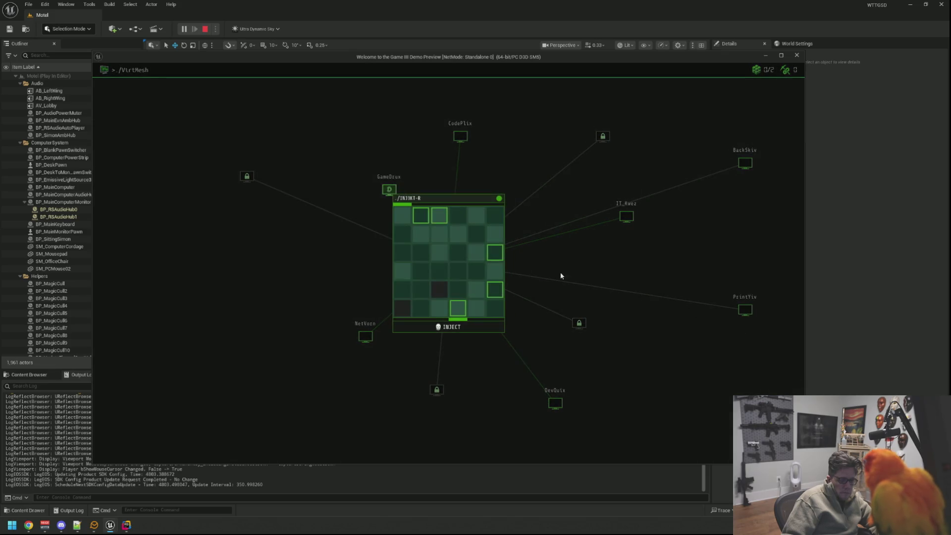
{"action": "left_click", "coordinate": [403, 219]}
{"action": "left_click", "coordinate": [437, 221]}
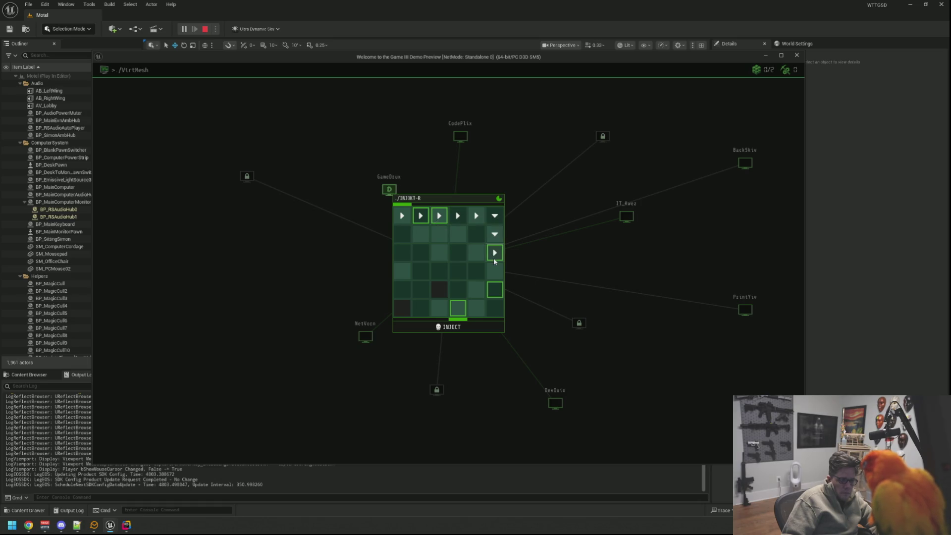
{"action": "left_click", "coordinate": [495, 276]}
{"action": "left_click", "coordinate": [494, 293]}
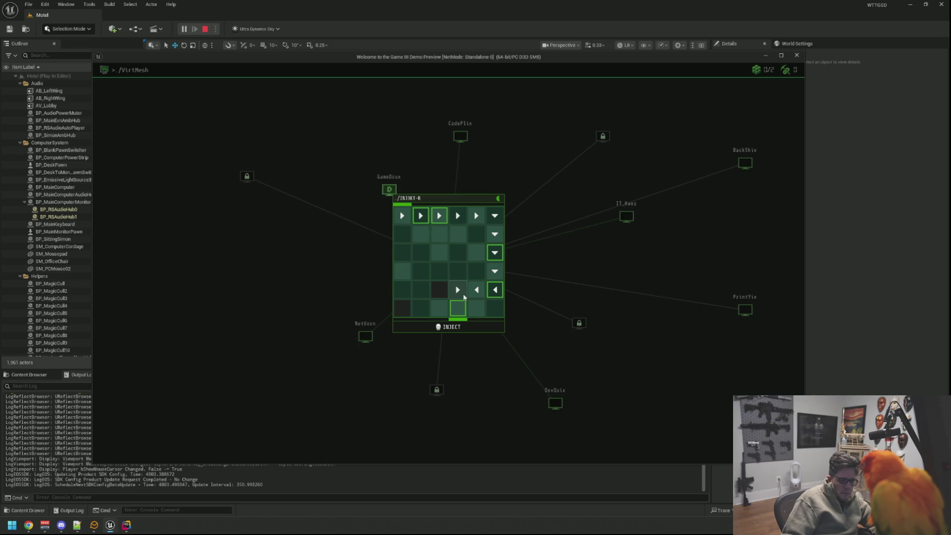
{"action": "left_click", "coordinate": [462, 313]}
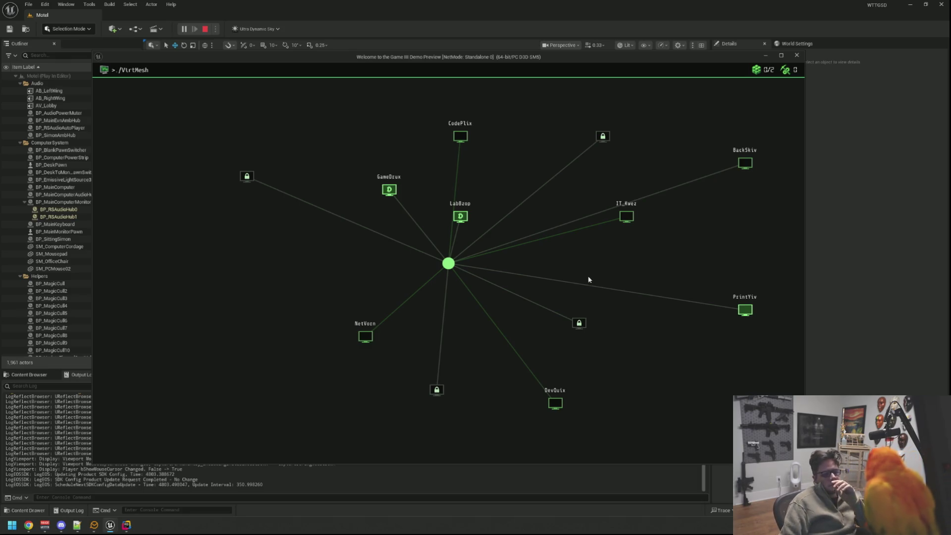
Mount PrintYiv and enter its desktop
{"action": "mouse_move", "coordinate": [737, 314]}
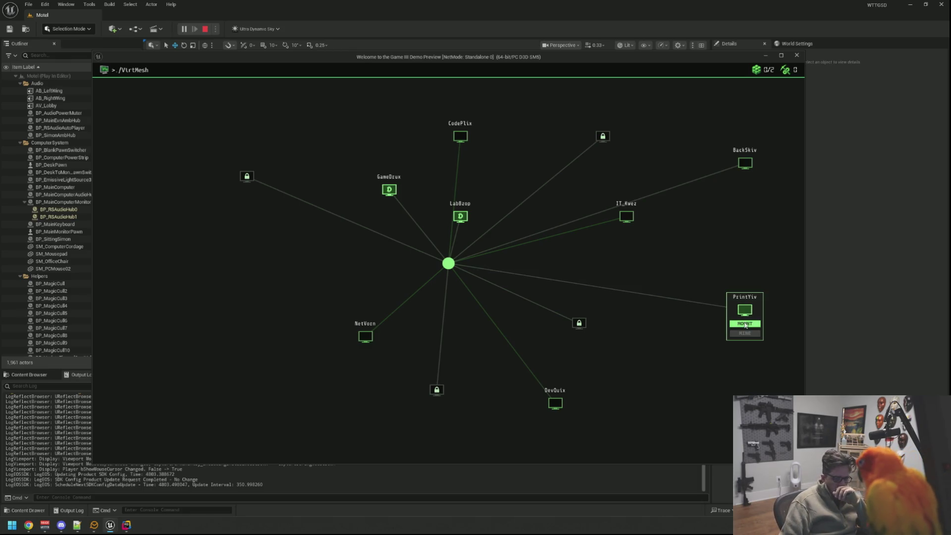
{"action": "left_click", "coordinate": [744, 323]}
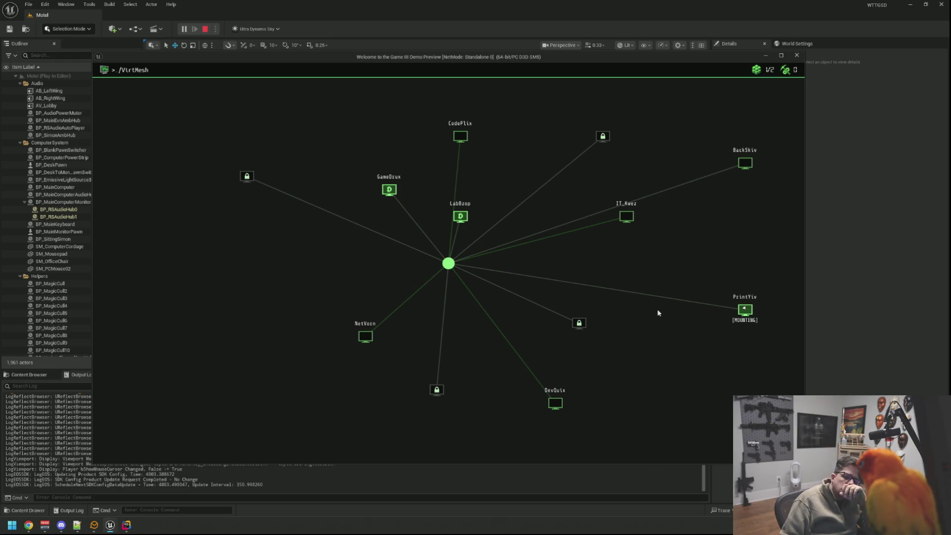
{"action": "left_click", "coordinate": [744, 327]}
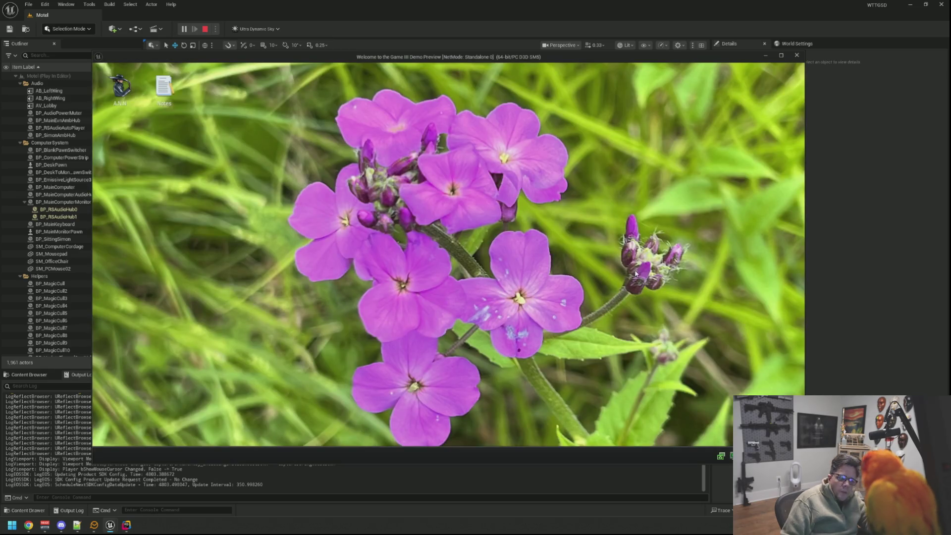
Open A.N.N on the right and Notes on the left, making the browser taller
{"action": "double_click", "coordinate": [119, 87]}
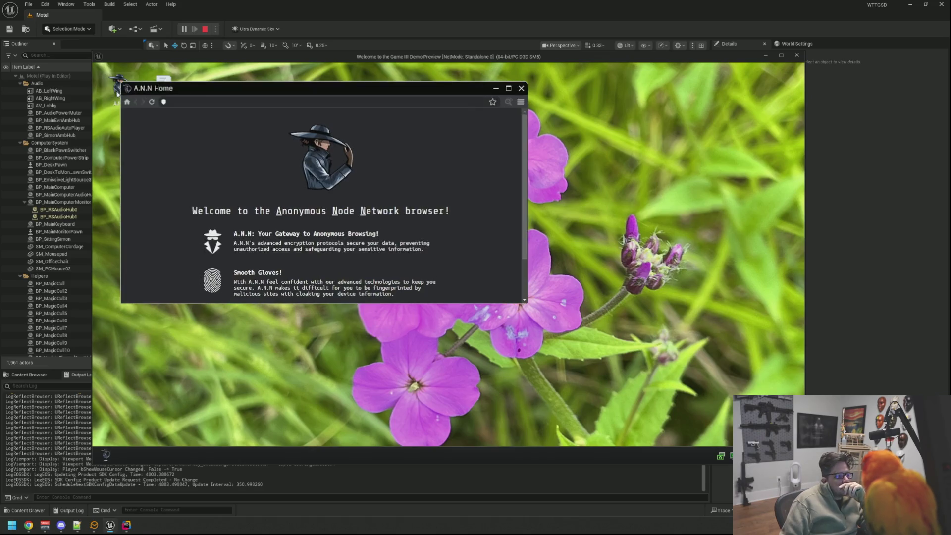
{"action": "left_click_drag", "start_coordinate": [253, 90], "coordinate": [494, 111]}
{"action": "double_click", "coordinate": [163, 87]}
{"action": "left_click_drag", "start_coordinate": [242, 106], "coordinate": [159, 121]}
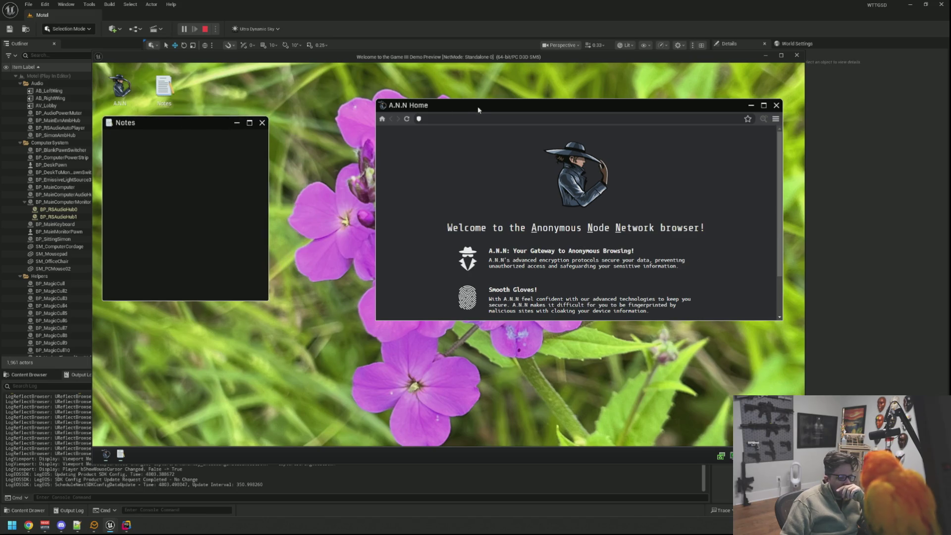
{"action": "left_click_drag", "start_coordinate": [478, 109], "coordinate": [472, 110]}
{"action": "left_click_drag", "start_coordinate": [776, 322], "coordinate": [768, 422]}
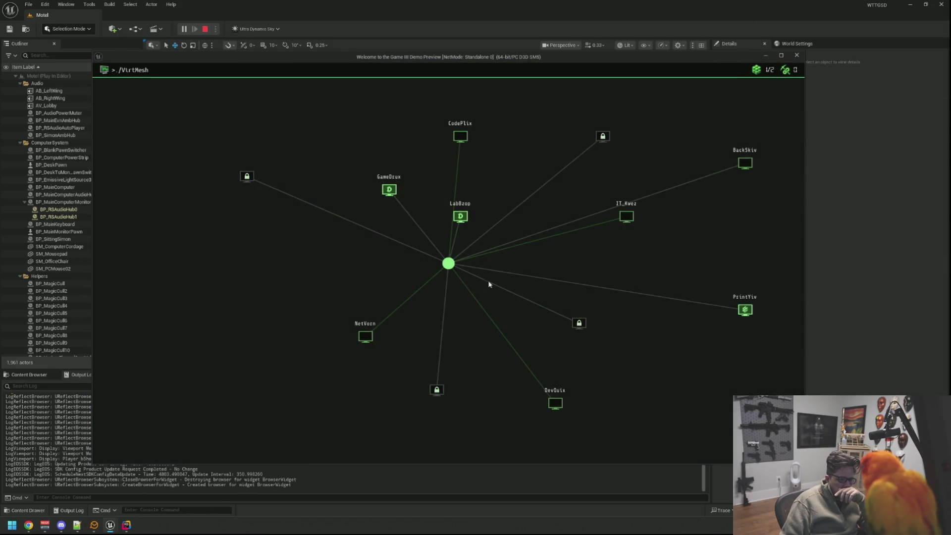
Exit VirtMesh and buy VM Grid Tier III in DarkDrop
{"action": "left_click", "coordinate": [448, 265]}
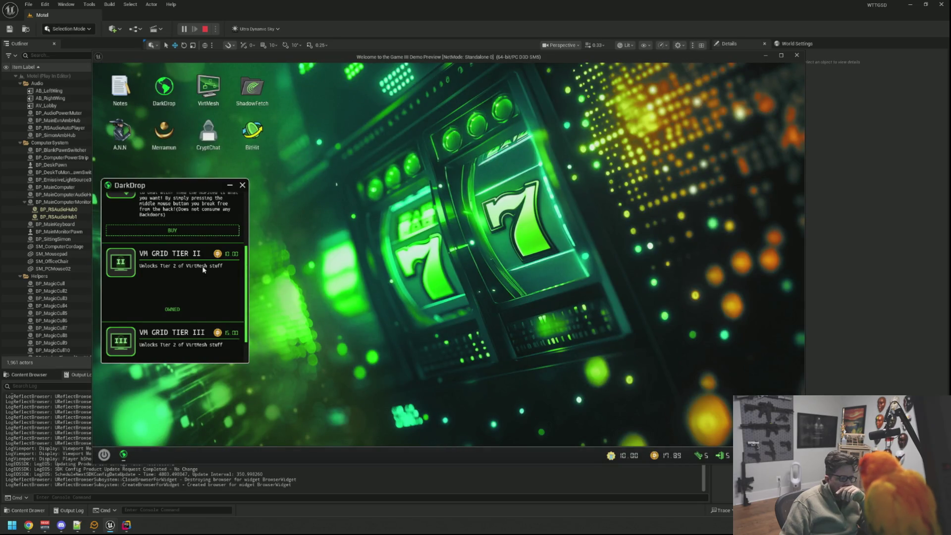
{"action": "scroll", "coordinate": [202, 269], "scroll_direction": "down", "scroll_amount": 1}
{"action": "left_click", "coordinate": [196, 351]}
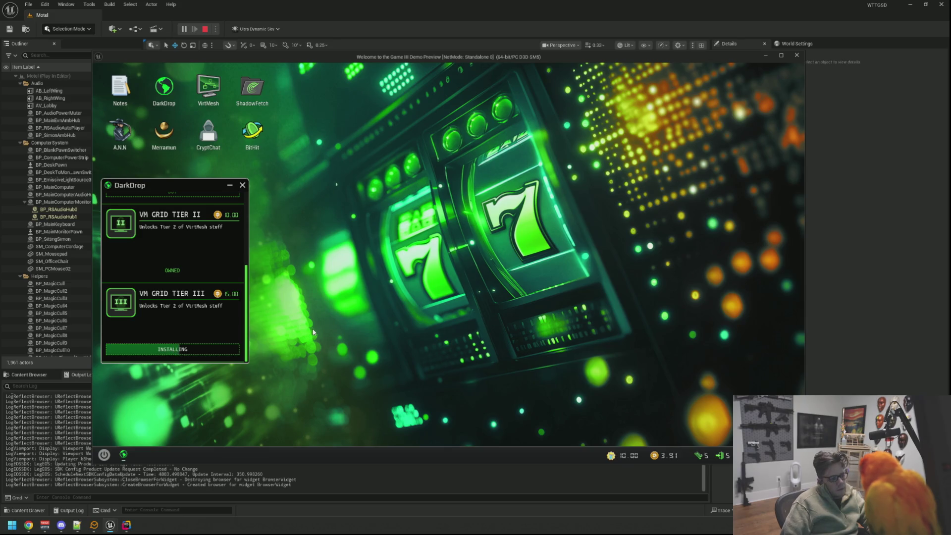
Reseat at the computer, shift the DarkDrop window, and relaunch VirtMesh
{"action": "right_click", "coordinate": [370, 246]}
{"action": "left_click", "coordinate": [295, 228]}
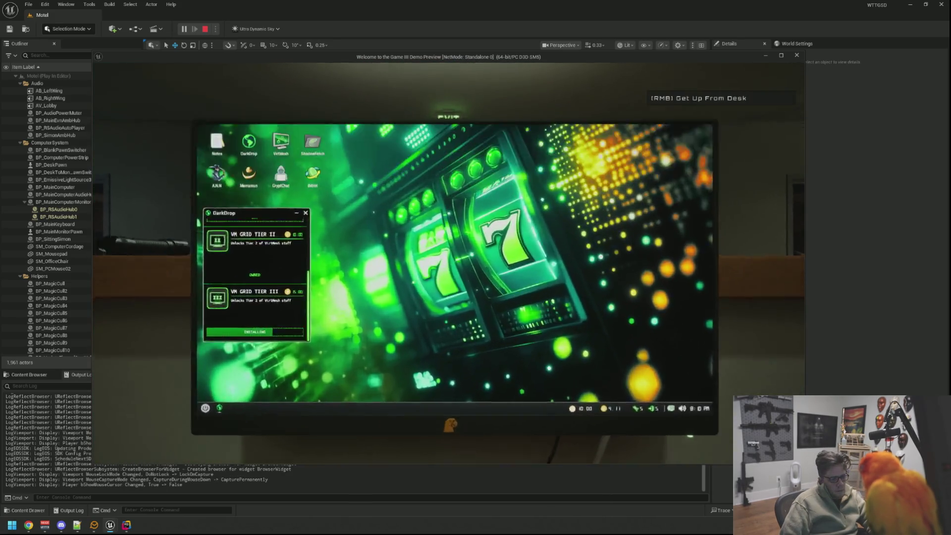
{"action": "mouse_move", "coordinate": [172, 185]}
{"action": "left_mouse_down"}
{"action": "mouse_move", "coordinate": [200, 189]}
{"action": "mouse_move", "coordinate": [186, 195]}
{"action": "left_mouse_up"}
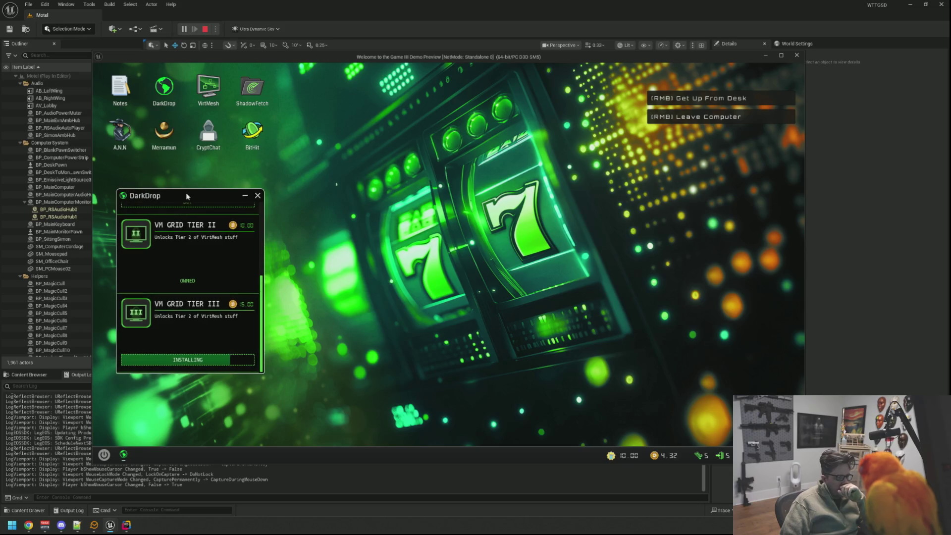
{"action": "scroll", "coordinate": [215, 260], "scroll_direction": "up", "scroll_amount": 5}
{"action": "scroll", "coordinate": [217, 260], "scroll_direction": "down", "scroll_amount": 5}
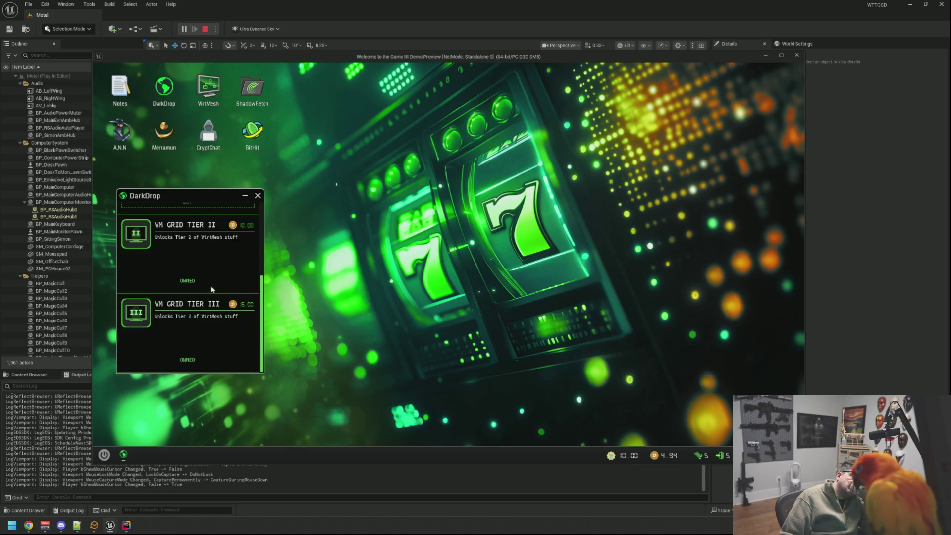
{"action": "double_click", "coordinate": [224, 94]}
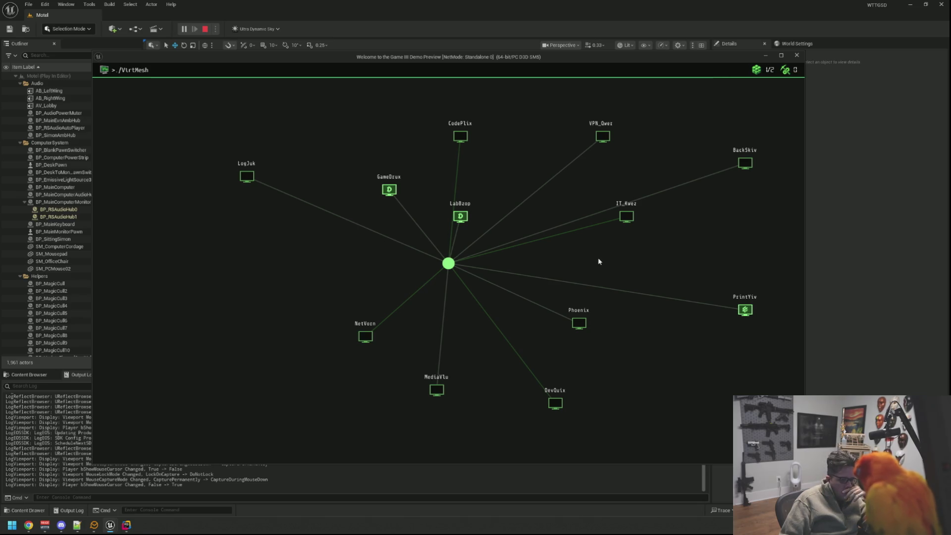
Start hacking Phoenix, lay a partial zigzag arrow path, then stop Play-In-Editor
{"action": "left_click", "coordinate": [577, 326]}
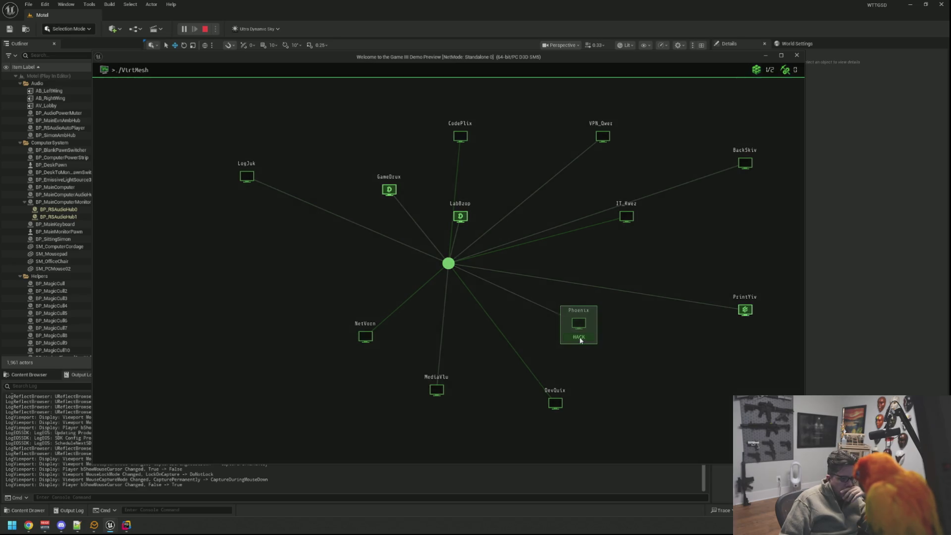
{"action": "left_click", "coordinate": [579, 338]}
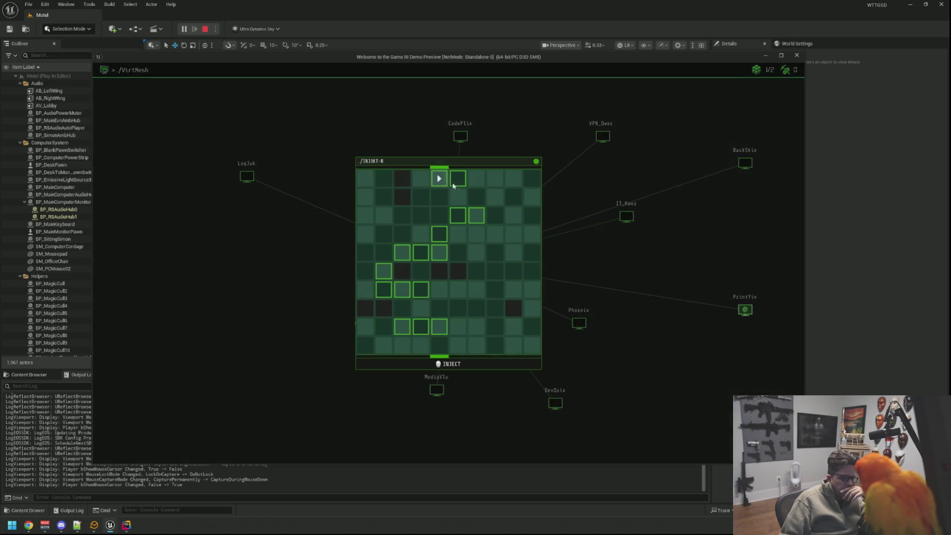
{"action": "left_click", "coordinate": [458, 197]}
{"action": "left_click", "coordinate": [474, 198]}
{"action": "left_click", "coordinate": [476, 216]}
{"action": "left_click", "coordinate": [464, 219]}
{"action": "left_click", "coordinate": [456, 235]}
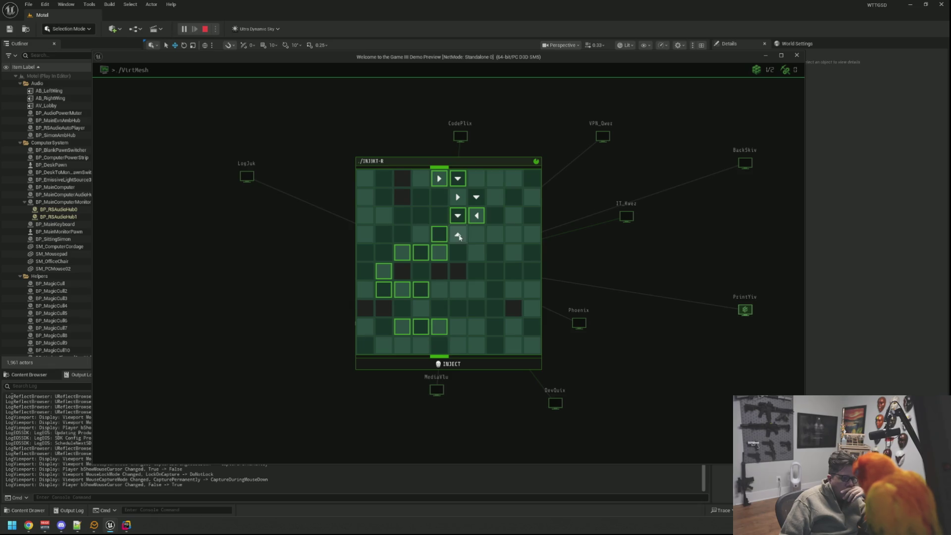
{"action": "left_click", "coordinate": [439, 235]}
{"action": "left_click", "coordinate": [439, 254]}
{"action": "left_click", "coordinate": [422, 255]}
{"action": "left_click", "coordinate": [405, 259]}
{"action": "key", "text": "Escape"}
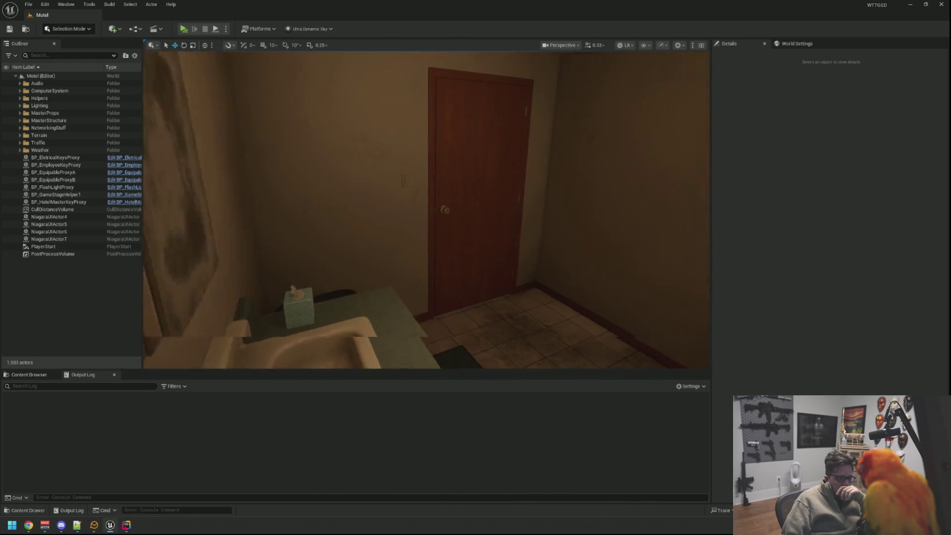
Inspect the motel front-desk computer, toggling Game View on and off
{"action": "scroll", "coordinate": [413, 236], "scroll_direction": "up", "scroll_amount": 1}
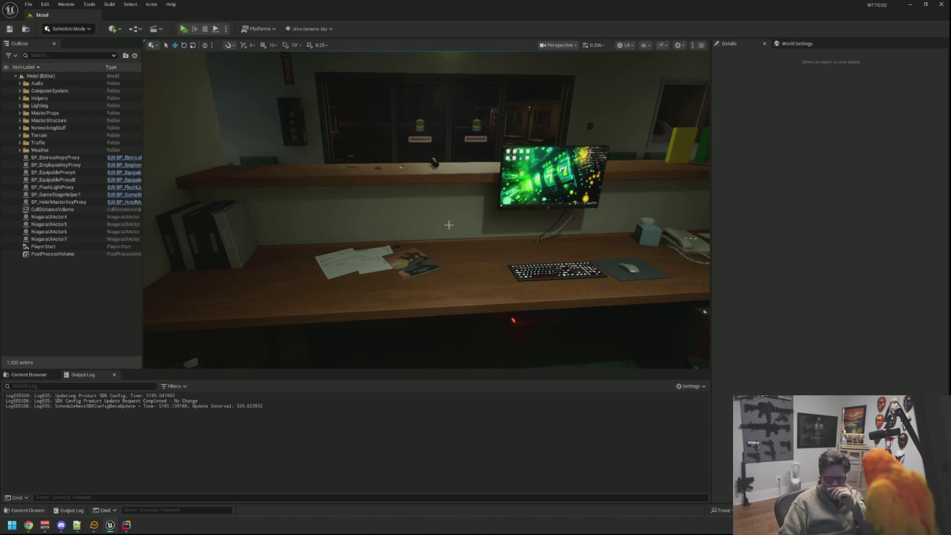
{"action": "key", "text": "alt+Tab"}
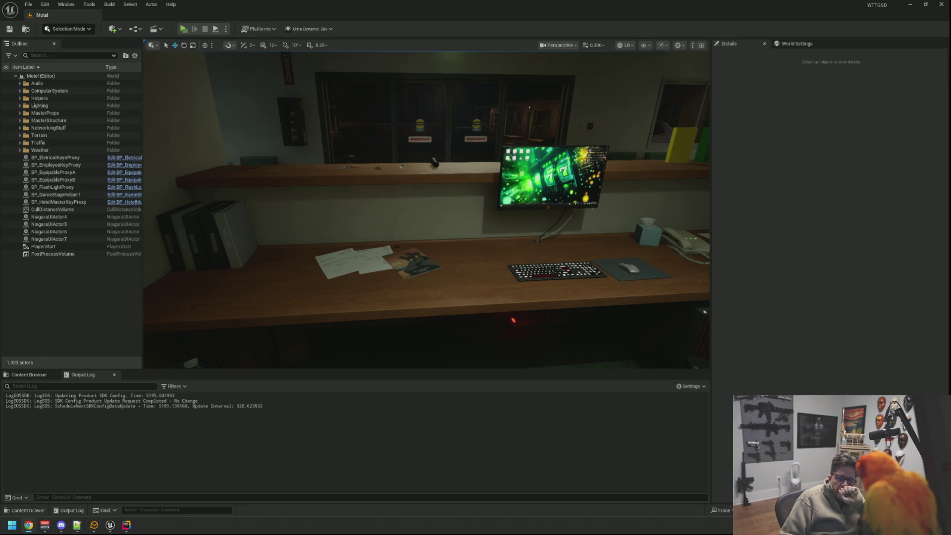
{"action": "left_click_drag", "start_coordinate": [438, 176], "coordinate": [424, 190]}
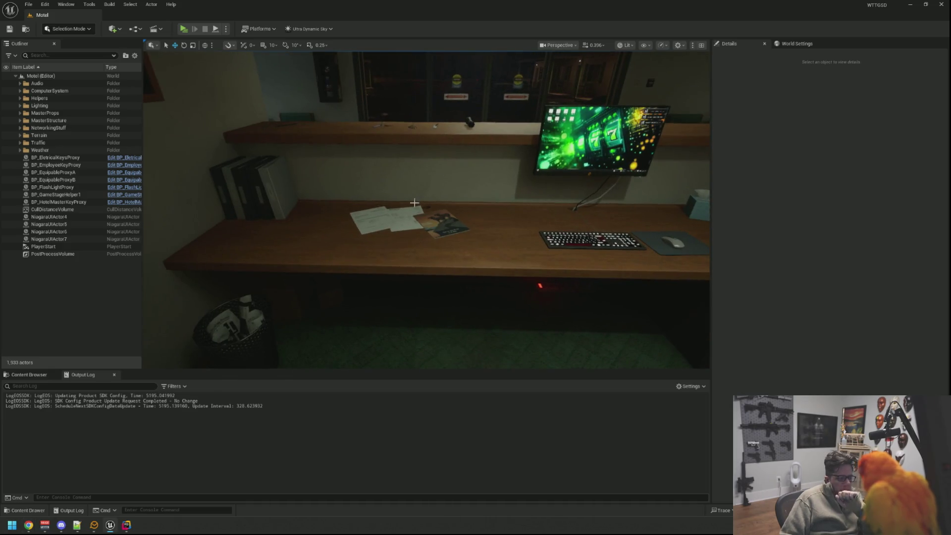
{"action": "key", "text": "g"}
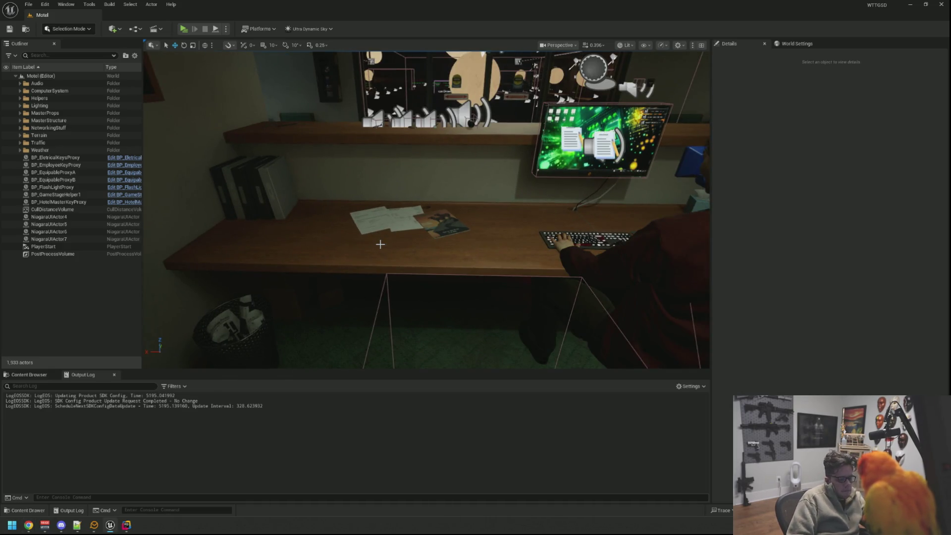
{"action": "left_click_drag", "start_coordinate": [380, 244], "coordinate": [399, 212]}
{"action": "key", "text": "g"}
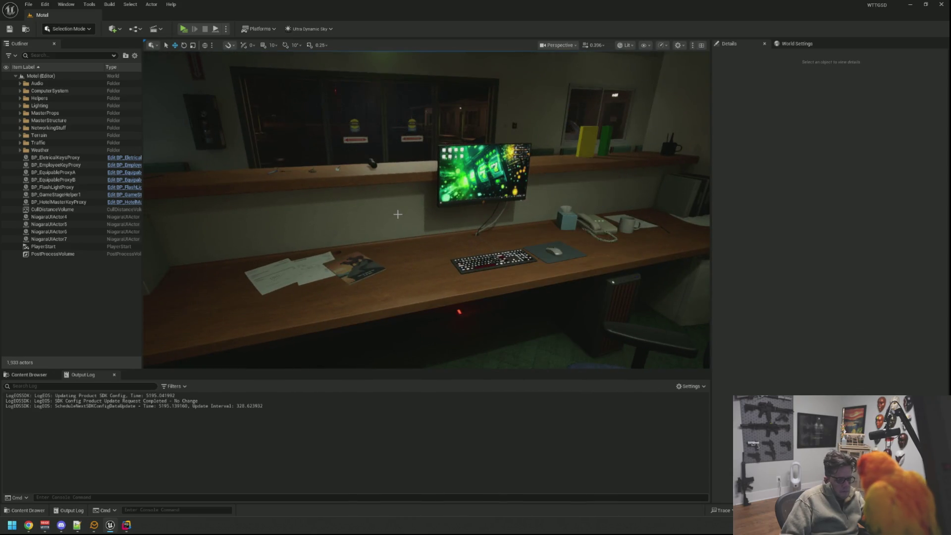
Launch GitHub Desktop through the system search for 'github'
{"action": "key", "text": "ctrl+space"}
{"action": "type", "text": "github"}
{"action": "key", "text": "Return"}
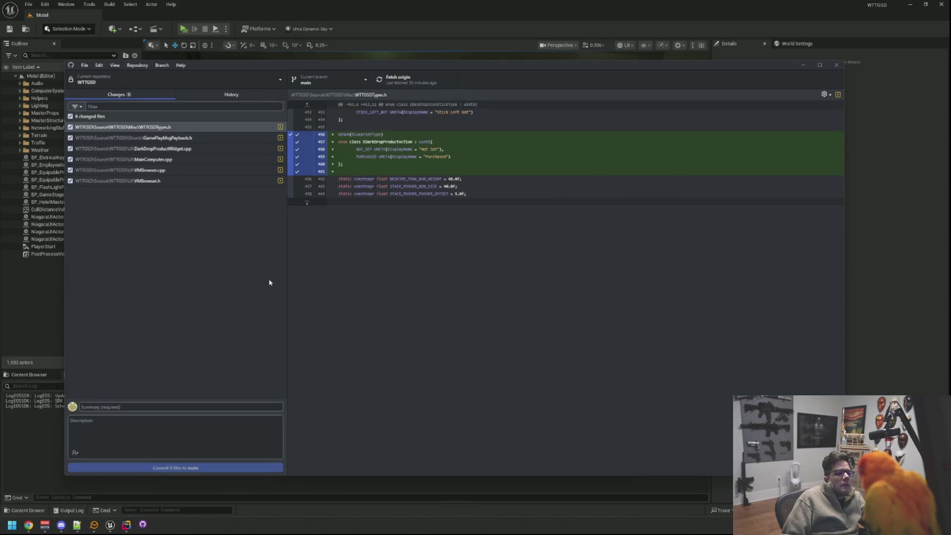
Commit the six files to main with summary and description 'qq', push, and close
{"action": "left_click", "coordinate": [152, 407]}
{"action": "type", "text": "qq"}
{"action": "key", "text": "Tab"}
{"action": "type", "text": "qq"}
{"action": "left_click", "coordinate": [174, 467]}
{"action": "left_click", "coordinate": [391, 84]}
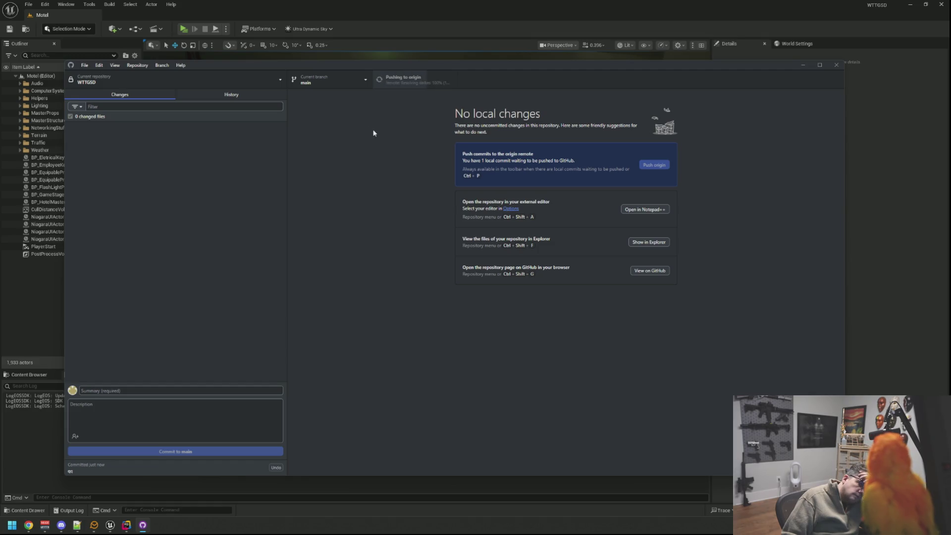
{"action": "left_click", "coordinate": [836, 65]}
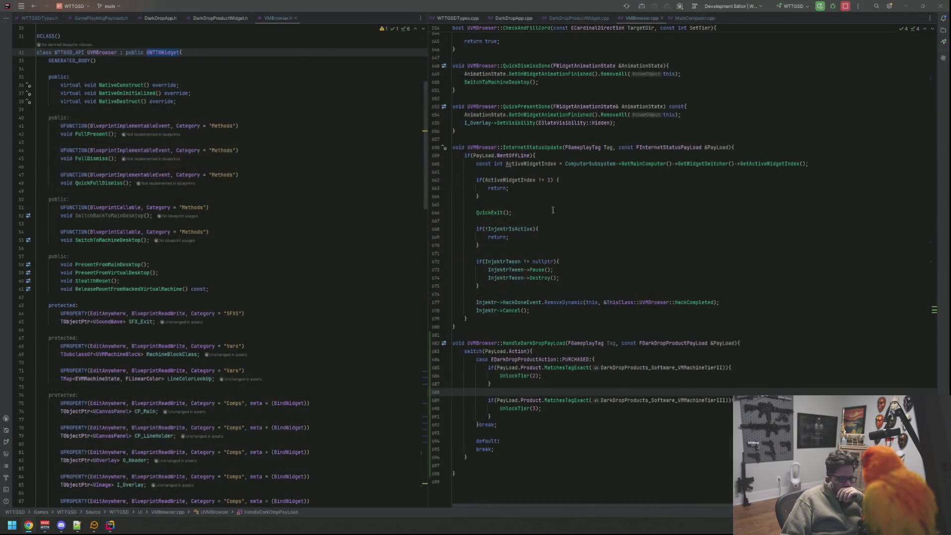
Close the MainComputer, VMBrowser, DarkDrop and GamePlayMsgPayloads file tabs
{"action": "left_click", "coordinate": [561, 208]}
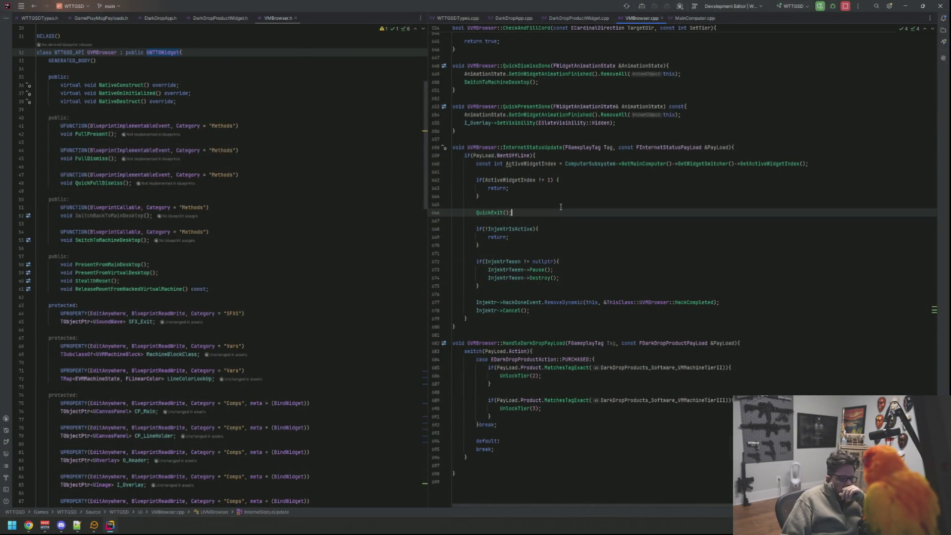
{"action": "scroll", "coordinate": [673, 52], "scroll_direction": "up", "scroll_amount": 7}
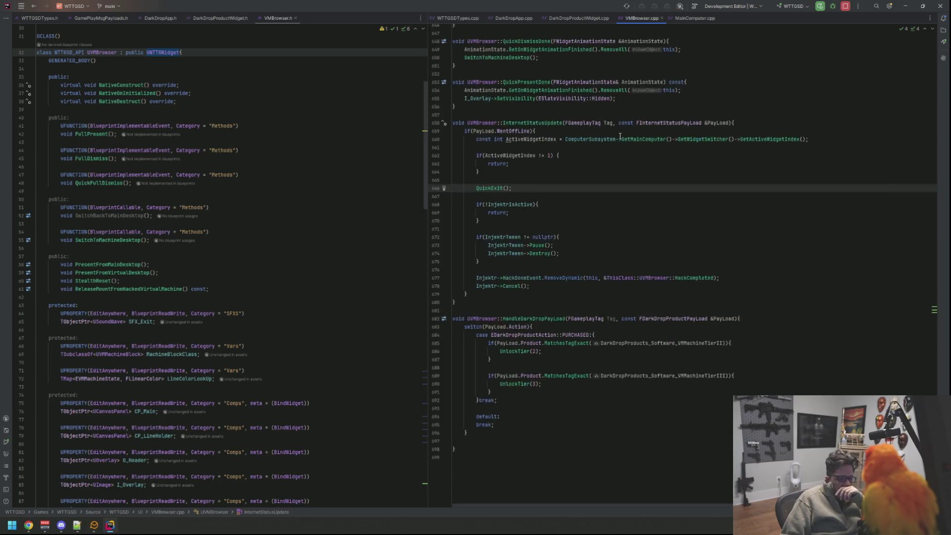
{"action": "middle_click", "coordinate": [681, 20]}
{"action": "middle_click", "coordinate": [640, 18]}
{"action": "middle_click", "coordinate": [578, 19]}
{"action": "middle_click", "coordinate": [519, 22]}
{"action": "middle_click", "coordinate": [279, 18]}
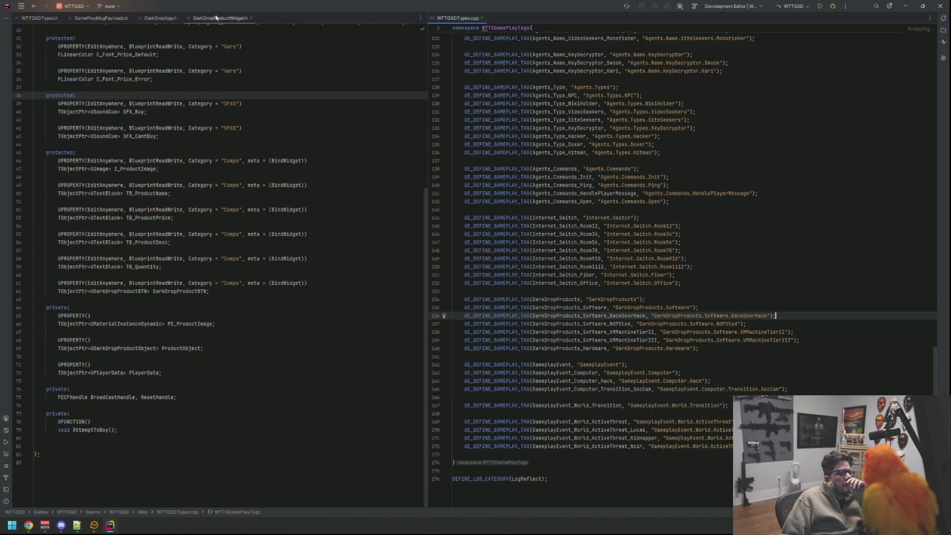
{"action": "middle_click", "coordinate": [218, 19]}
{"action": "middle_click", "coordinate": [159, 19]}
{"action": "middle_click", "coordinate": [102, 19]}
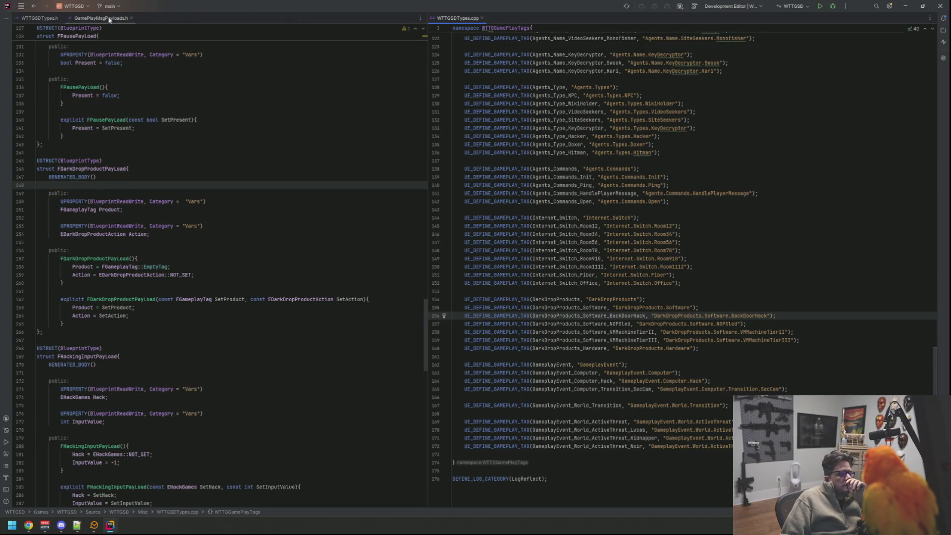
Open ANNApp.cpp and ANNApp.h in left and right splits at NativeDestruct
{"action": "key", "text": "ctrl+t"}
{"action": "type", "text": "AnnApp"}
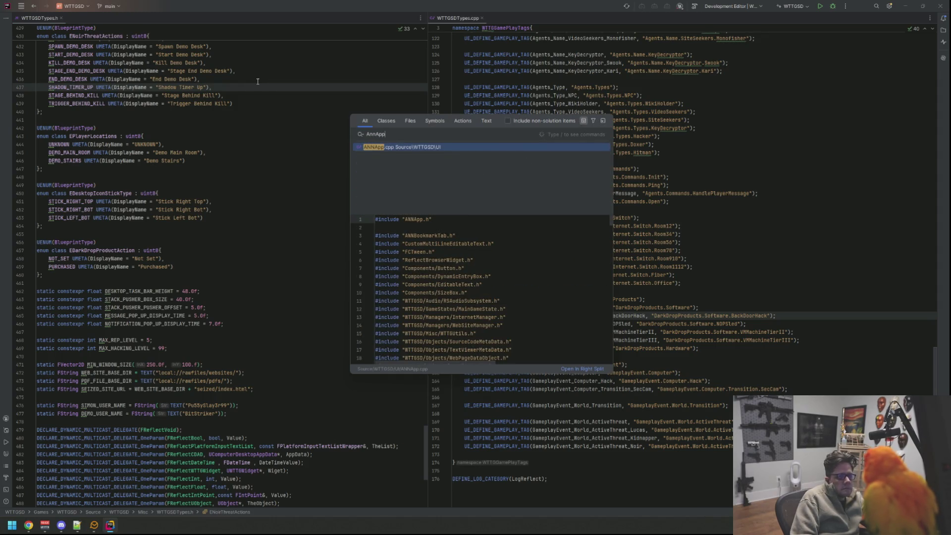
{"action": "key", "text": "Return"}
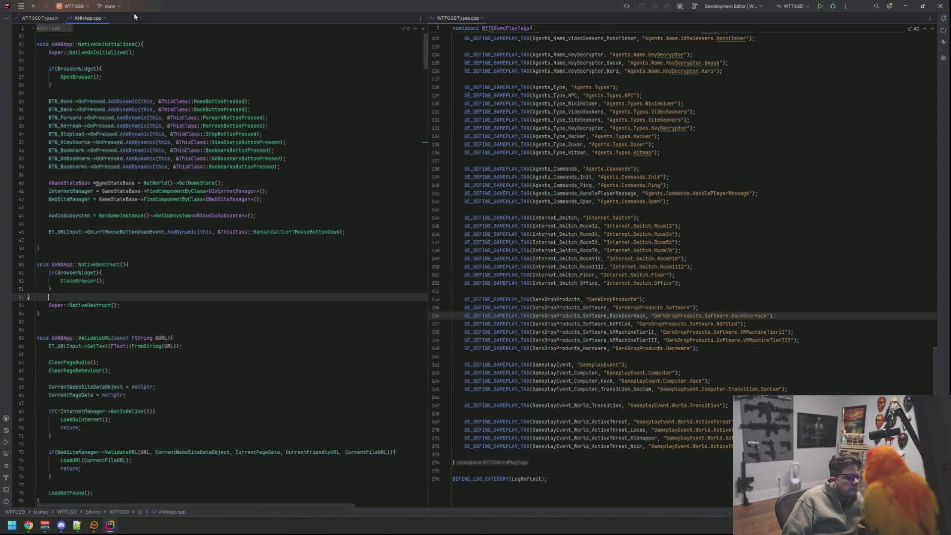
{"action": "left_click_drag", "start_coordinate": [74, 17], "coordinate": [545, 37]}
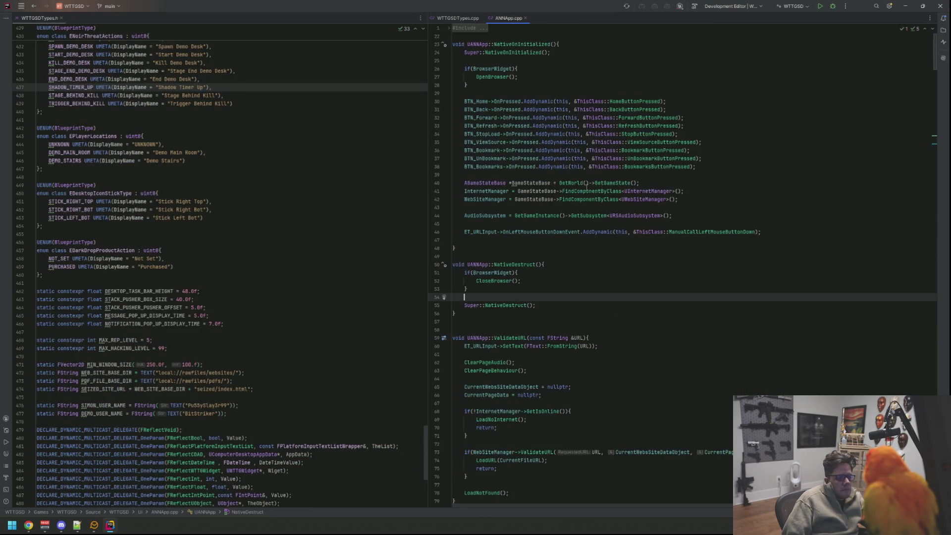
{"action": "left_click", "coordinate": [516, 264]}
{"action": "left_click", "coordinate": [516, 264], "text": "ctrl"}
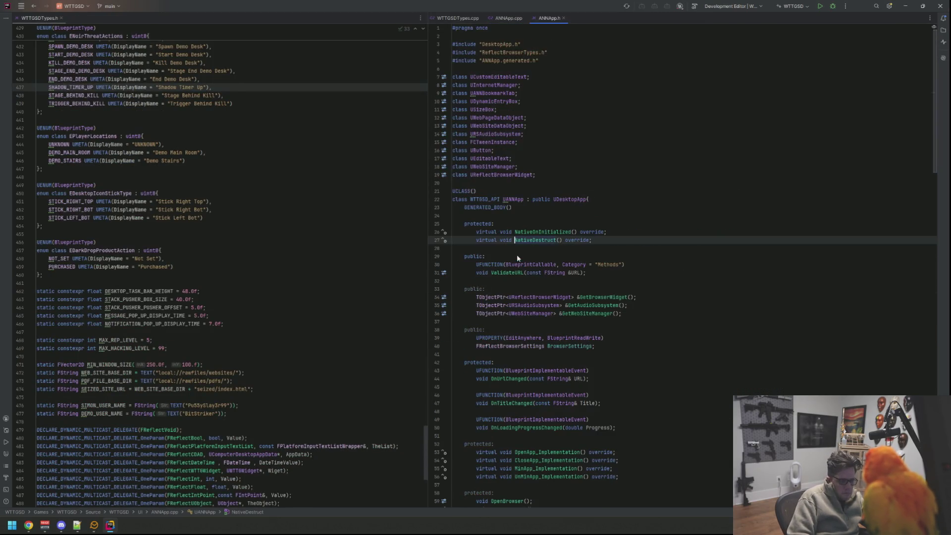
{"action": "left_click_drag", "start_coordinate": [537, 19], "coordinate": [129, 36]}
{"action": "scroll", "coordinate": [571, 201], "scroll_direction": "down", "scroll_amount": 15}
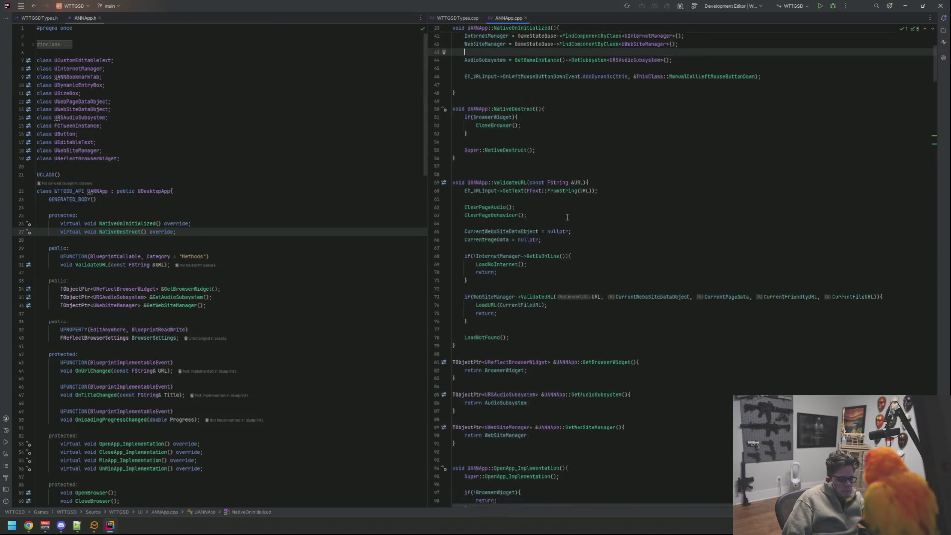
Move the stray blank line in CloseApp_Implementation up under CloseBrowser(), then build the project
{"action": "scroll", "coordinate": [572, 201], "scroll_direction": "down", "scroll_amount": 9}
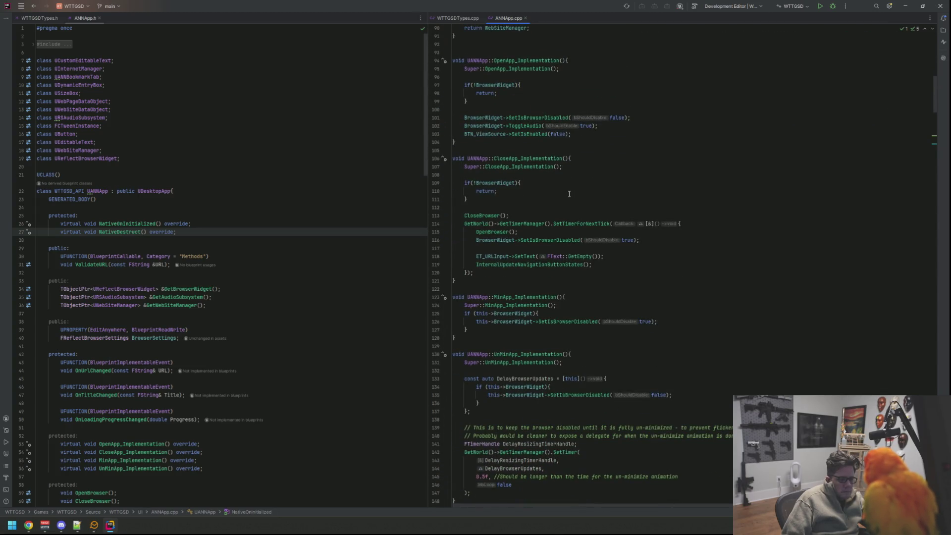
{"action": "scroll", "coordinate": [567, 194], "scroll_direction": "up", "scroll_amount": 1}
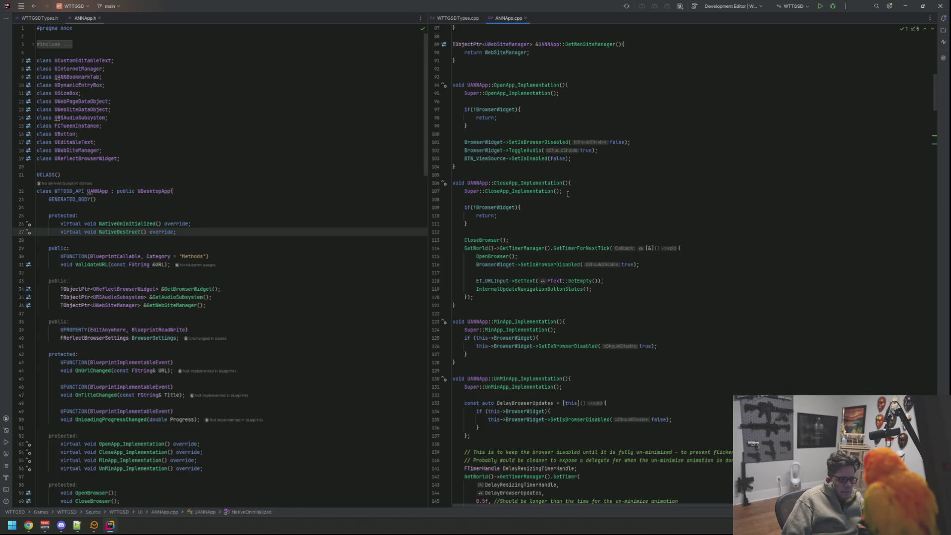
{"action": "scroll", "coordinate": [567, 194], "scroll_direction": "up", "scroll_amount": 2}
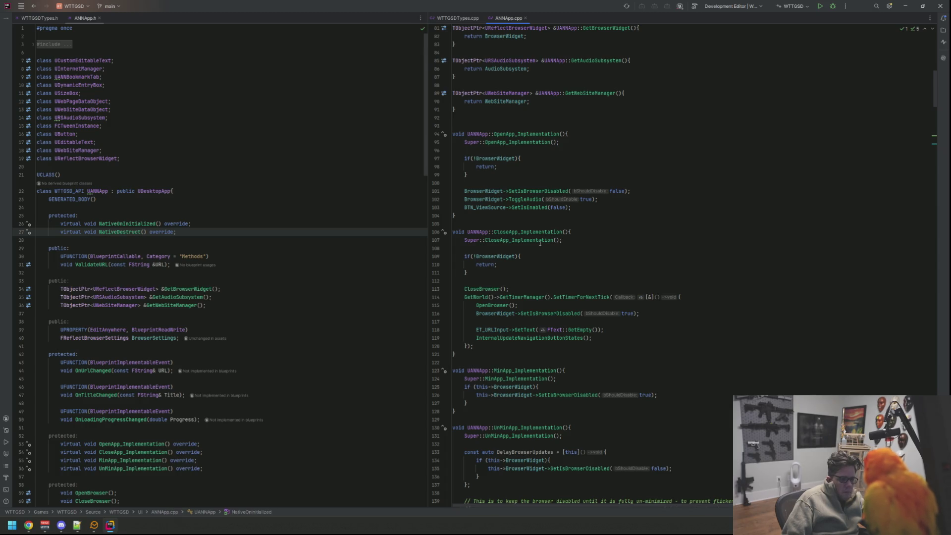
{"action": "mouse_move", "coordinate": [537, 243]}
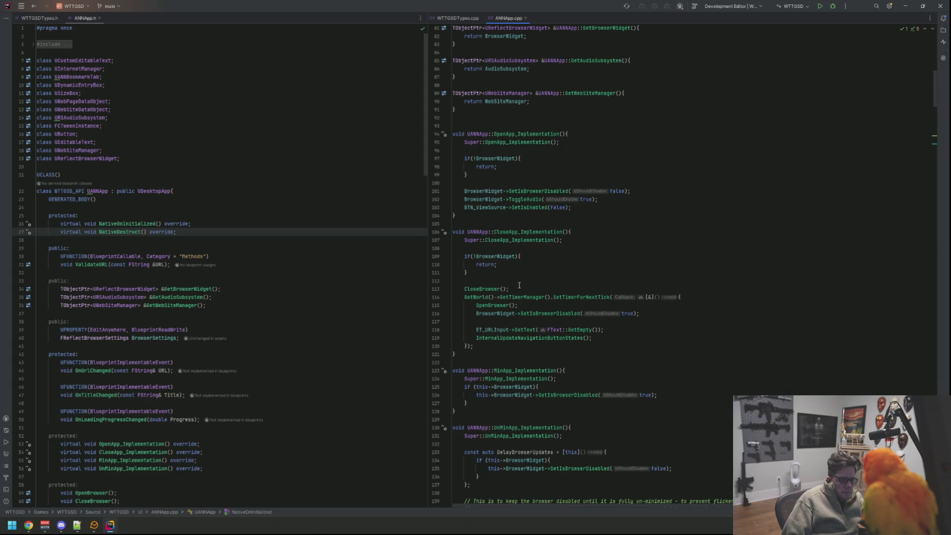
{"action": "left_click", "coordinate": [524, 319]}
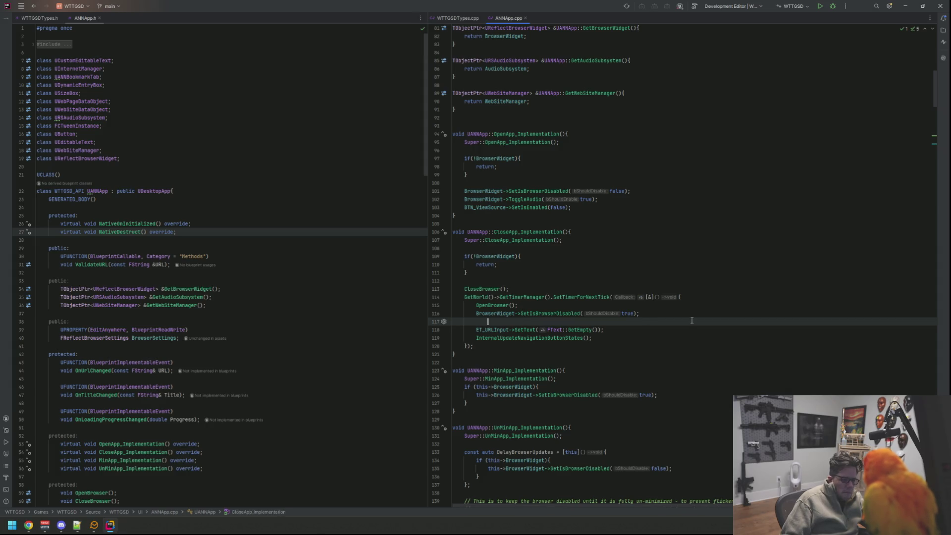
{"action": "key", "text": "alt+shift+Up"}
{"action": "key", "text": "alt+shift+Up"}
{"action": "key", "text": "alt+shift+Up"}
{"action": "key", "text": "Up"}
{"action": "key", "text": "Up"}
{"action": "key", "text": "Up"}
{"action": "key", "text": "Up"}
{"action": "key", "text": "Up"}
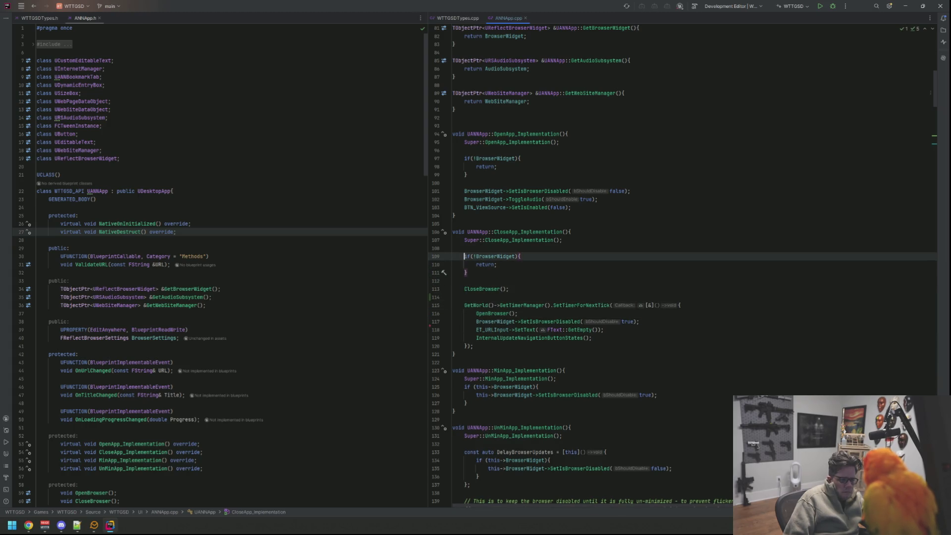
{"action": "left_click", "coordinate": [821, 7]}
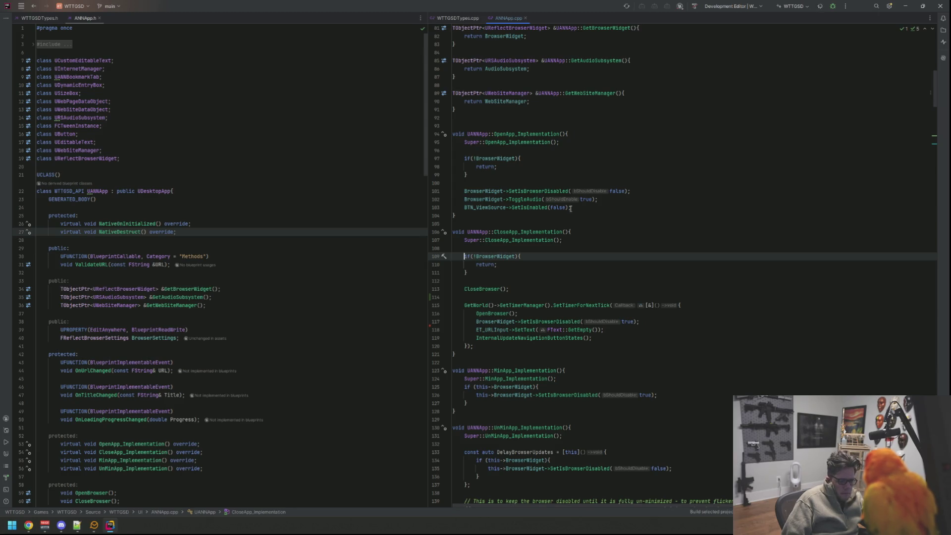
{"action": "scroll", "coordinate": [570, 208], "scroll_direction": "down", "scroll_amount": 3}
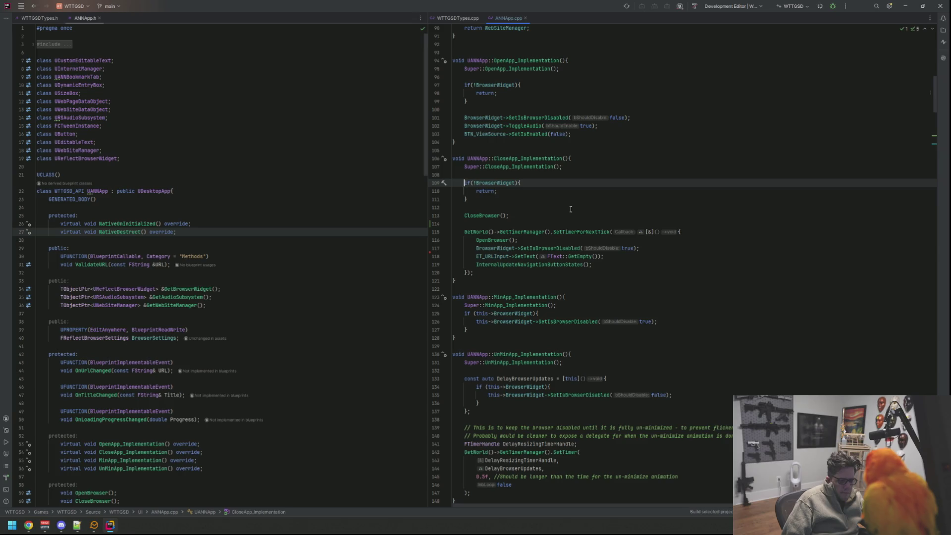
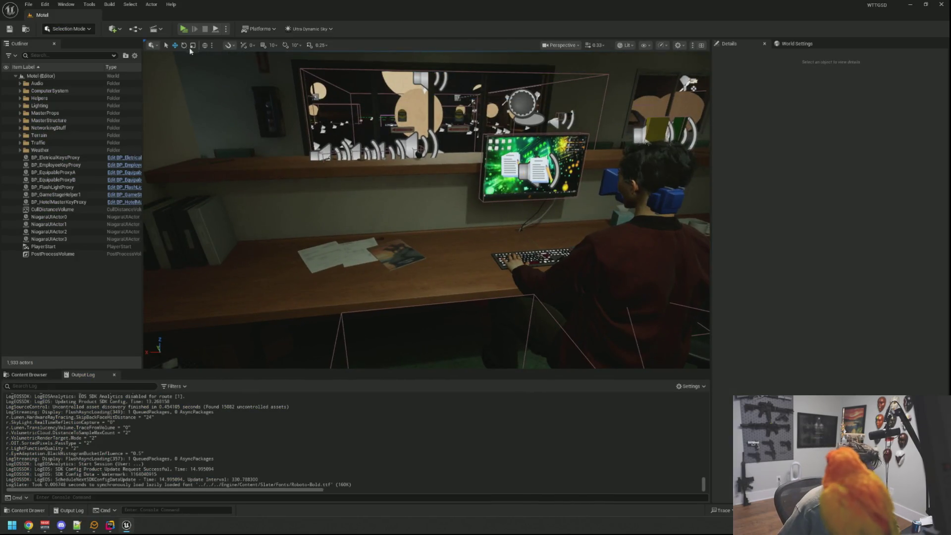
Start a play-in-editor session, walk into the Private office and sit at the computer
{"action": "key", "text": "alt+p"}
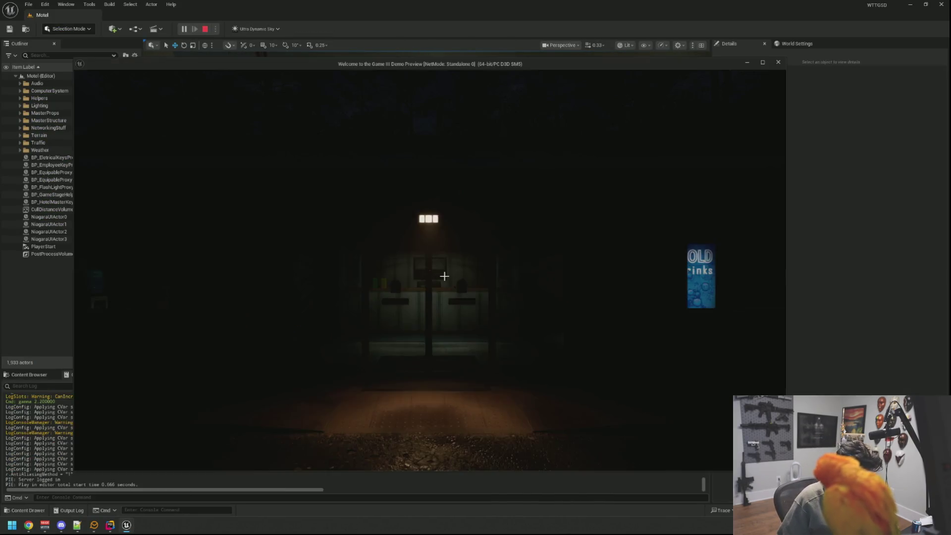
{"action": "key", "text": "w"}
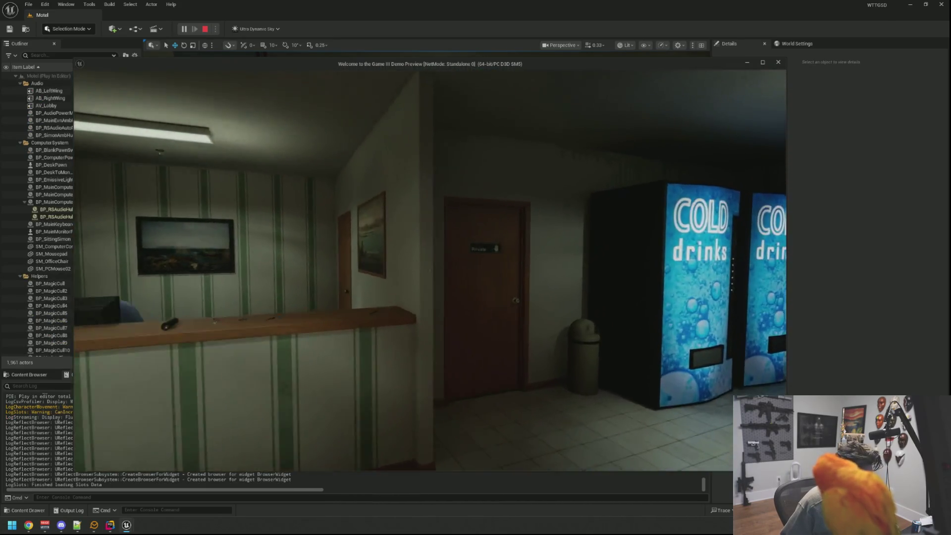
{"action": "left_click", "coordinate": [430, 270]}
{"action": "key", "text": "w"}
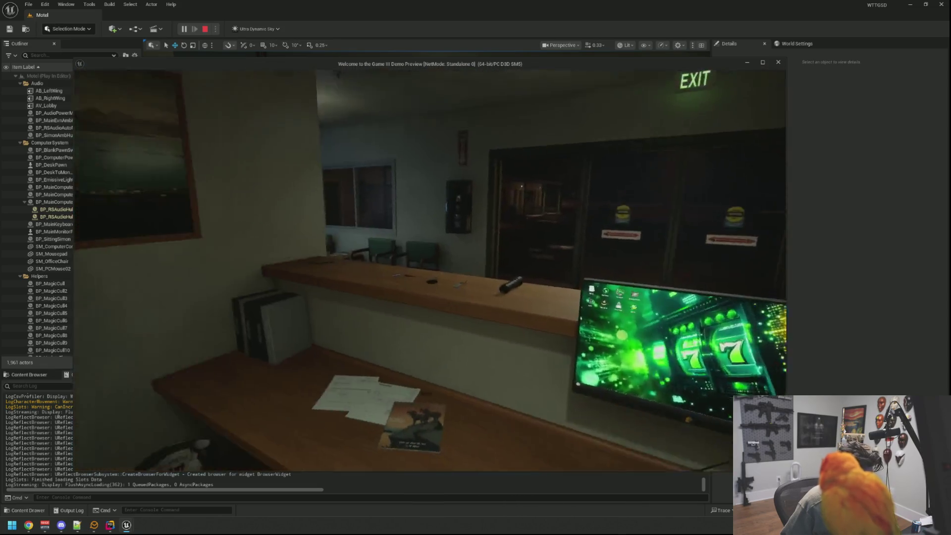
{"action": "left_click", "coordinate": [430, 270]}
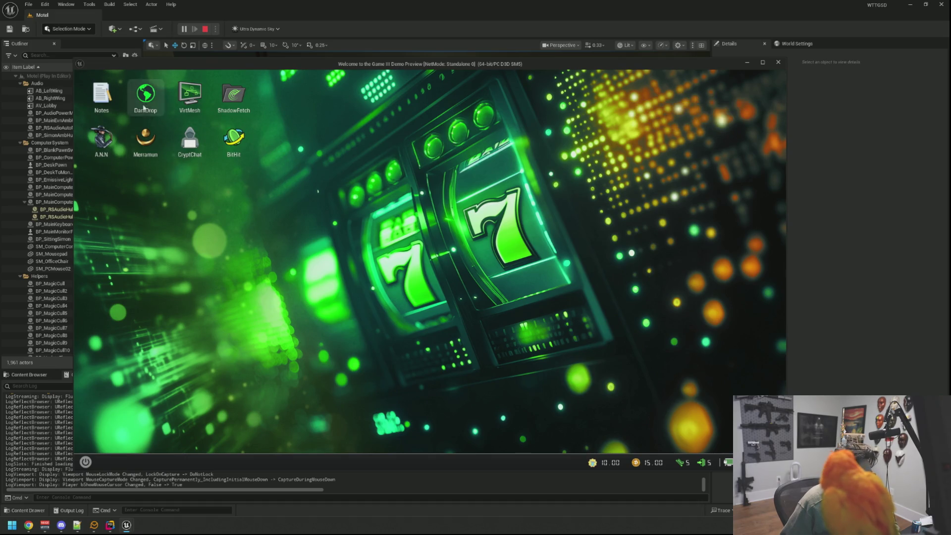
Launch A.N.N, load youtube.com, then close the browser and stop the play session
{"action": "double_click", "coordinate": [101, 139]}
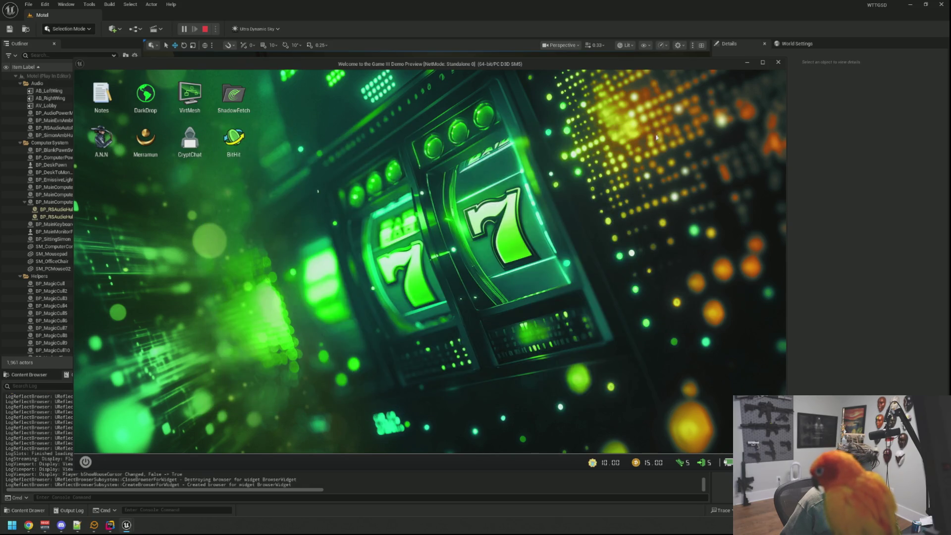
{"action": "double_click", "coordinate": [101, 140]}
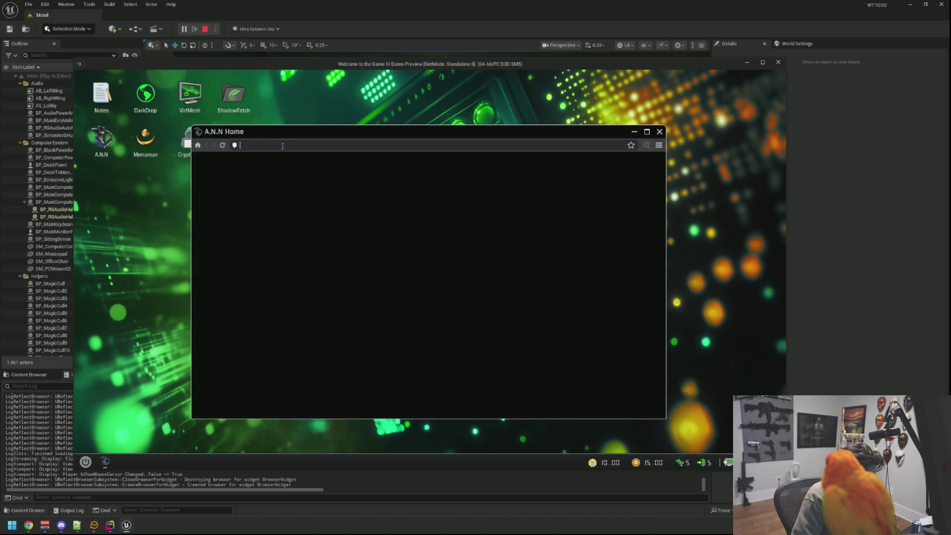
{"action": "type", "text": "youtubecom"}
{"action": "key", "text": "Return"}
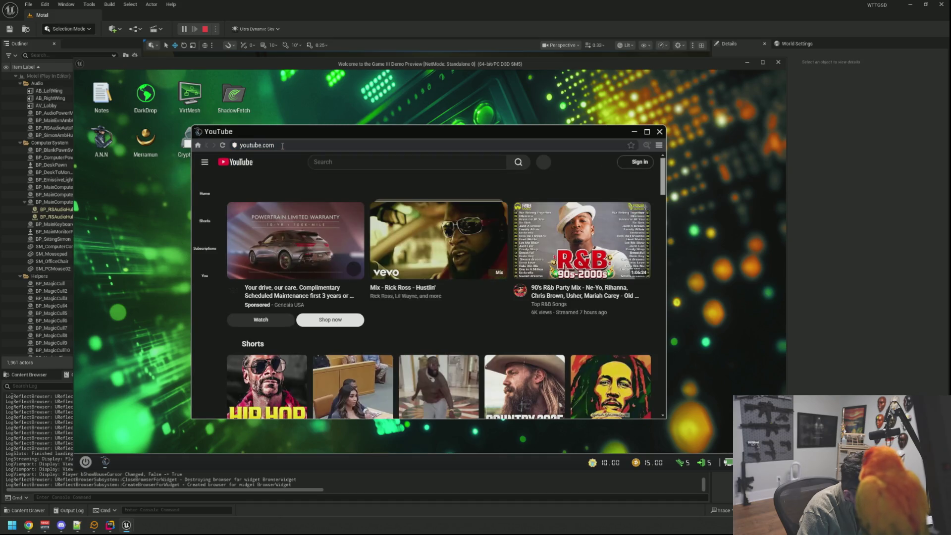
{"action": "left_click", "coordinate": [659, 131]}
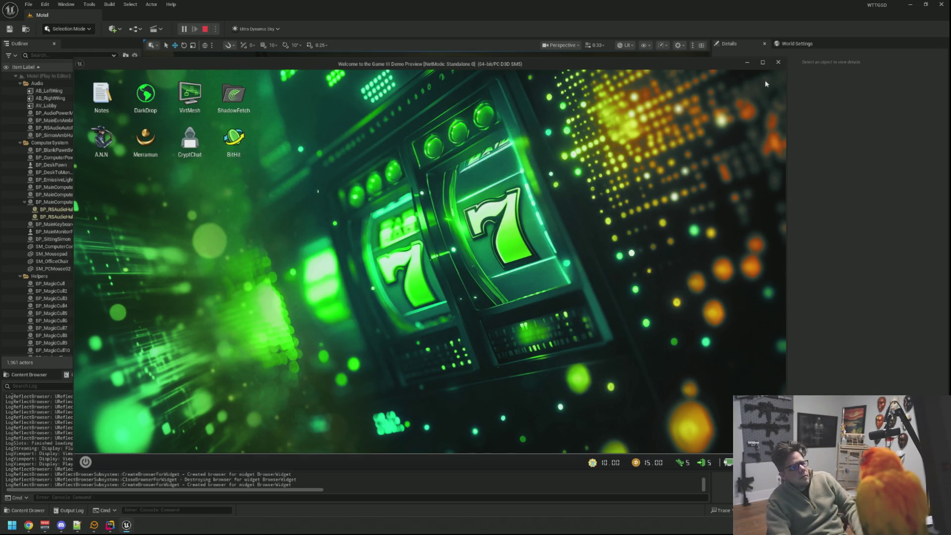
{"action": "left_click", "coordinate": [777, 63]}
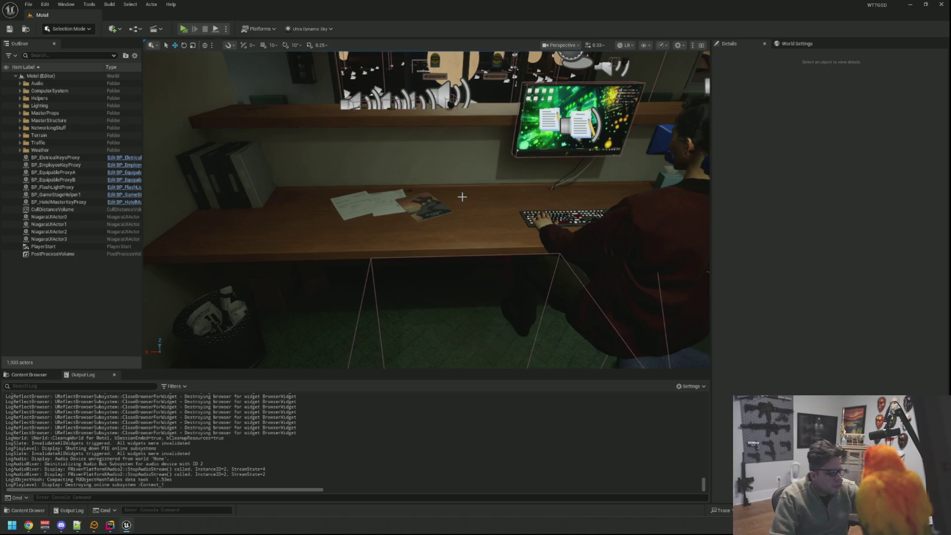
Open the WBP_MainComputer widget blueprint through the quick asset search
{"action": "left_click", "coordinate": [35, 376]}
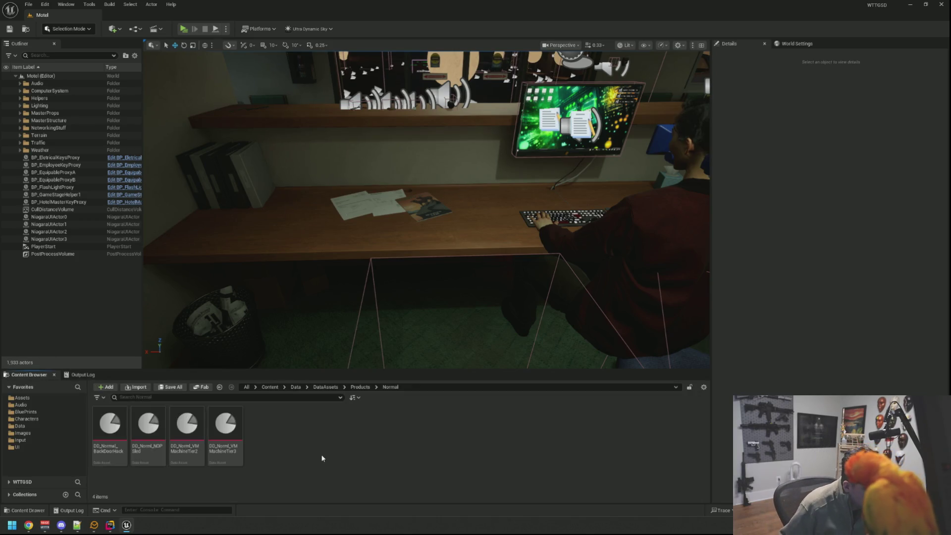
{"action": "key", "text": "ctrl+p"}
{"action": "type", "text": "WBP_Mai"}
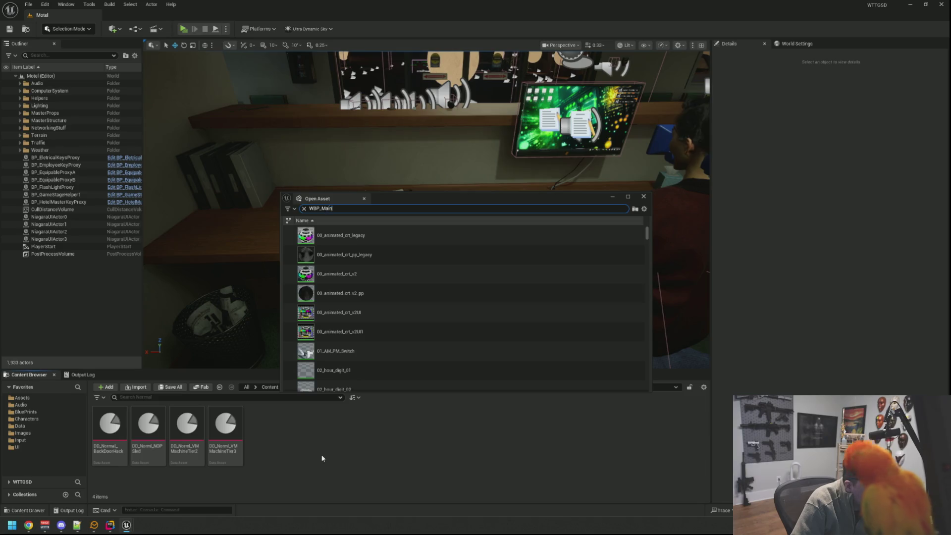
{"action": "type", "text": "n"}
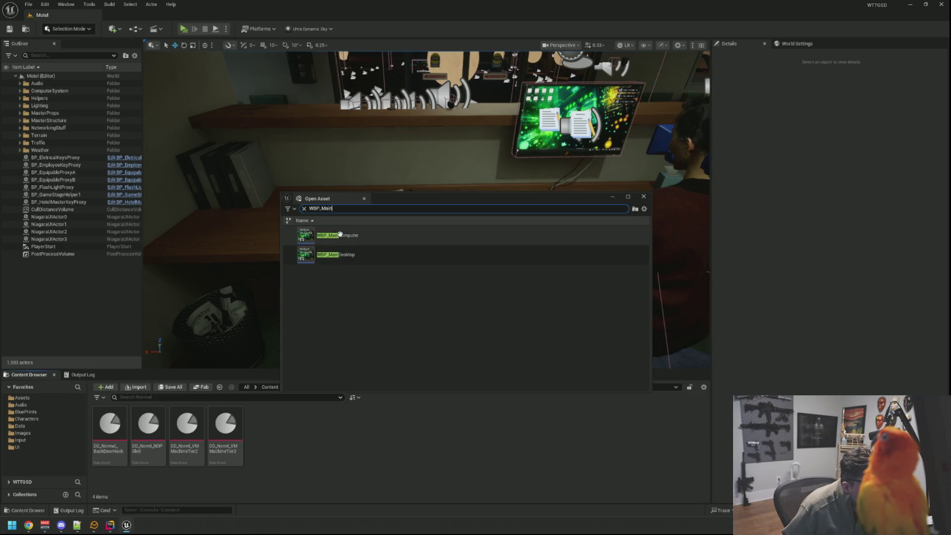
{"action": "left_click", "coordinate": [343, 234]}
{"action": "double_click", "coordinate": [329, 243]}
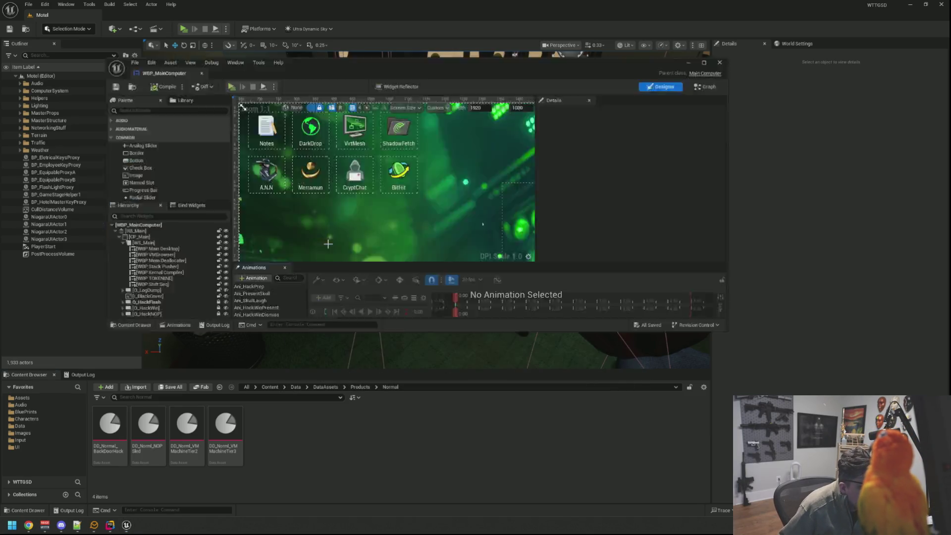
{"action": "scroll", "coordinate": [179, 268], "scroll_direction": "down", "scroll_amount": 2}
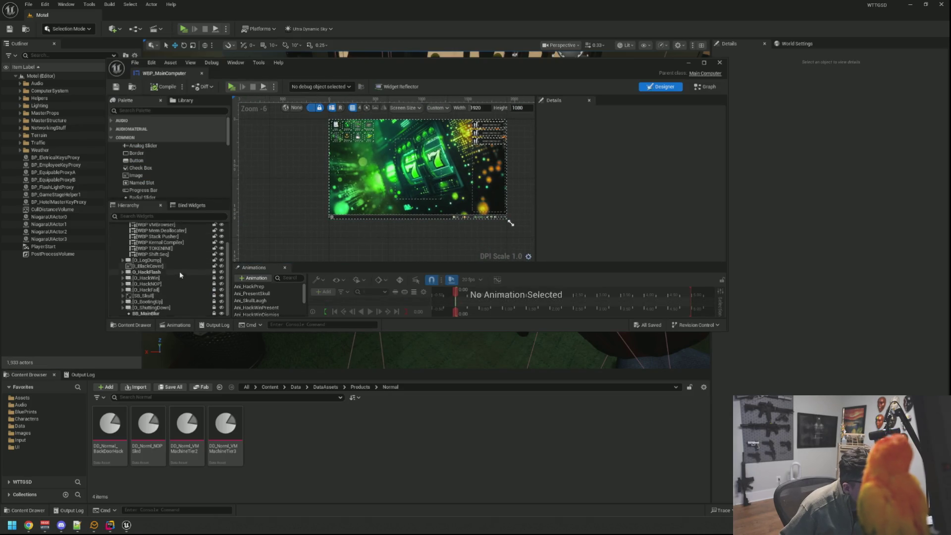
{"action": "scroll", "coordinate": [325, 173], "scroll_direction": "up", "scroll_amount": 1}
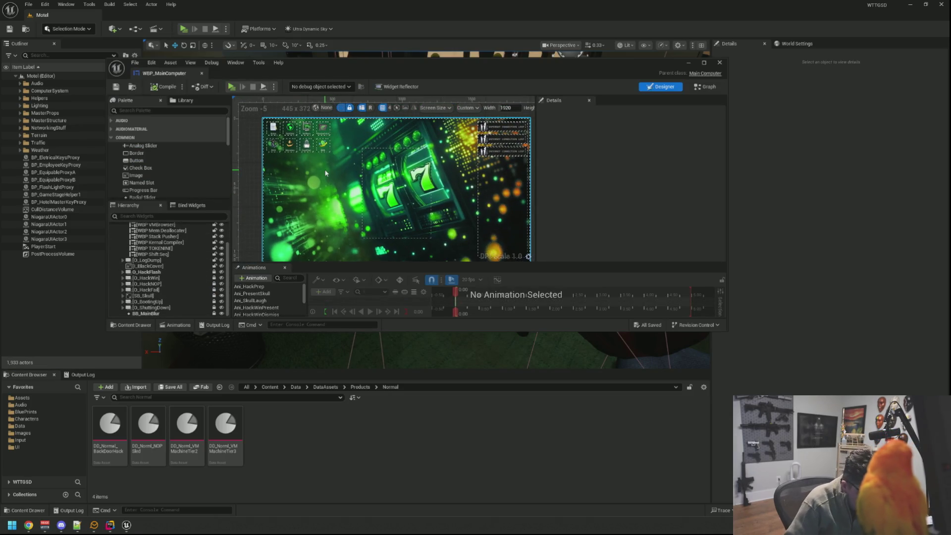
Open WBP_MainDesktop, close WBP_MainComputer, and move and enlarge the widget editor window
{"action": "key", "text": "ctrl+p"}
{"action": "type", "text": "WBP_MainDesk"}
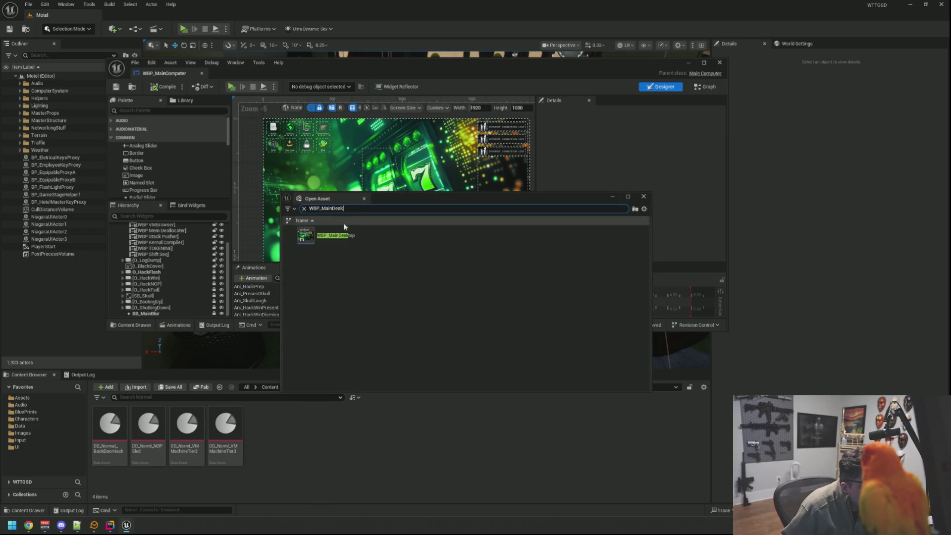
{"action": "key", "text": "Return"}
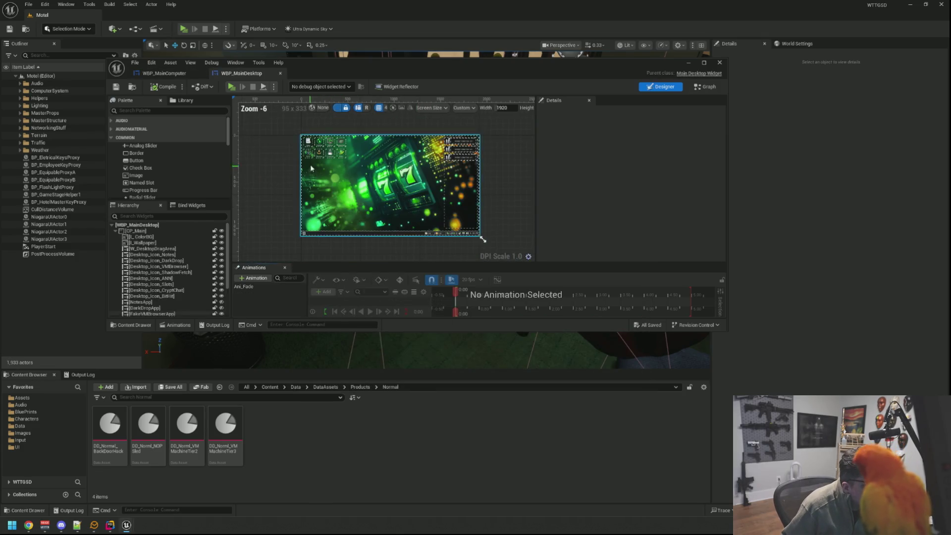
{"action": "left_click", "coordinate": [203, 74]}
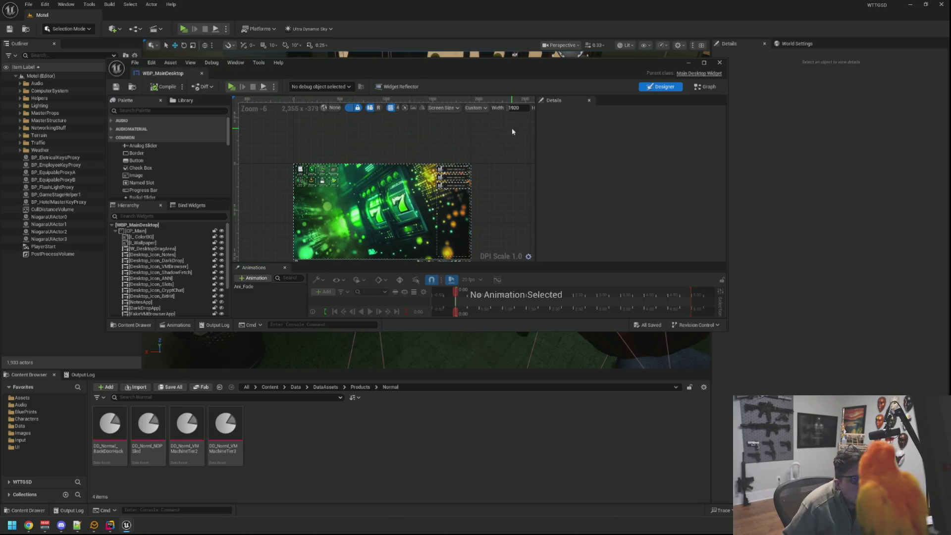
{"action": "left_click_drag", "start_coordinate": [461, 61], "coordinate": [455, 35]}
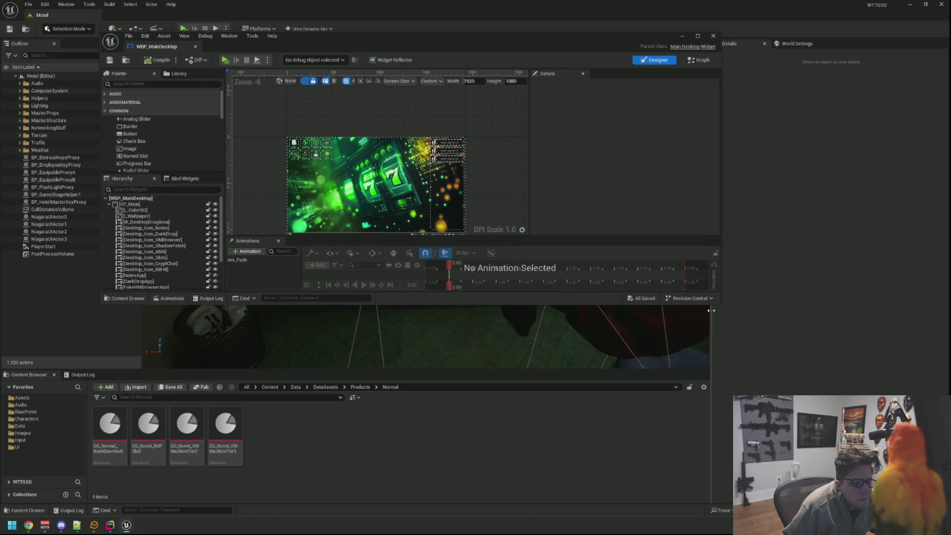
{"action": "left_click_drag", "start_coordinate": [711, 311], "coordinate": [780, 395]}
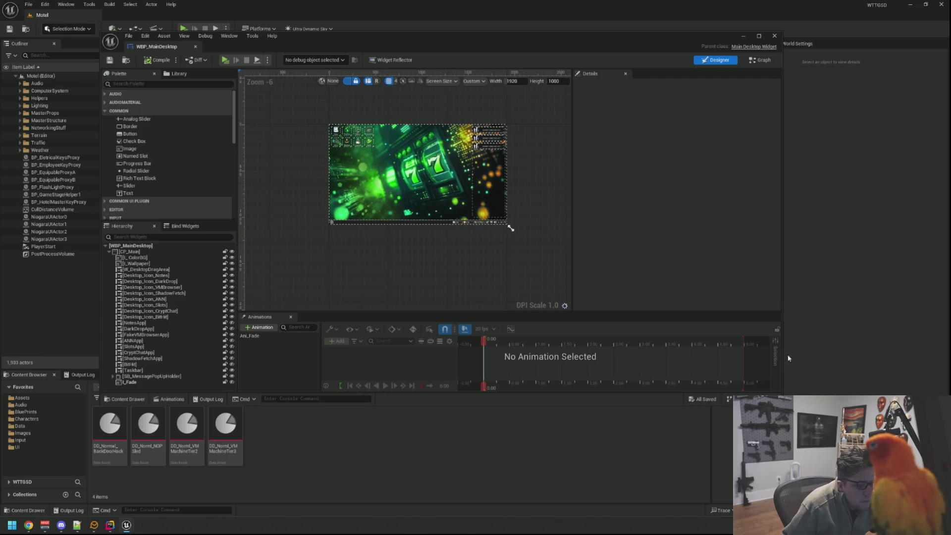
{"action": "left_click_drag", "start_coordinate": [781, 394], "coordinate": [788, 379]}
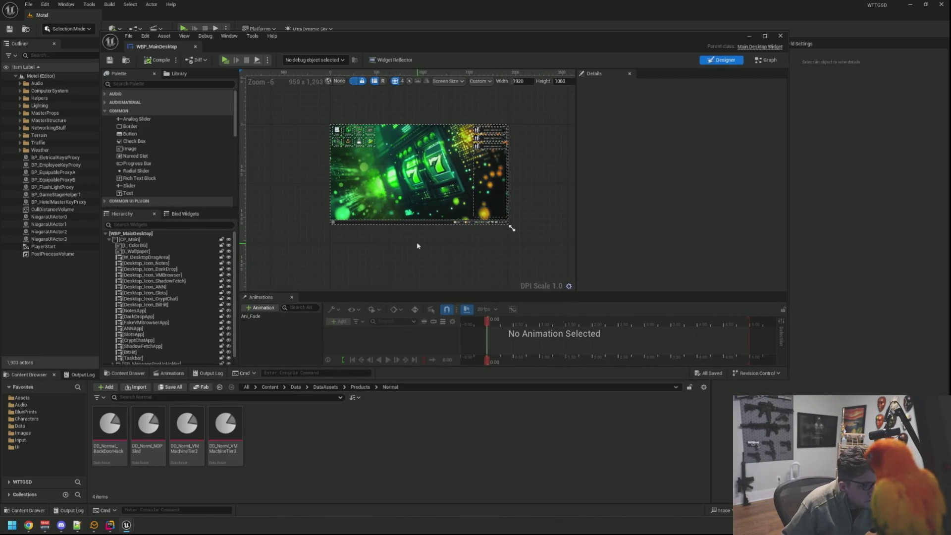
{"action": "scroll", "coordinate": [422, 254], "scroll_direction": "up", "scroll_amount": 1}
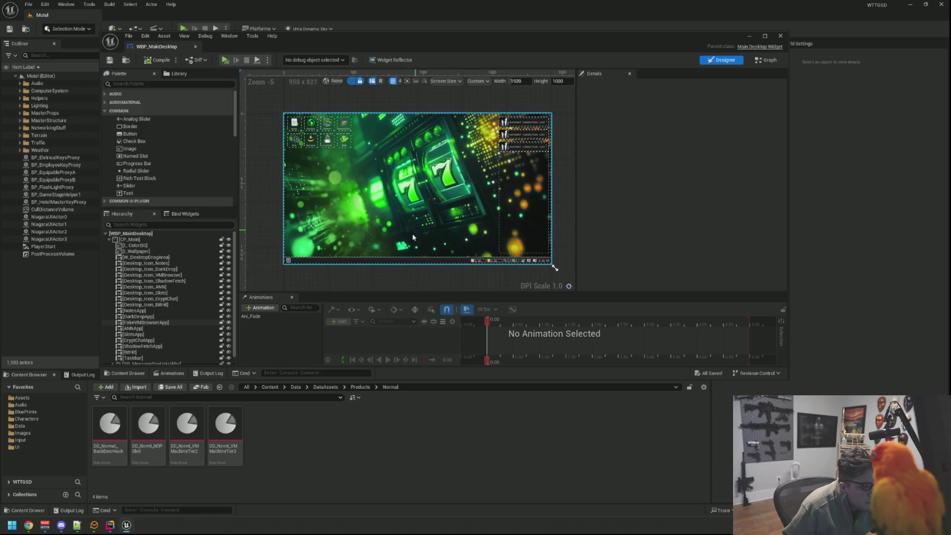
{"action": "left_click", "coordinate": [399, 275]}
Select the ANNApp widget and browse its Details, briefly expanding App Data and Desktop App Data
{"action": "left_click", "coordinate": [424, 276]}
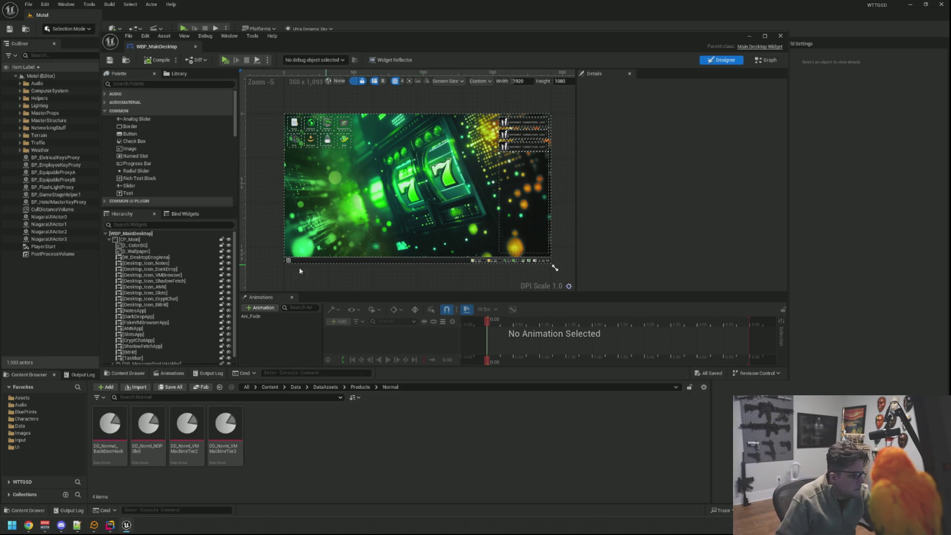
{"action": "scroll", "coordinate": [182, 314], "scroll_direction": "down", "scroll_amount": 1}
{"action": "left_click", "coordinate": [176, 320]}
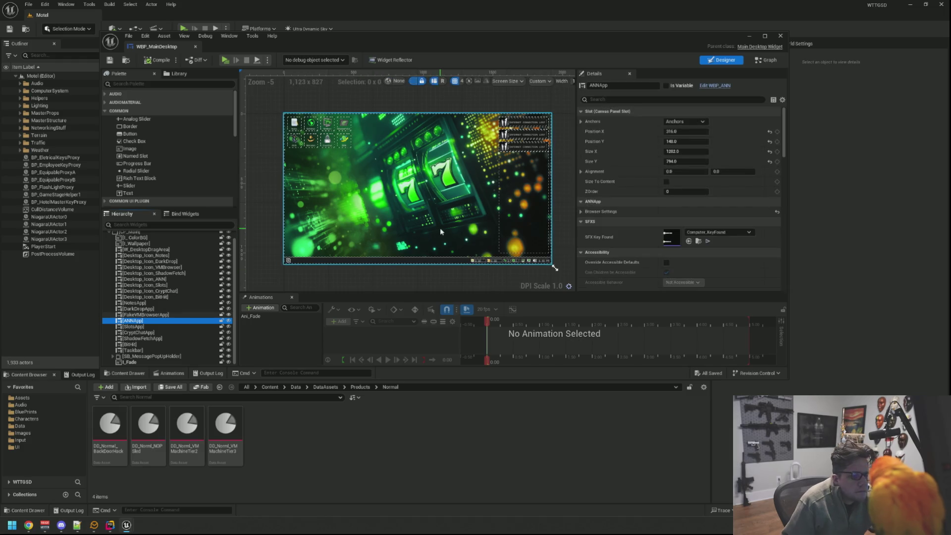
{"action": "scroll", "coordinate": [623, 157], "scroll_direction": "down", "scroll_amount": 10}
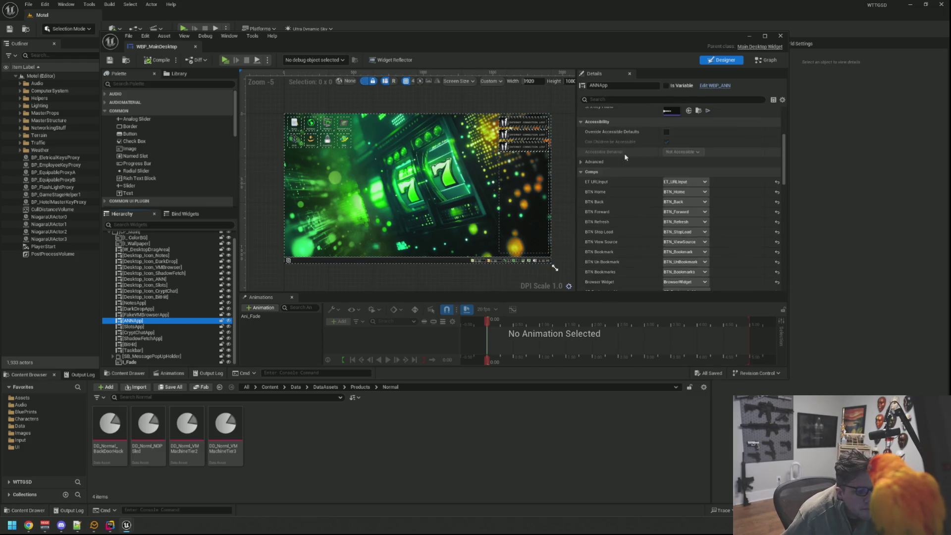
{"action": "scroll", "coordinate": [625, 150], "scroll_direction": "down", "scroll_amount": 3}
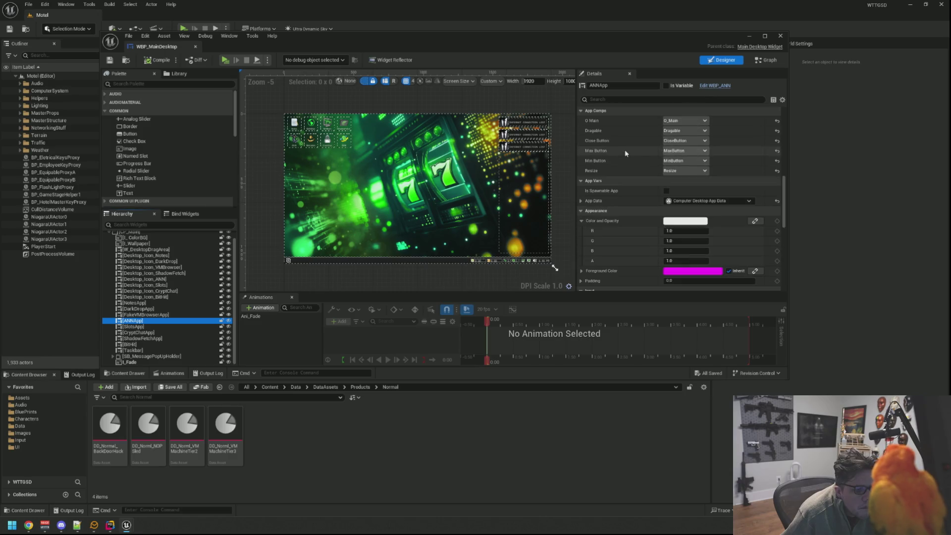
{"action": "left_click", "coordinate": [582, 201]}
{"action": "left_click", "coordinate": [585, 210]}
{"action": "left_click", "coordinate": [586, 210]}
{"action": "left_click", "coordinate": [582, 201]}
{"action": "scroll", "coordinate": [616, 200], "scroll_direction": "down", "scroll_amount": 3}
{"action": "scroll", "coordinate": [615, 200], "scroll_direction": "down", "scroll_amount": 10}
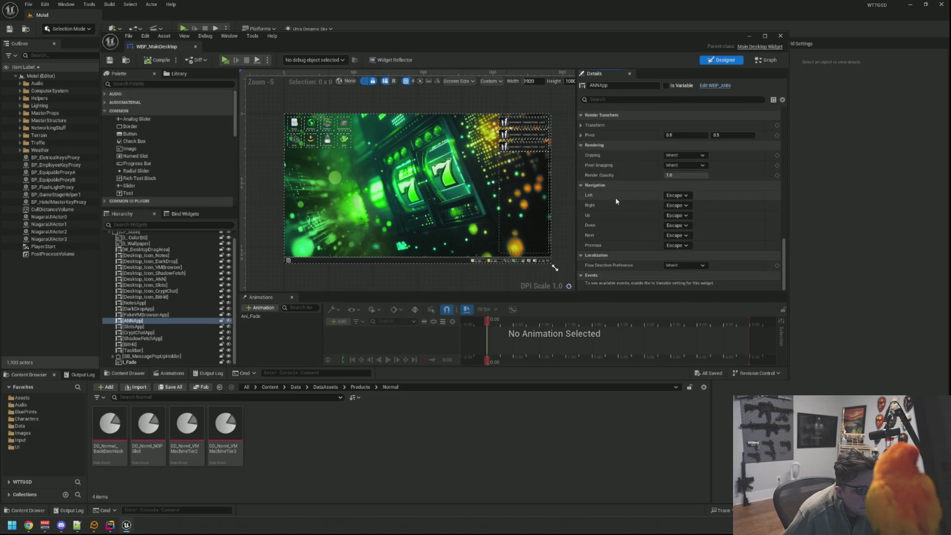
{"action": "scroll", "coordinate": [615, 197], "scroll_direction": "up", "scroll_amount": 10}
{"action": "scroll", "coordinate": [617, 200], "scroll_direction": "up", "scroll_amount": 5}
Inspect ANNApp's Browser Settings and Keys to Not Capture, then close the widget editor for Rider
{"action": "left_click", "coordinate": [617, 198]}
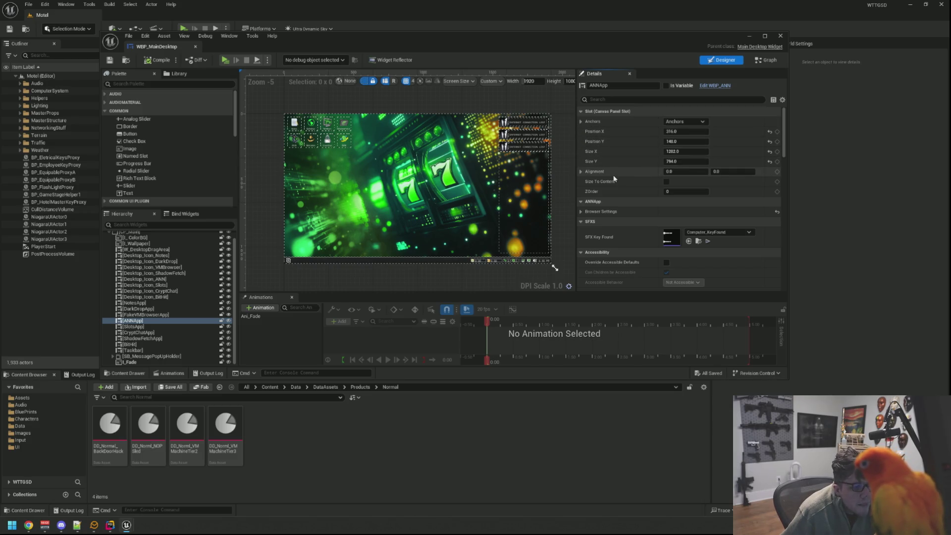
{"action": "left_click", "coordinate": [582, 212]}
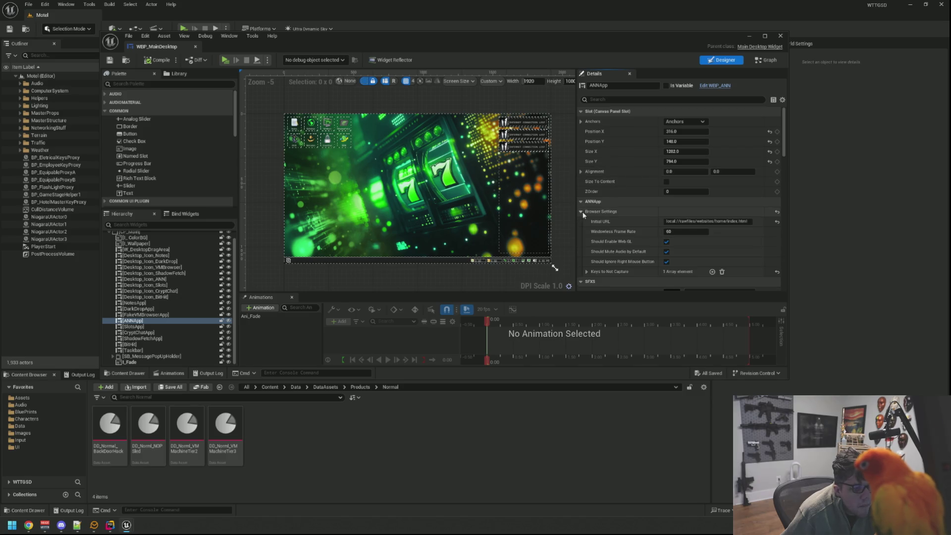
{"action": "left_click", "coordinate": [587, 271]}
{"action": "left_click", "coordinate": [587, 272]}
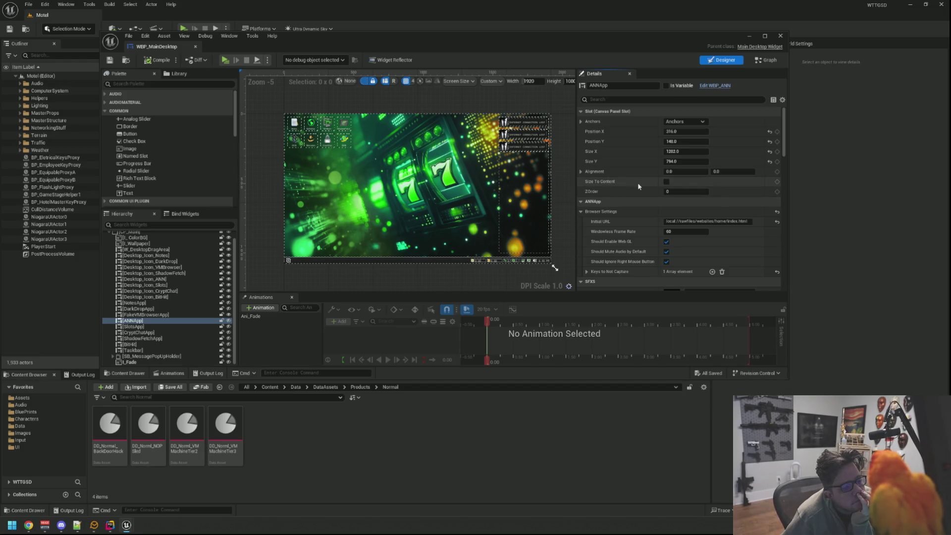
{"action": "left_click", "coordinate": [780, 36]}
{"action": "key", "text": "alt+Tab"}
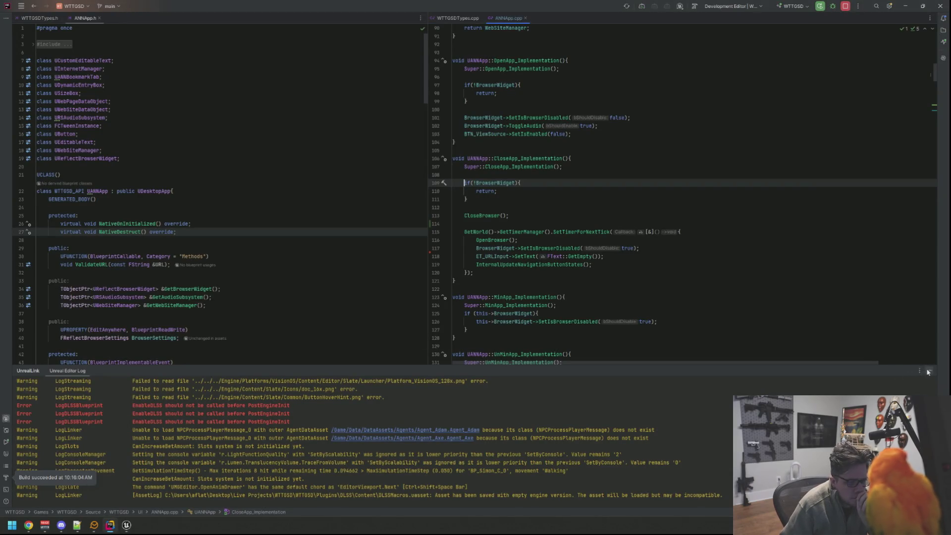
Hide the editor log and inspect the OpenBrowser definition before returning to CloseApp_Implementation
{"action": "left_click", "coordinate": [929, 370]}
{"action": "scroll", "coordinate": [625, 224], "scroll_direction": "up", "scroll_amount": 5}
{"action": "scroll", "coordinate": [625, 225], "scroll_direction": "down", "scroll_amount": 3}
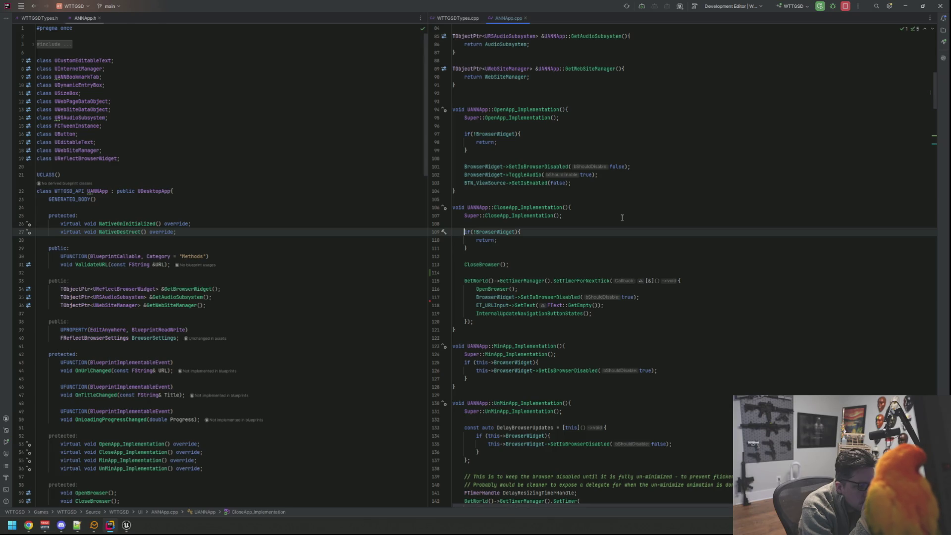
{"action": "left_click", "coordinate": [506, 289]}
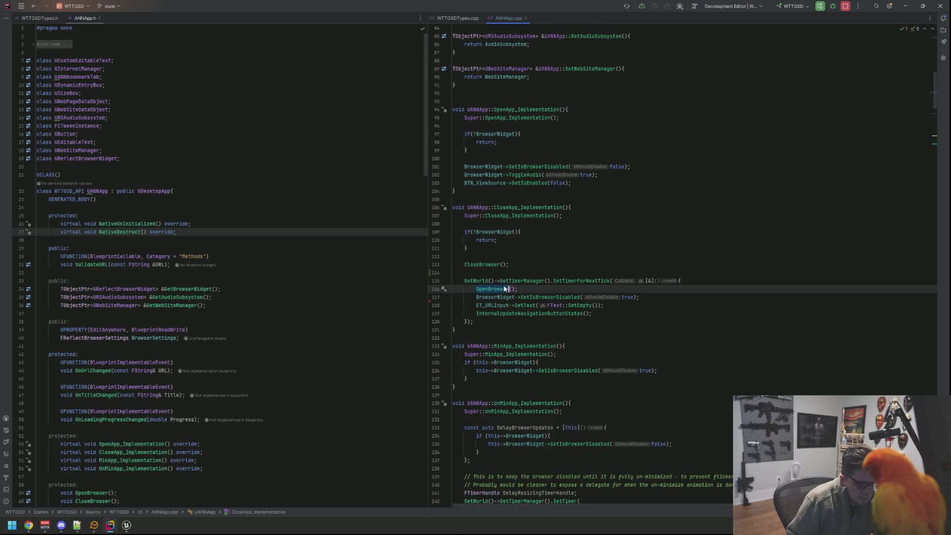
{"action": "left_click", "coordinate": [505, 288], "text": "ctrl"}
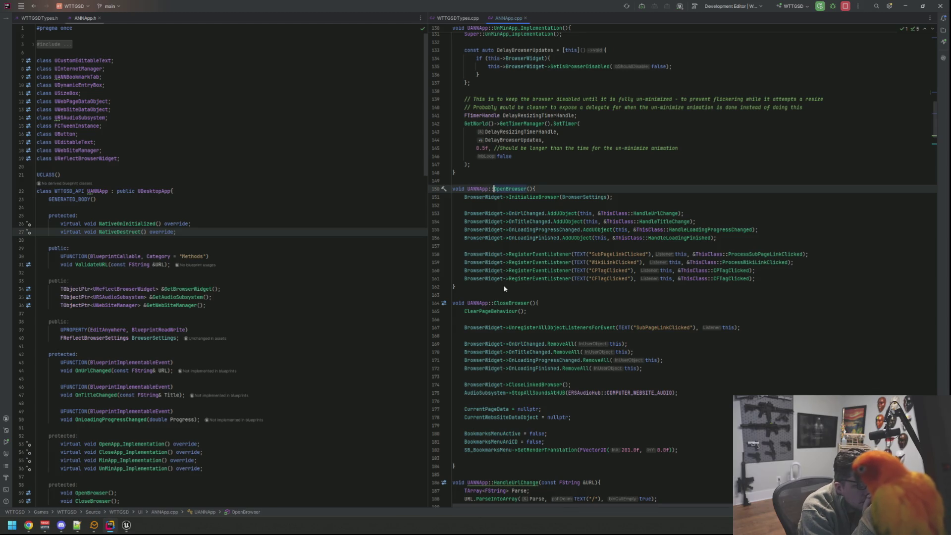
{"action": "scroll", "coordinate": [568, 243], "scroll_direction": "up", "scroll_amount": 15}
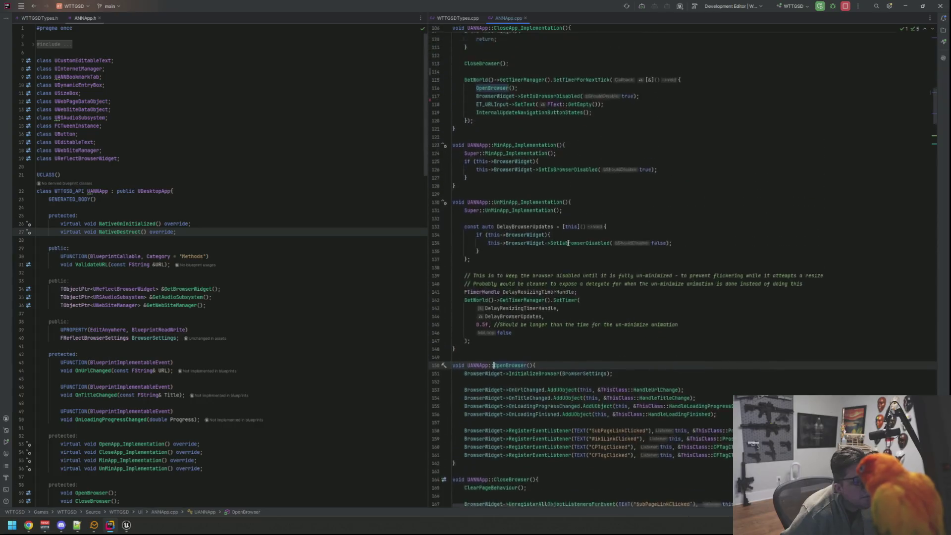
{"action": "scroll", "coordinate": [568, 243], "scroll_direction": "down", "scroll_amount": 6}
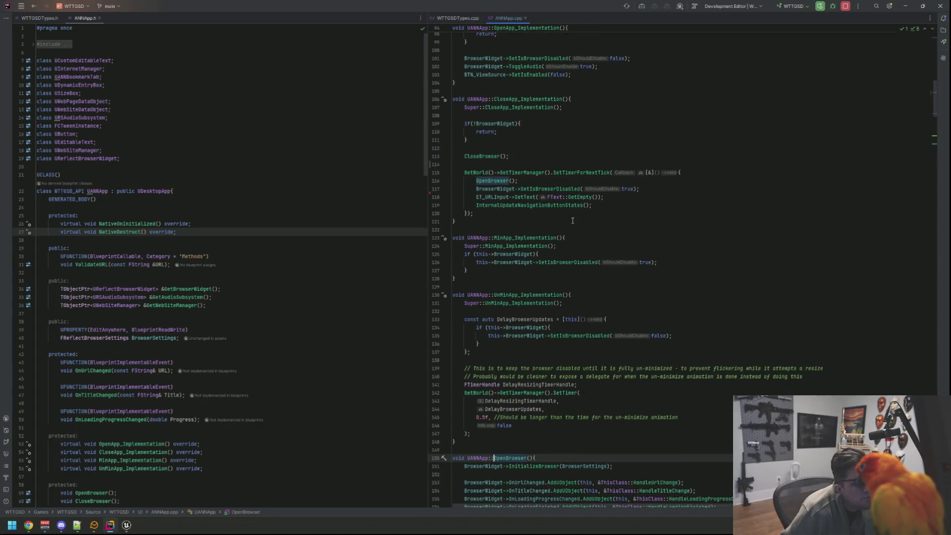
{"action": "left_click", "coordinate": [570, 218]}
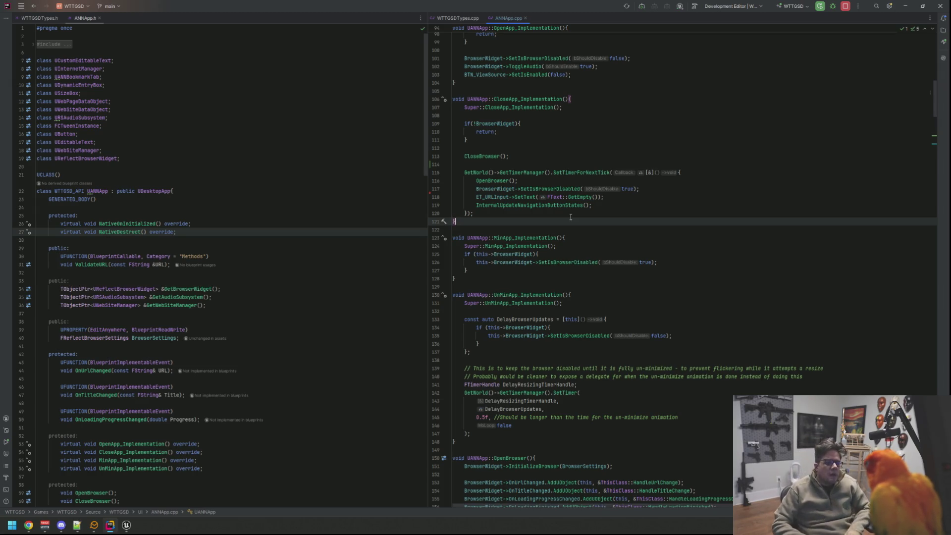
Insert blank lines after the CloseBrowser() call for new code
{"action": "left_click", "coordinate": [593, 167]}
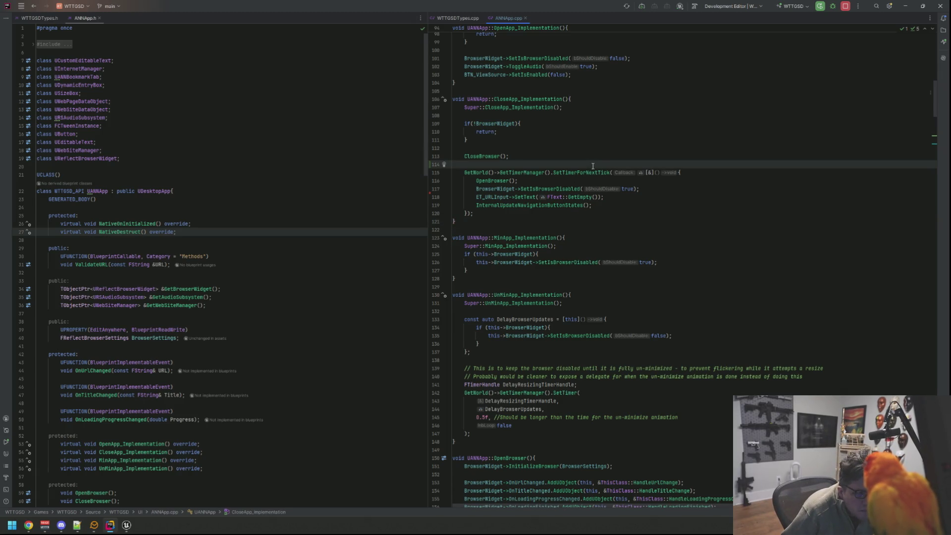
{"action": "key", "text": "Return"}
{"action": "key", "text": "Return"}
{"action": "key", "text": "Up"}
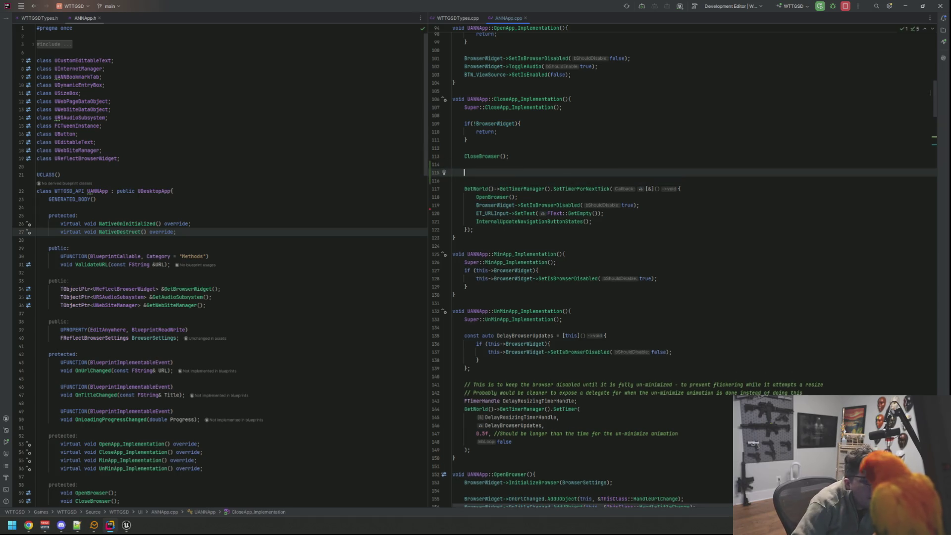
Add an FFlow::DelayTicks(this, 6, [&](){}) call after CloseBrowser()
{"action": "type", "text": "FFLow"}
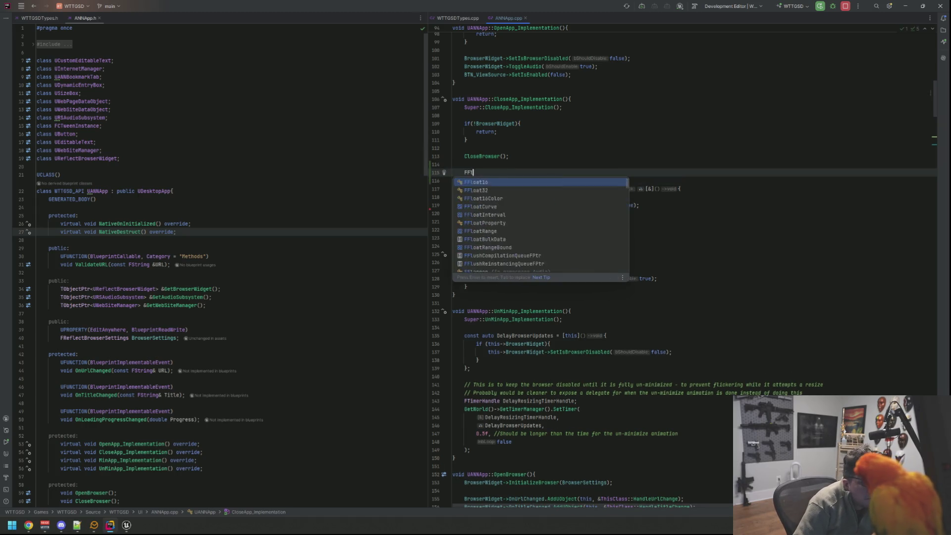
{"action": "key", "text": "Return"}
{"action": "type", "text": "::Del"}
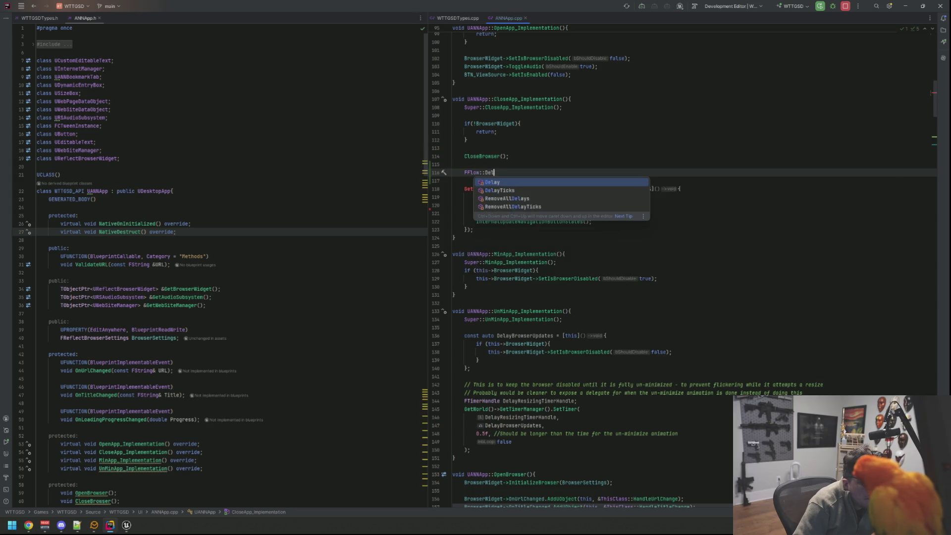
{"action": "type", "text": "ayTicks(5,"}
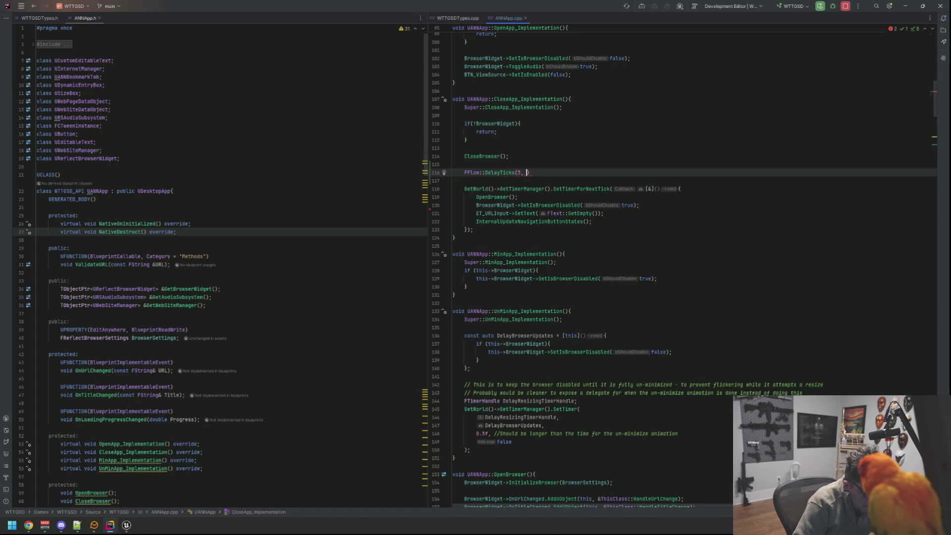
{"action": "key", "text": "BackSpace"}
{"action": "key", "text": "BackSpace"}
{"action": "key", "text": "BackSpace"}
{"action": "type", "text": "this, ("}
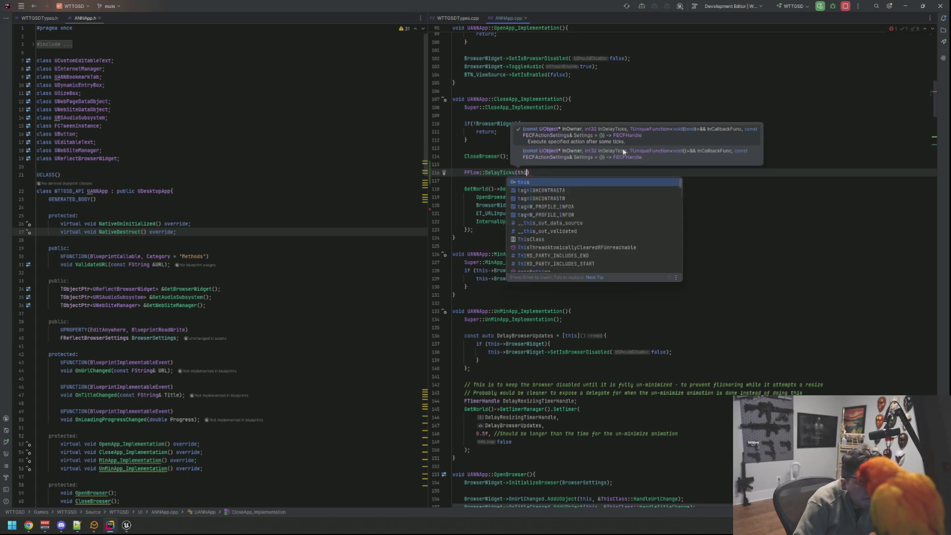
{"action": "type", "text": " ["}
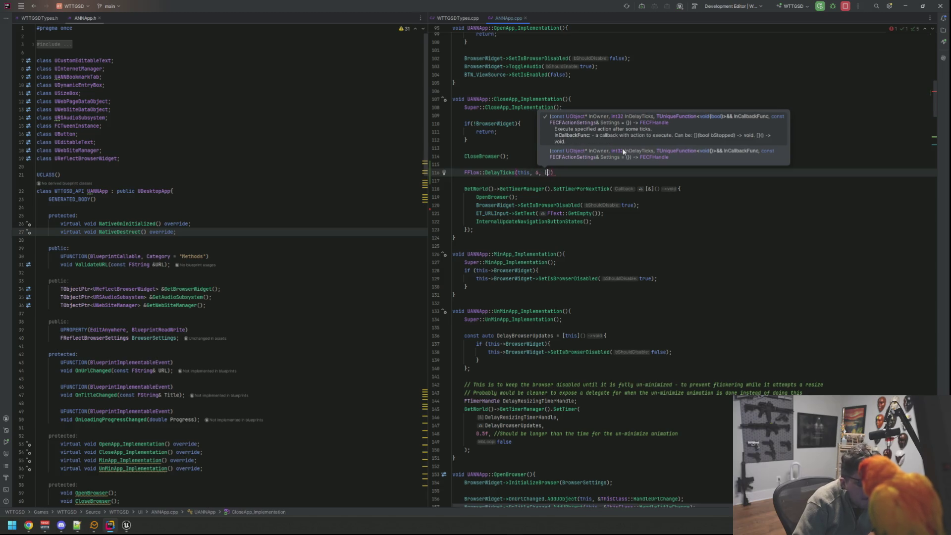
{"action": "type", "text": "&"}
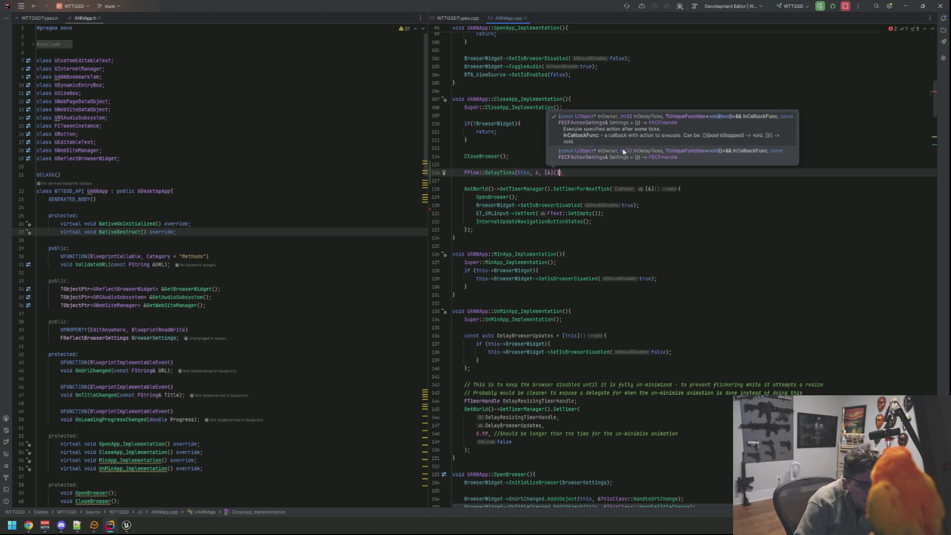
{"action": "type", "text": "](){"}
{"action": "key", "text": "Return"}
Move the four browser-reopen lines from the next-tick timer lambda into the DelayTicks lambda
{"action": "left_click", "coordinate": [469, 188]}
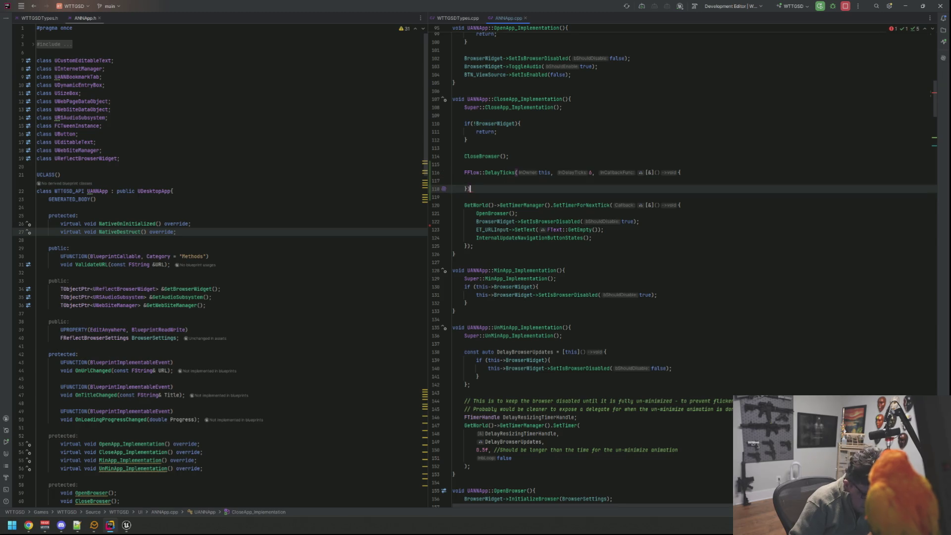
{"action": "left_click", "coordinate": [464, 196]}
{"action": "key", "text": "Down"}
{"action": "key", "text": "Down"}
{"action": "key", "text": "Down"}
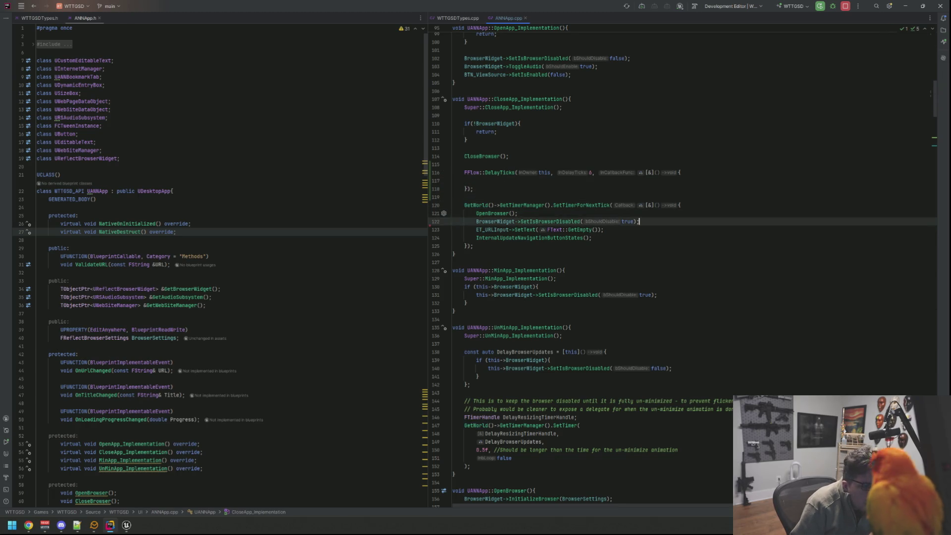
{"action": "key", "text": "shift+Up"}
{"action": "key", "text": "shift+Up"}
{"action": "key", "text": "shift+Up"}
{"action": "key", "text": "BackSpace"}
{"action": "key", "text": "Up"}
{"action": "key", "text": "Up"}
{"action": "key", "text": "Up"}
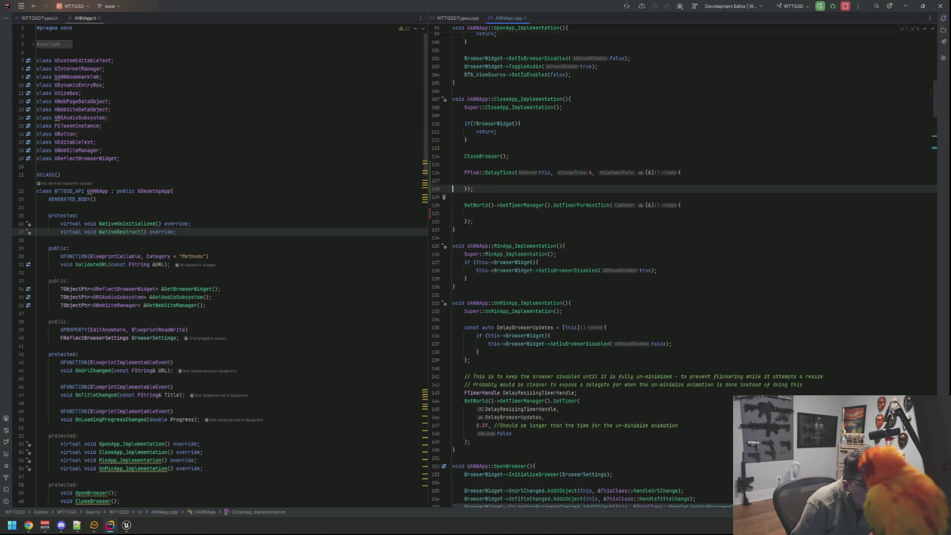
{"action": "type", "text": "OpenBrowser(); BrowserWidget->SetIsBrowserDisabled(true); ET_URLInput->SetText(FText::GetEmpty()); InternalUpdateNavigationButtonStates();"}
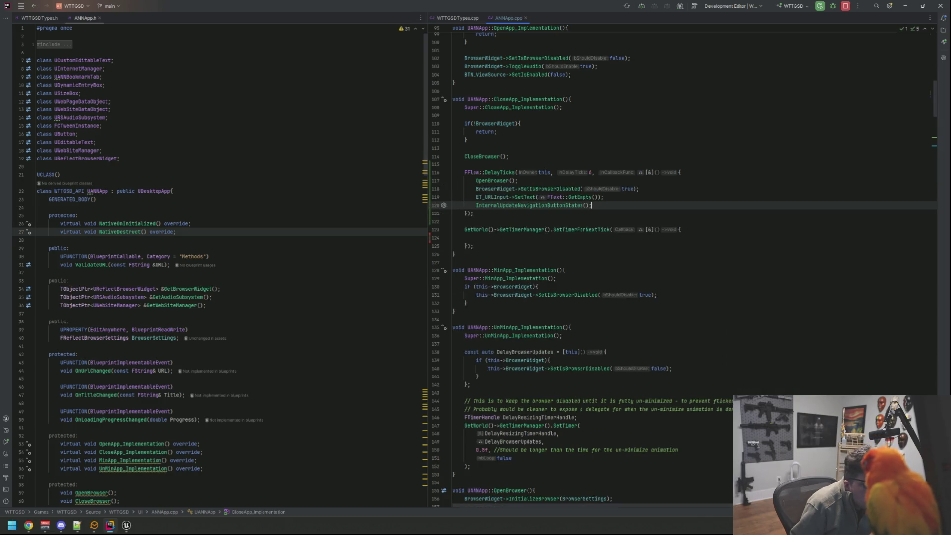
Check the CloseBrowser definition, then return to the emptied next-tick lambda
{"action": "scroll", "coordinate": [450, 195], "scroll_direction": "up", "scroll_amount": 1}
{"action": "left_click", "coordinate": [490, 181]}
{"action": "left_click", "coordinate": [490, 181], "text": "ctrl"}
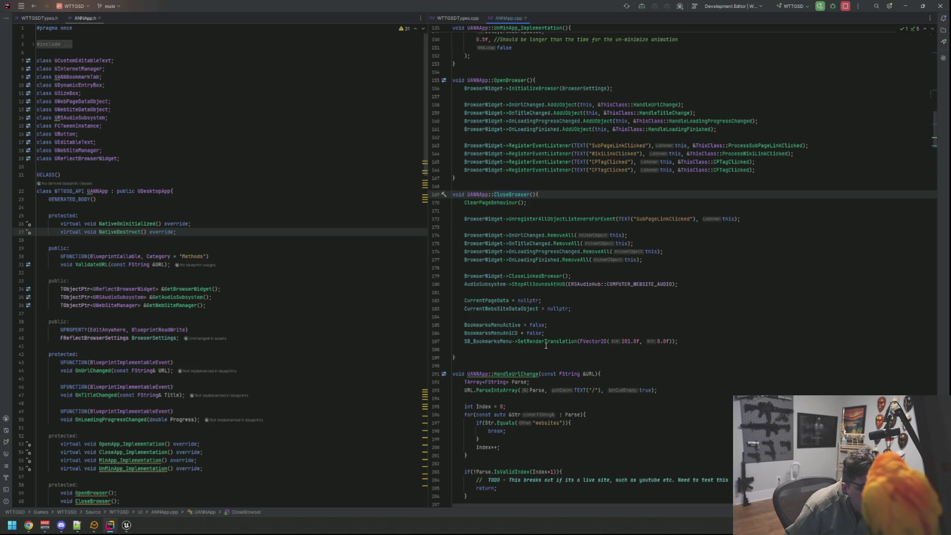
{"action": "scroll", "coordinate": [545, 345], "scroll_direction": "up", "scroll_amount": 4}
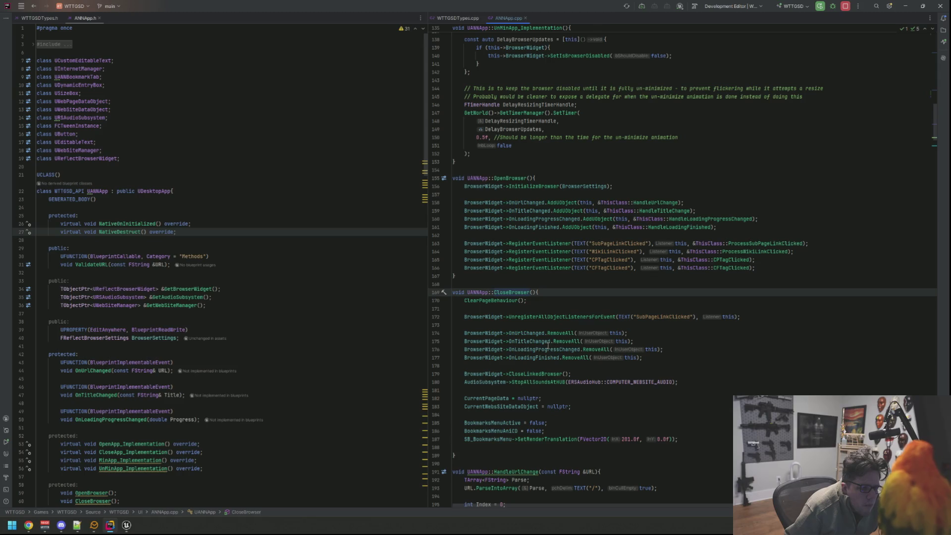
{"action": "scroll", "coordinate": [542, 292], "scroll_direction": "up", "scroll_amount": 20}
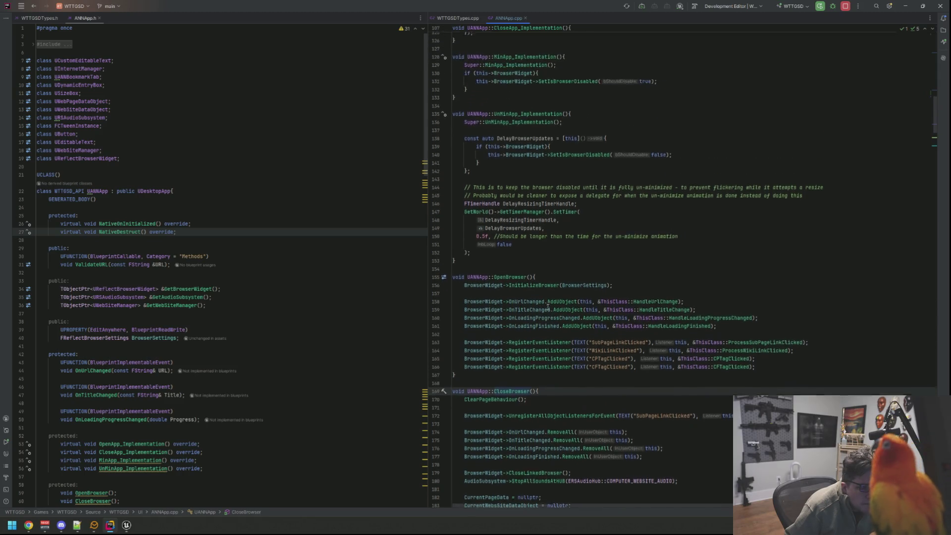
{"action": "scroll", "coordinate": [547, 307], "scroll_direction": "down", "scroll_amount": 7}
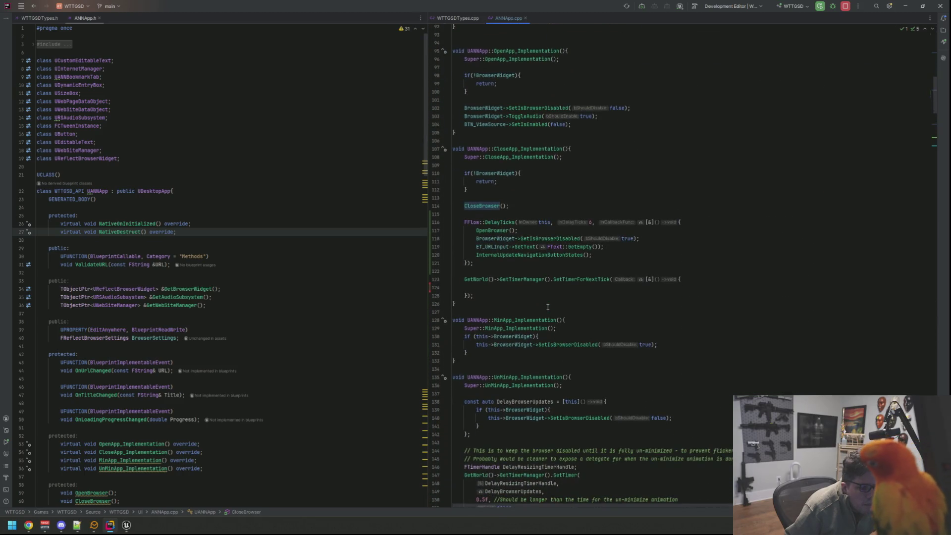
{"action": "left_click", "coordinate": [534, 289]}
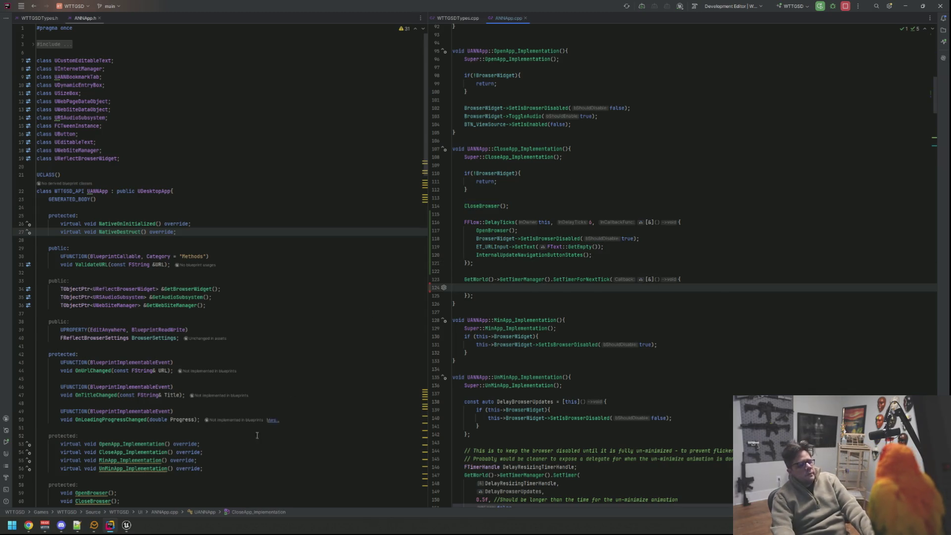
Recompile the code with Live Coding in Unreal and clear the Output Log
{"action": "key", "text": "alt+Tab"}
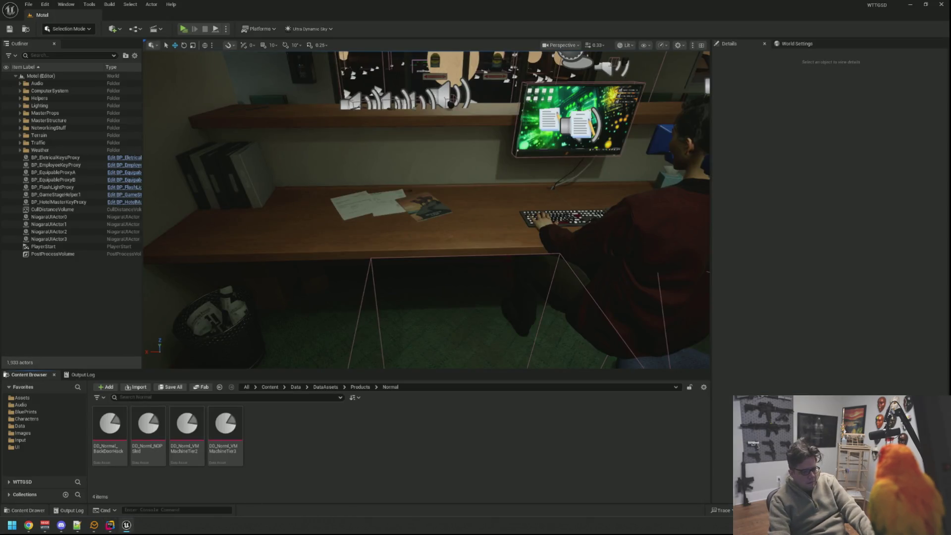
{"action": "key", "text": "ctrl+alt+F11"}
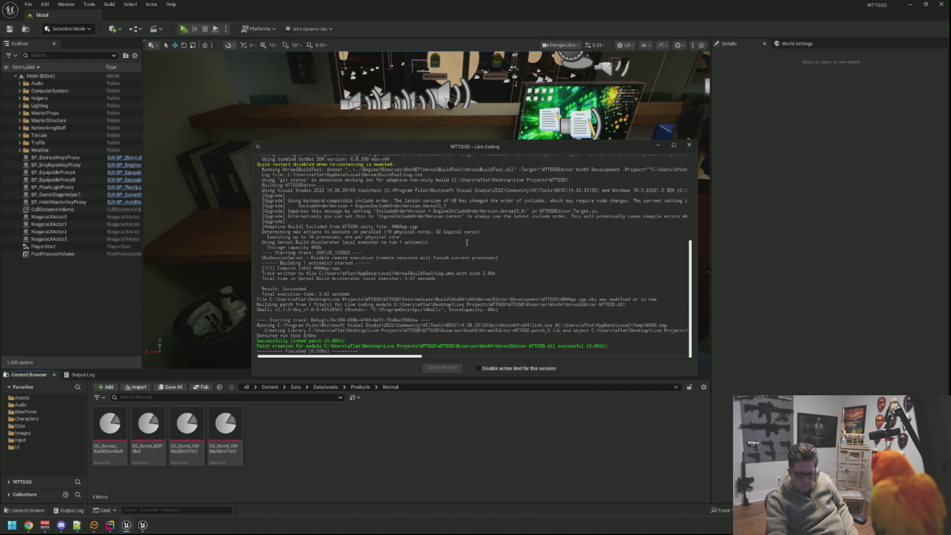
{"action": "left_click", "coordinate": [688, 145]}
{"action": "left_click", "coordinate": [82, 375]}
{"action": "right_click", "coordinate": [228, 402]}
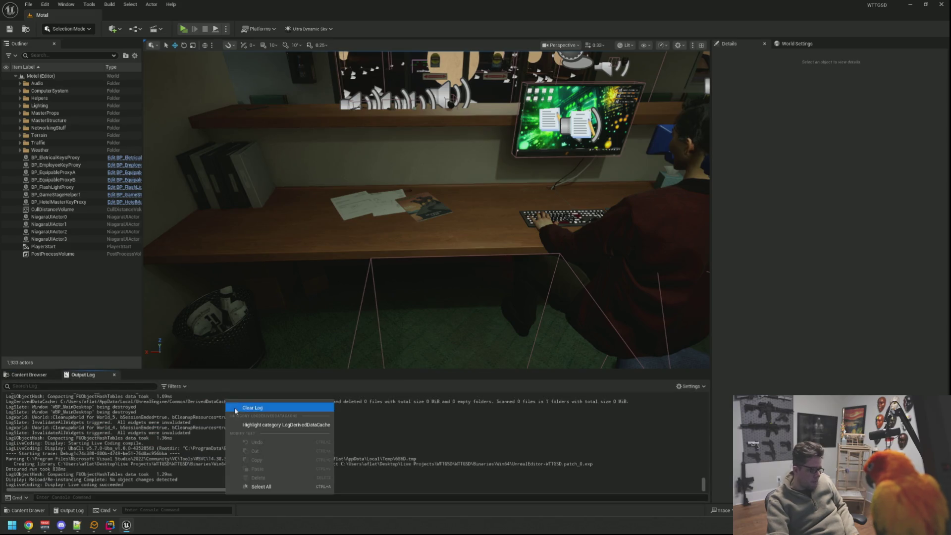
{"action": "left_click", "coordinate": [235, 408]}
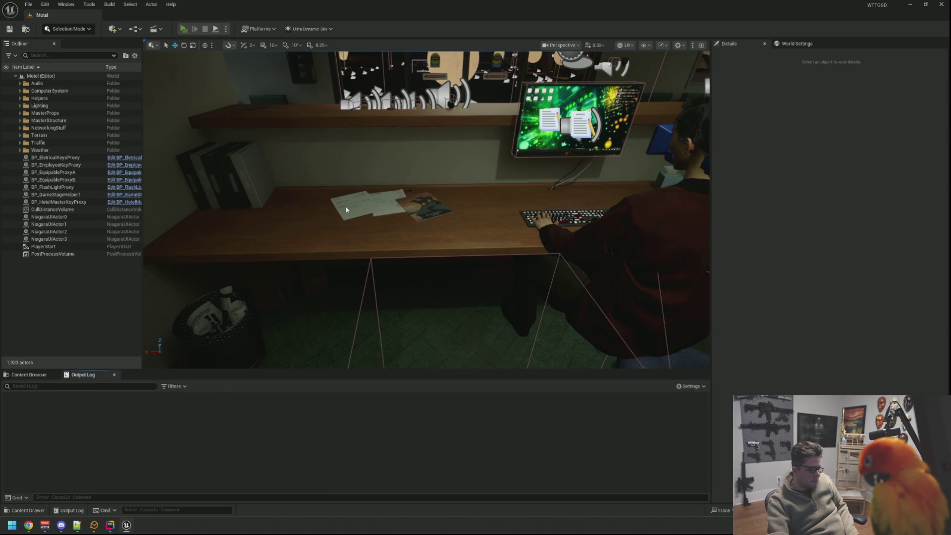
Play-test by opening, closing and reopening A.N.N twice, then stop and return to Rider
{"action": "key", "text": "alt+p"}
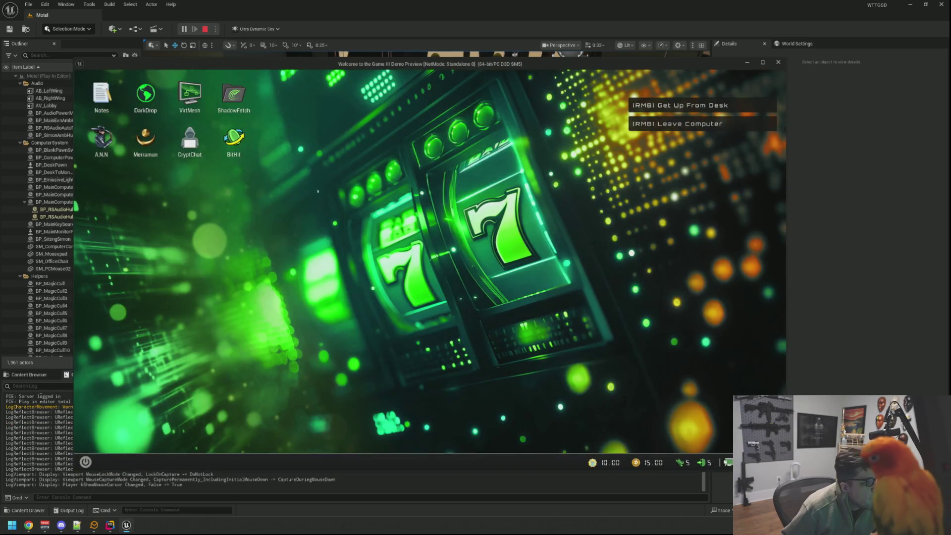
{"action": "double_click", "coordinate": [101, 141]}
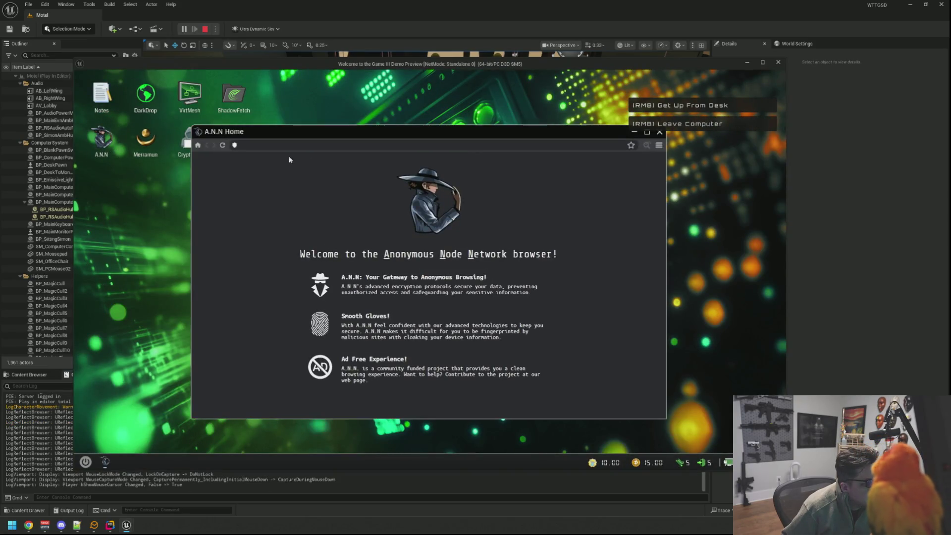
{"action": "left_click", "coordinate": [659, 132]}
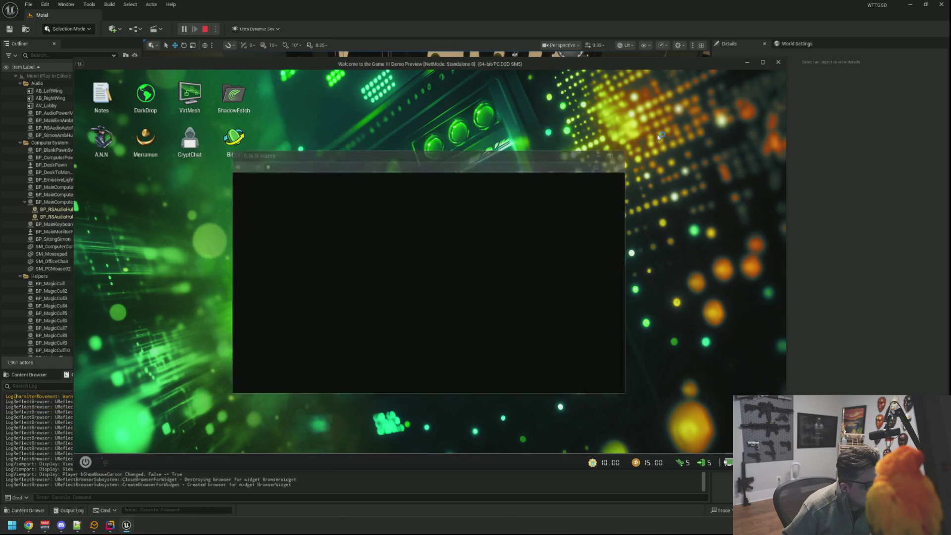
{"action": "double_click", "coordinate": [102, 141]}
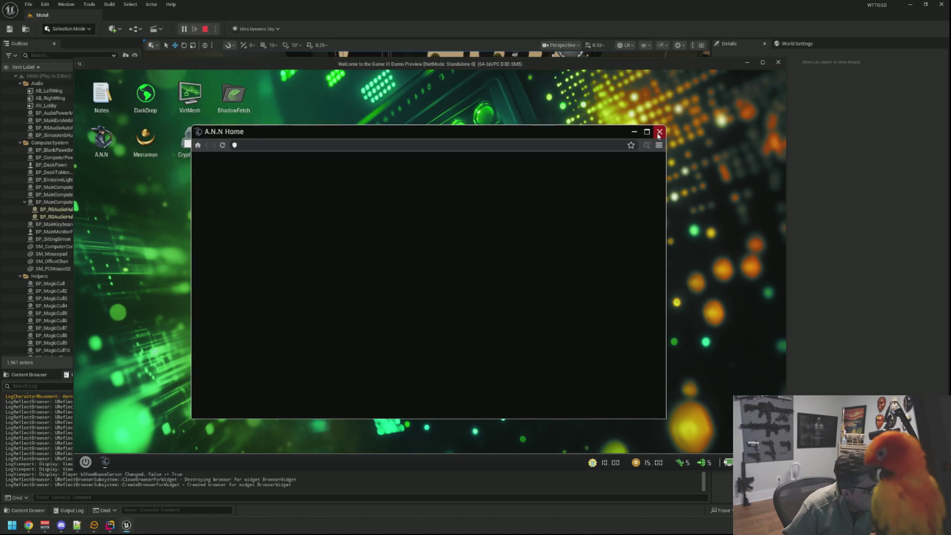
{"action": "left_click", "coordinate": [659, 132]}
{"action": "double_click", "coordinate": [102, 141]}
{"action": "key", "text": "Escape"}
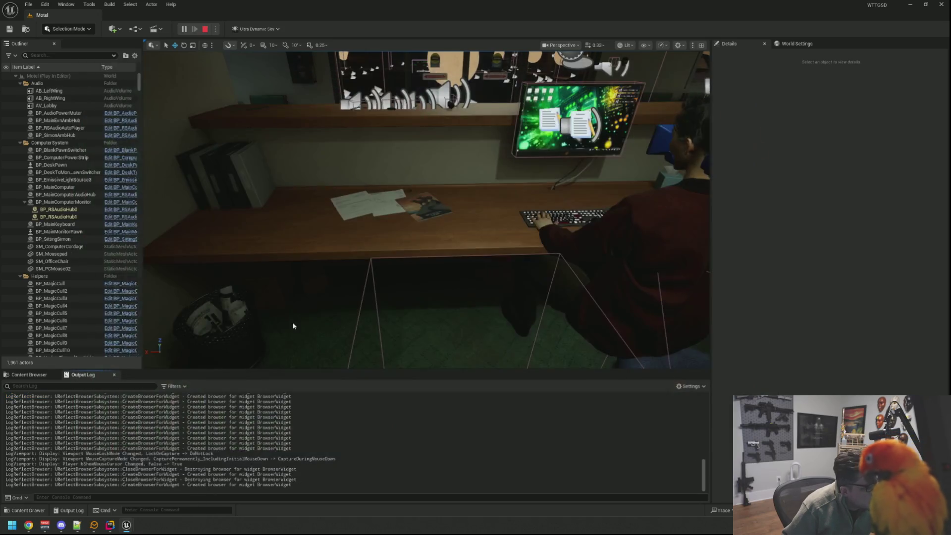
{"action": "left_click", "coordinate": [110, 525]}
Change FFlow::DelayTicks to FFlow::Delay with a 2.0f second delay
{"action": "left_click", "coordinate": [512, 222]}
{"action": "key", "text": "BackSpace"}
{"action": "key", "text": "BackSpace"}
{"action": "key", "text": "BackSpace"}
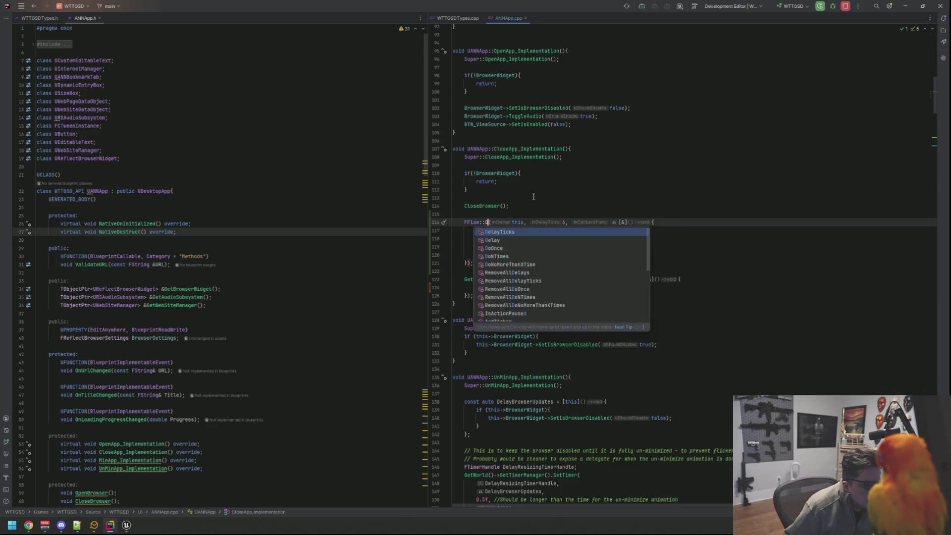
{"action": "key", "text": "Return"}
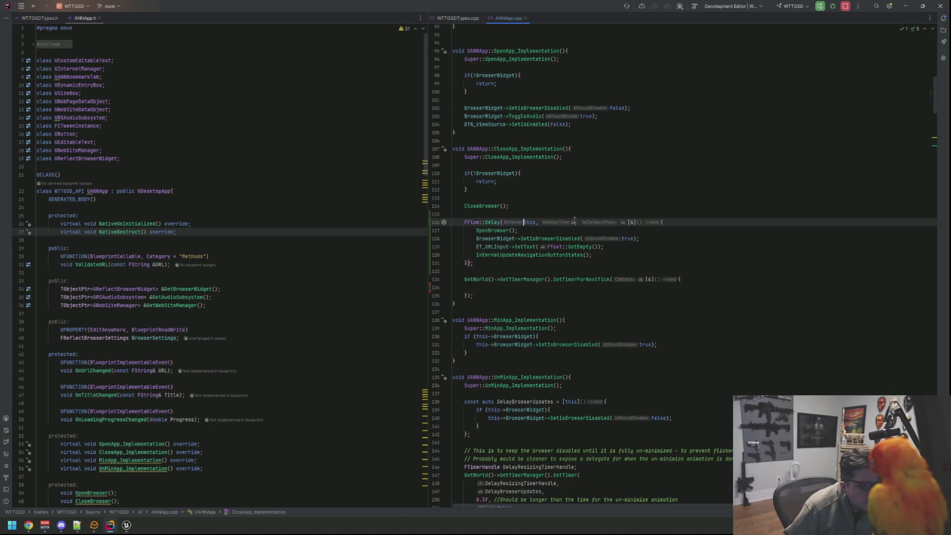
{"action": "left_click", "coordinate": [574, 222]}
{"action": "key", "text": "BackSpace"}
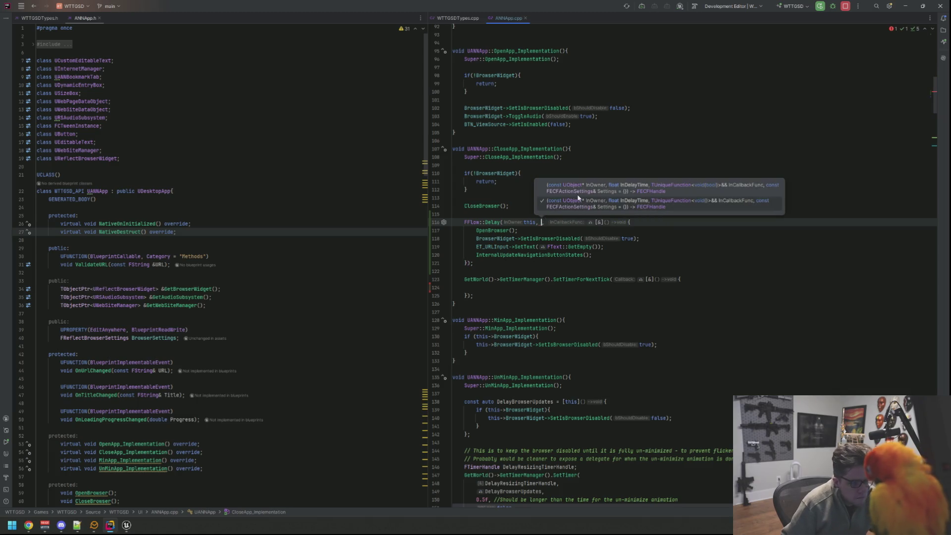
{"action": "type", "text": "2.0f"}
{"action": "left_click", "coordinate": [584, 269]}
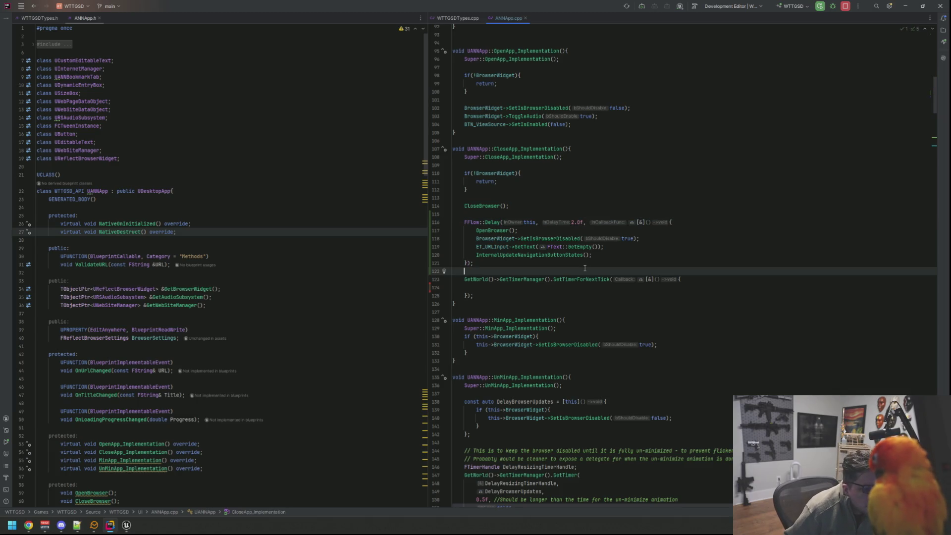
Live-compile the change in Unreal and start a new play-in-editor session
{"action": "left_click", "coordinate": [126, 525]}
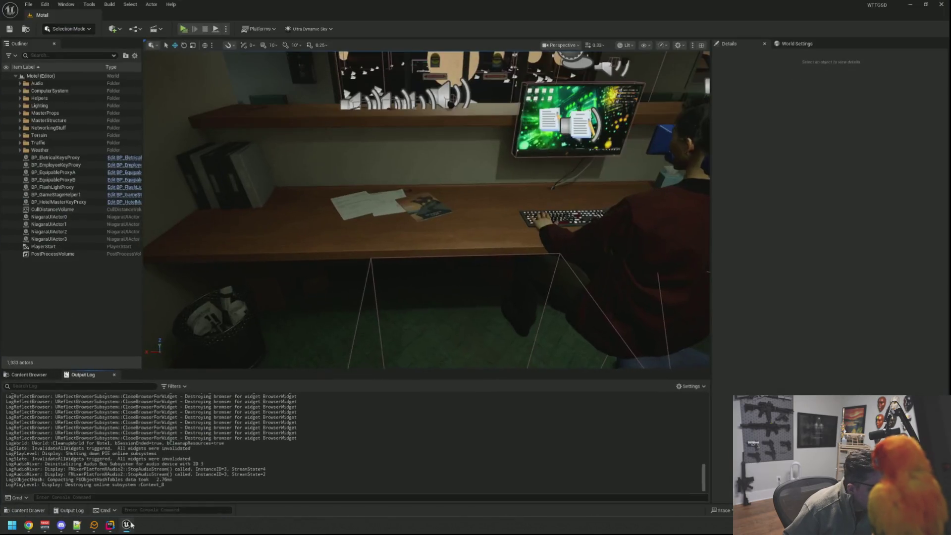
{"action": "key", "text": "ctrl+alt+F11"}
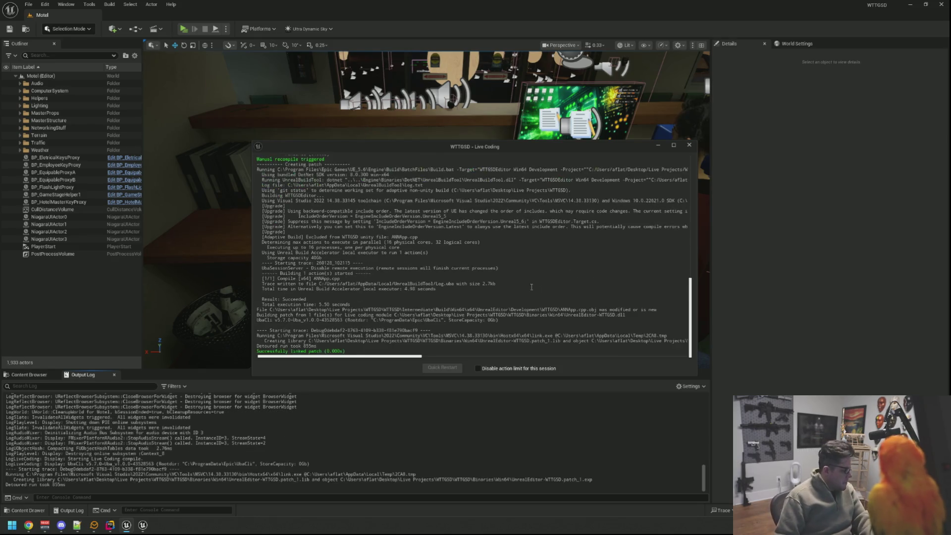
{"action": "left_click", "coordinate": [689, 144]}
{"action": "mouse_move", "coordinate": [224, 110]}
{"action": "left_mouse_down"}
{"action": "mouse_move", "coordinate": [218, 124]}
{"action": "mouse_move", "coordinate": [224, 109]}
{"action": "left_mouse_up"}
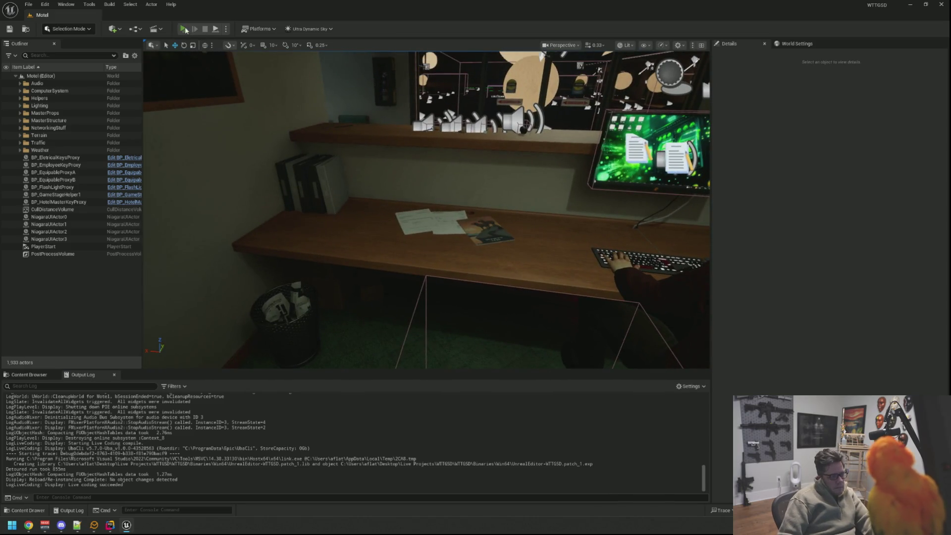
{"action": "key", "text": "alt+p"}
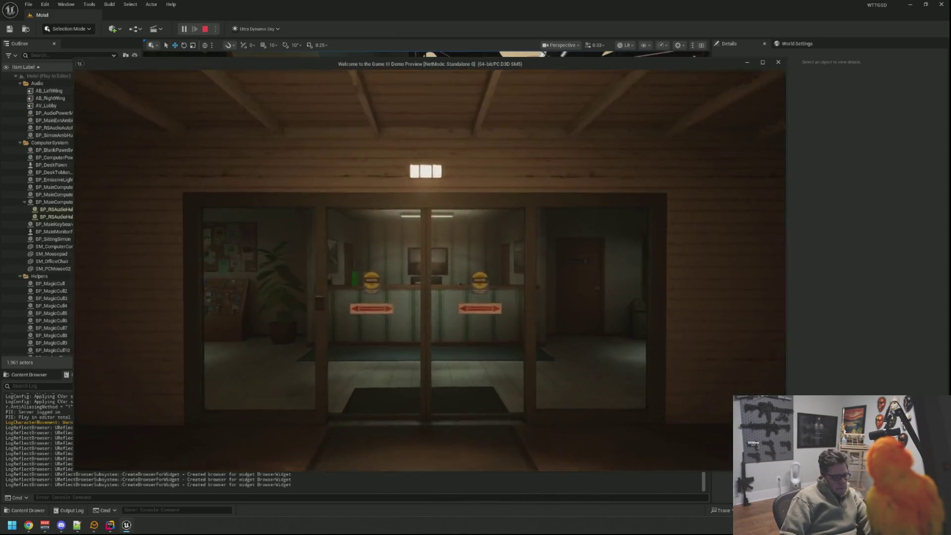
Walk to the desk and open and close the A.N.N browser twice
{"action": "key", "text": "w"}
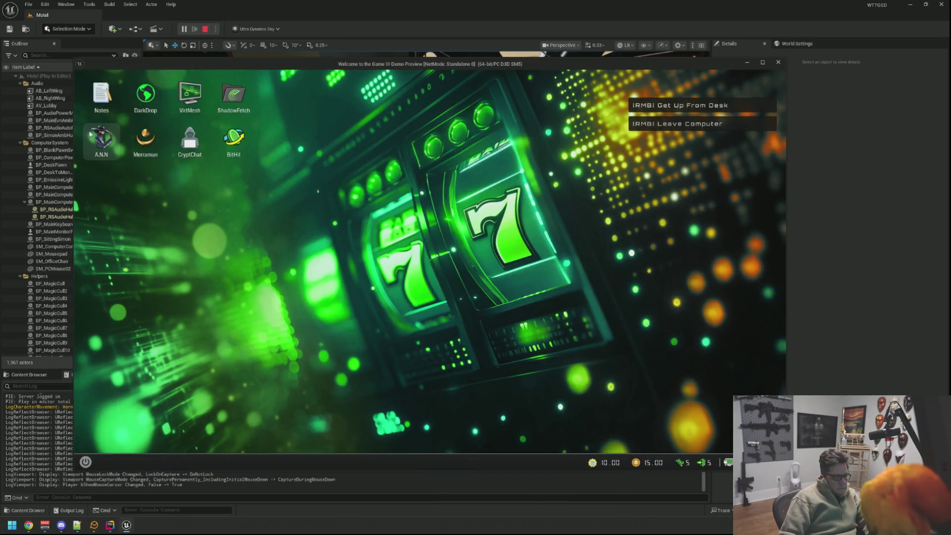
{"action": "double_click", "coordinate": [101, 141]}
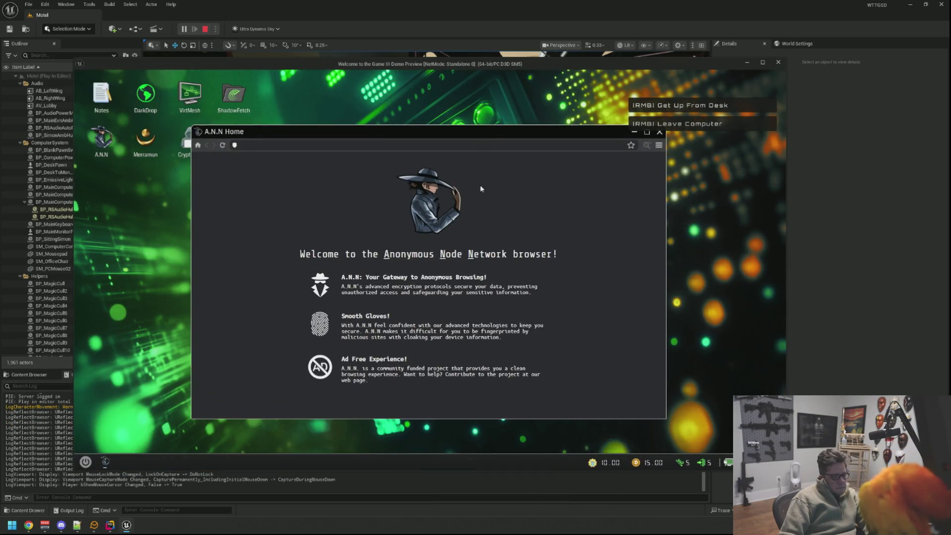
{"action": "left_click", "coordinate": [659, 132]}
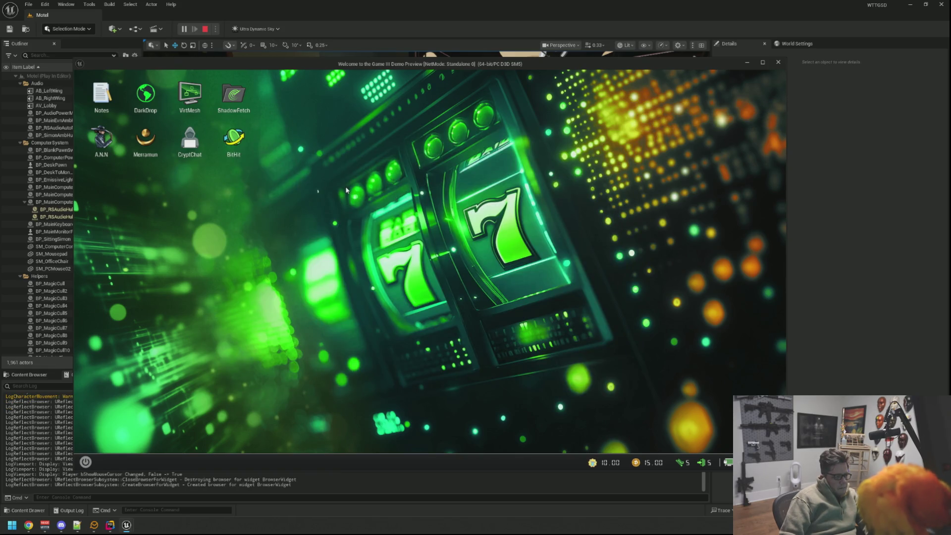
{"action": "double_click", "coordinate": [106, 150]}
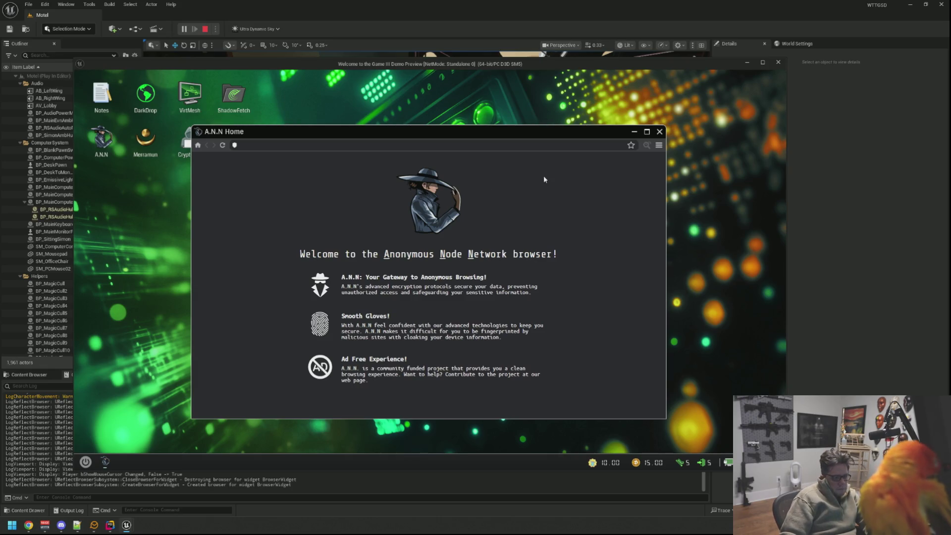
{"action": "left_click", "coordinate": [659, 132]}
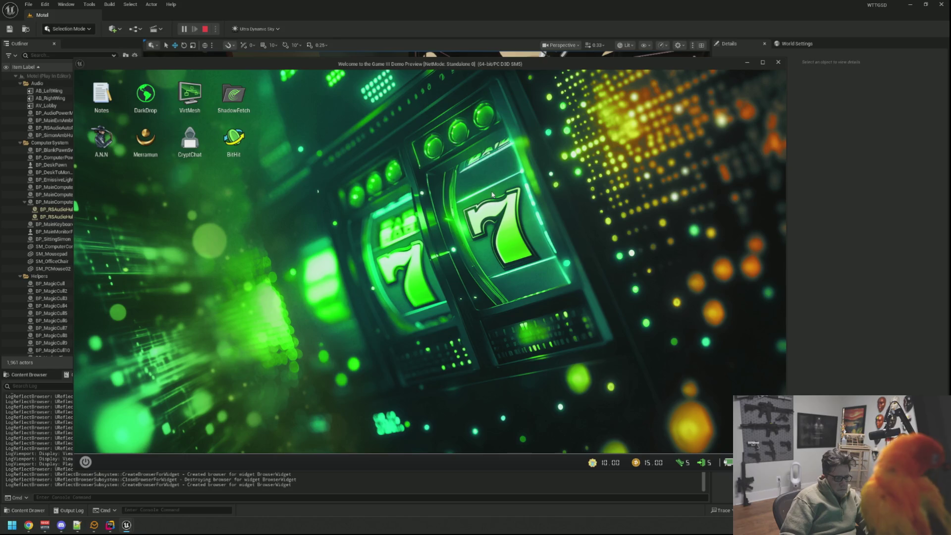
Move the game window aside and open, close and reopen A.N.N on the in-game desktop
{"action": "mouse_move", "coordinate": [382, 63]}
{"action": "left_mouse_down"}
{"action": "mouse_move", "coordinate": [624, 58]}
{"action": "mouse_move", "coordinate": [571, 51]}
{"action": "left_mouse_up"}
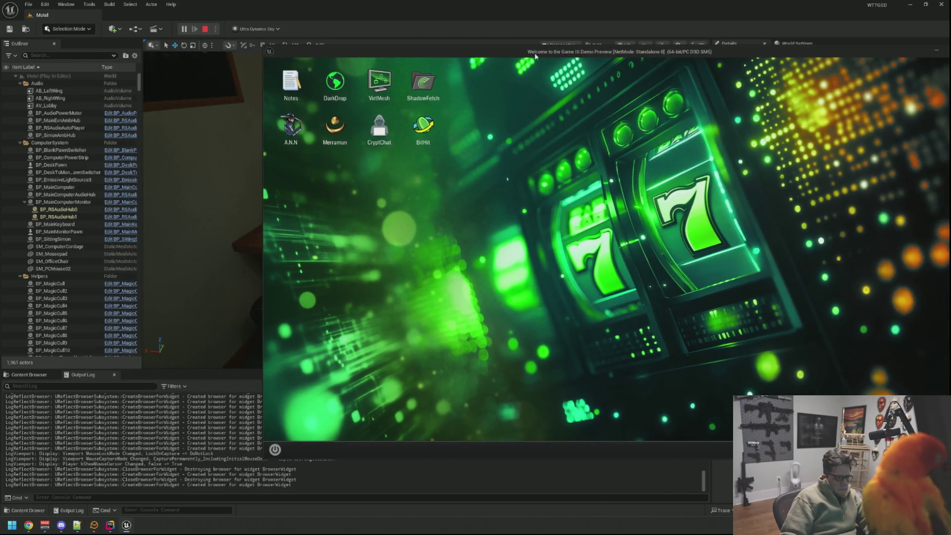
{"action": "double_click", "coordinate": [284, 128]}
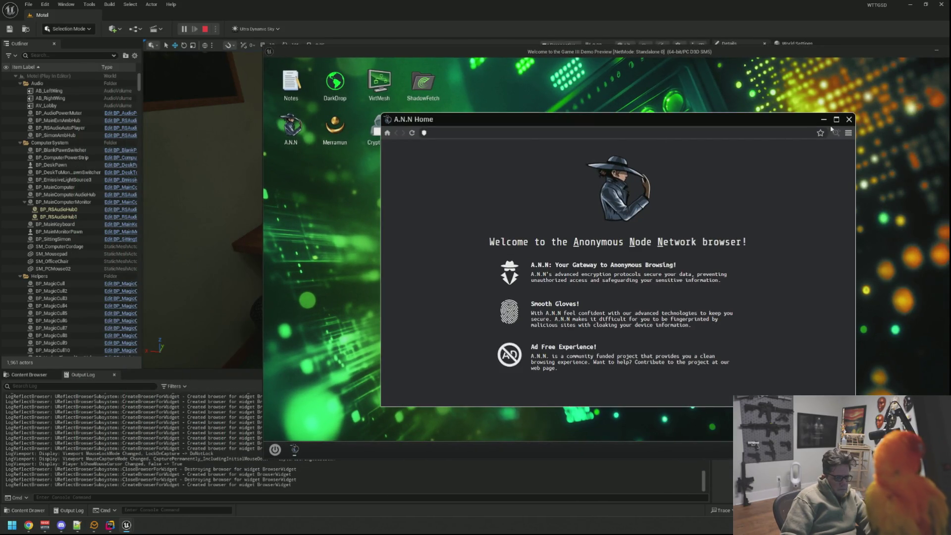
{"action": "key", "text": "Escape"}
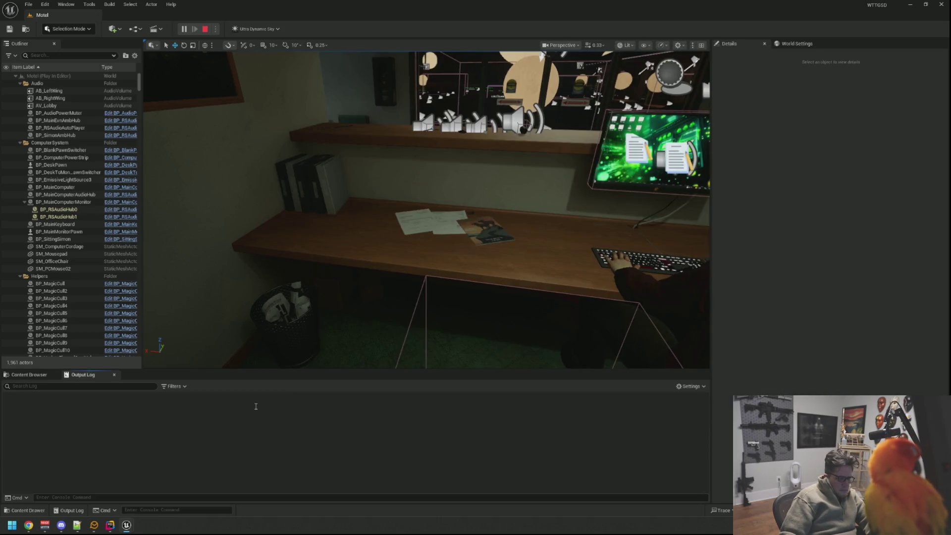
{"action": "mouse_move", "coordinate": [126, 526]}
{"action": "left_click", "coordinate": [166, 483]}
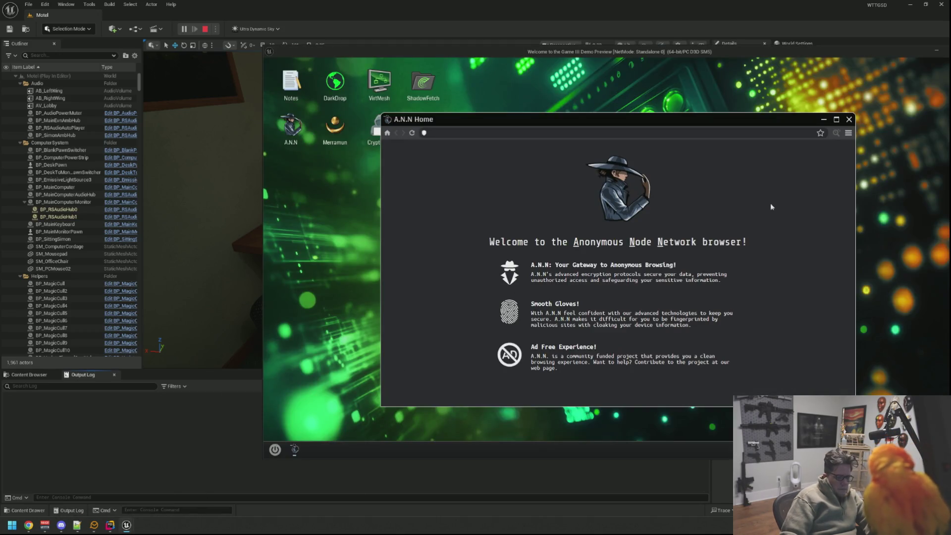
{"action": "left_click", "coordinate": [848, 120]}
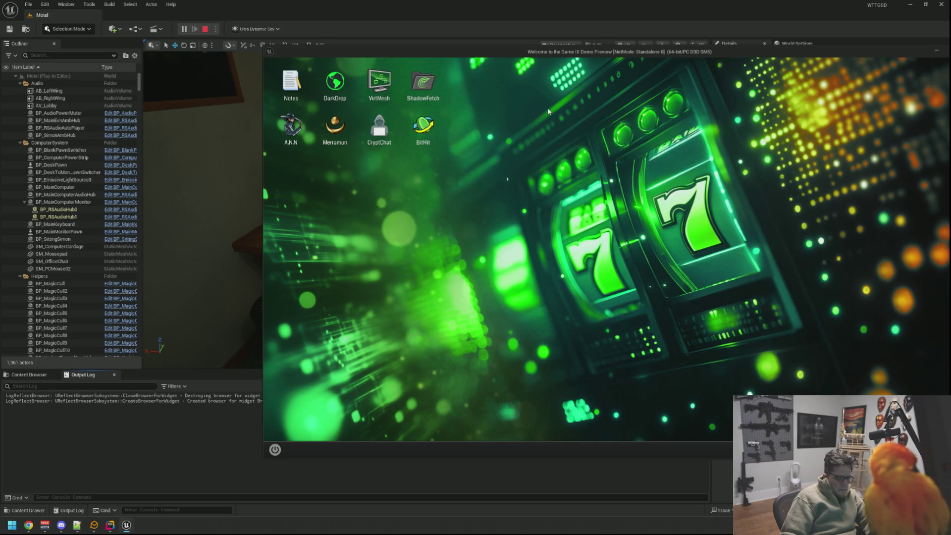
{"action": "left_click_drag", "start_coordinate": [526, 52], "coordinate": [456, 54]}
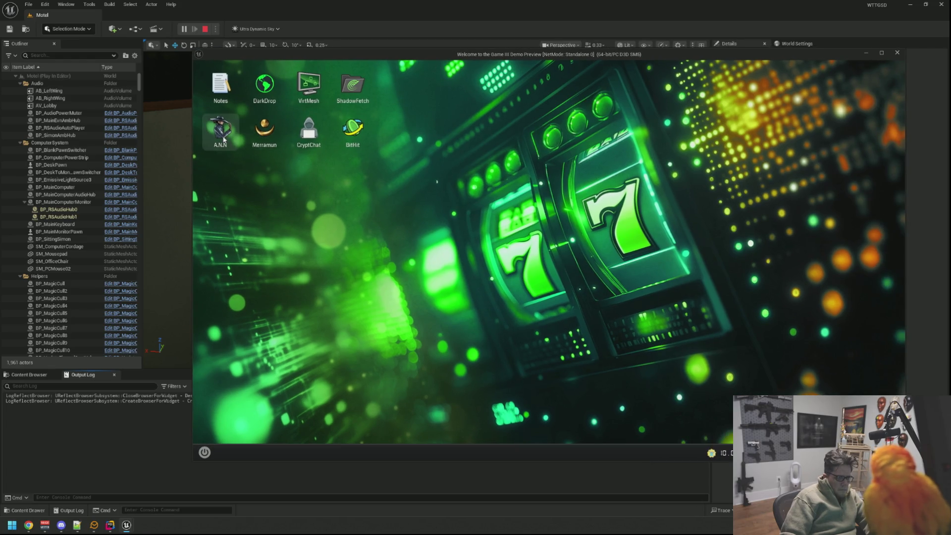
{"action": "double_click", "coordinate": [220, 130]}
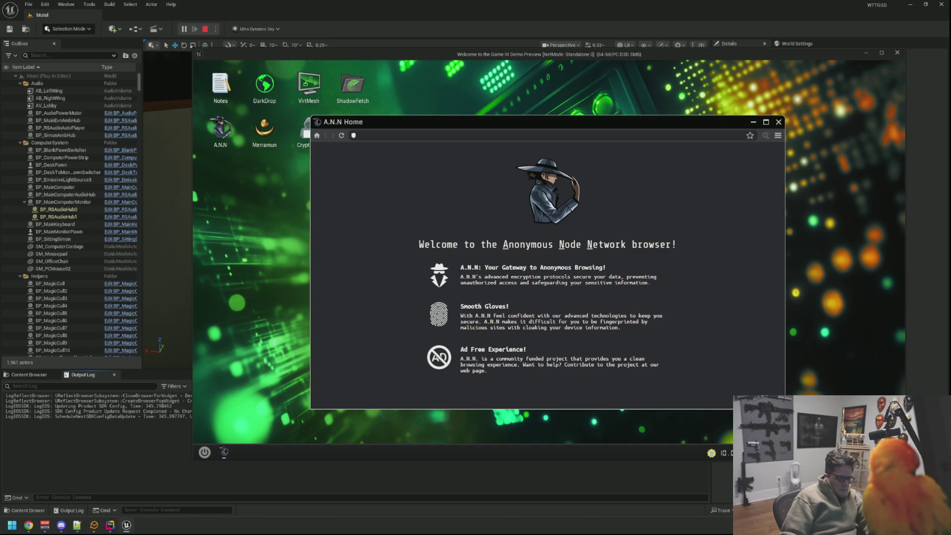
Clear the Output Log, close A.N.N once more and stop the play session
{"action": "key", "text": "Escape"}
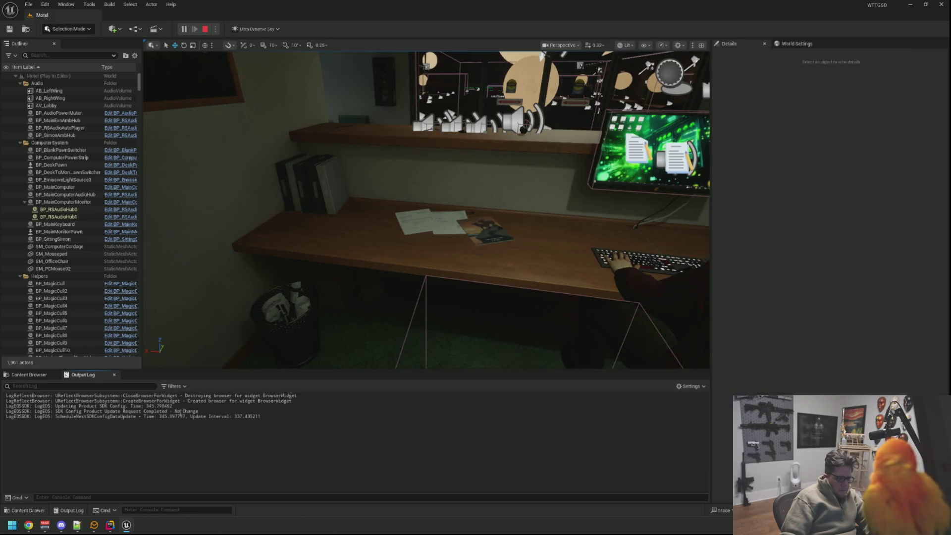
{"action": "mouse_move", "coordinate": [126, 525]}
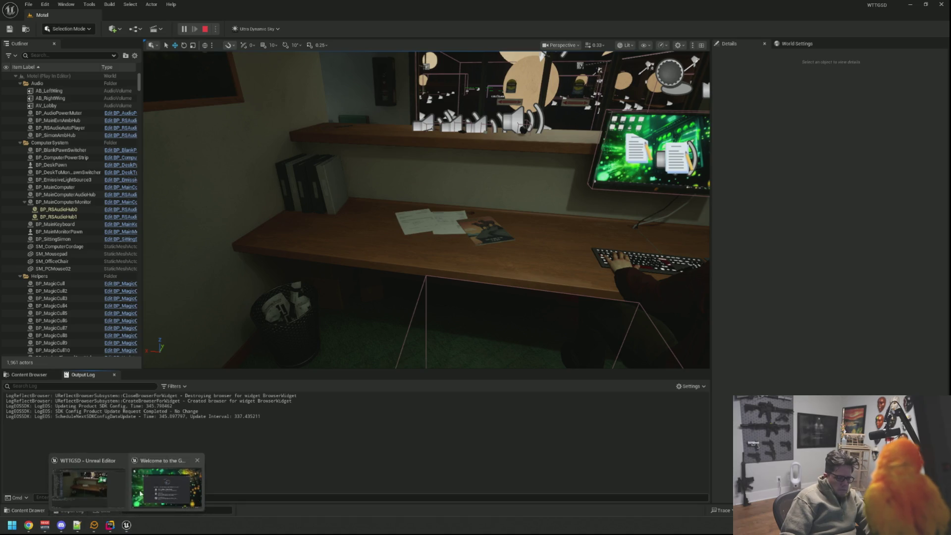
{"action": "right_click", "coordinate": [183, 419]}
{"action": "left_click", "coordinate": [218, 426]}
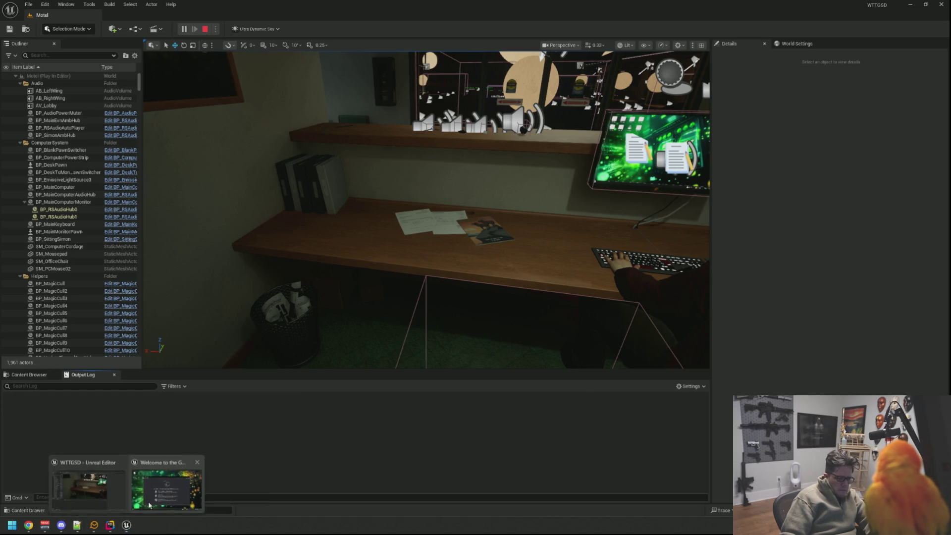
{"action": "left_click", "coordinate": [166, 488]}
{"action": "left_click", "coordinate": [779, 122]}
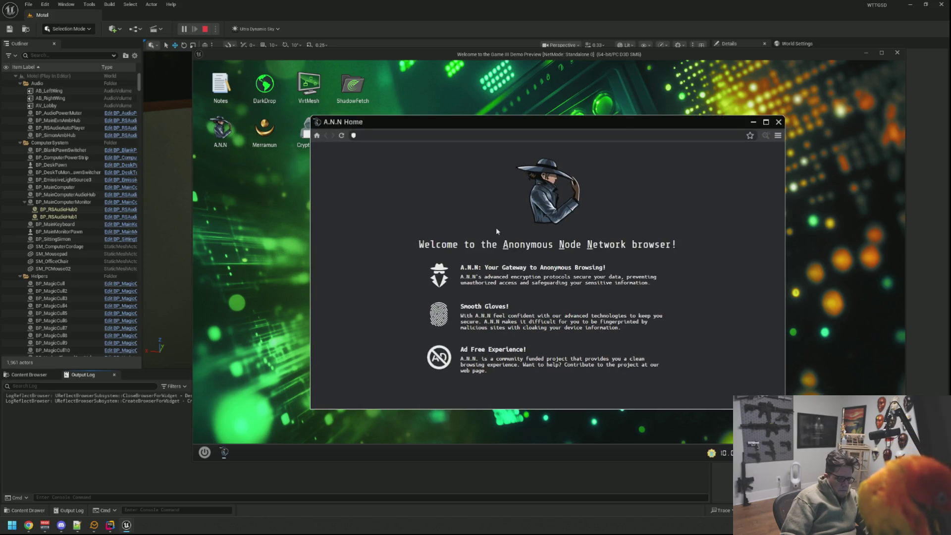
{"action": "key", "text": "Escape"}
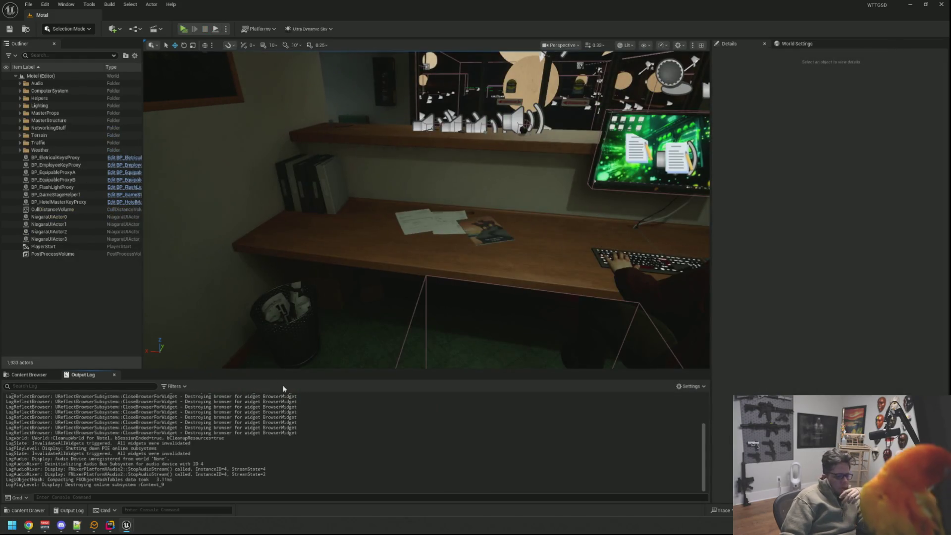
Follow the Super::CloseApp_Implementation call in ANNApp.cpp to its base definition in DesktopApp.cpp
{"action": "key", "text": "alt+Tab"}
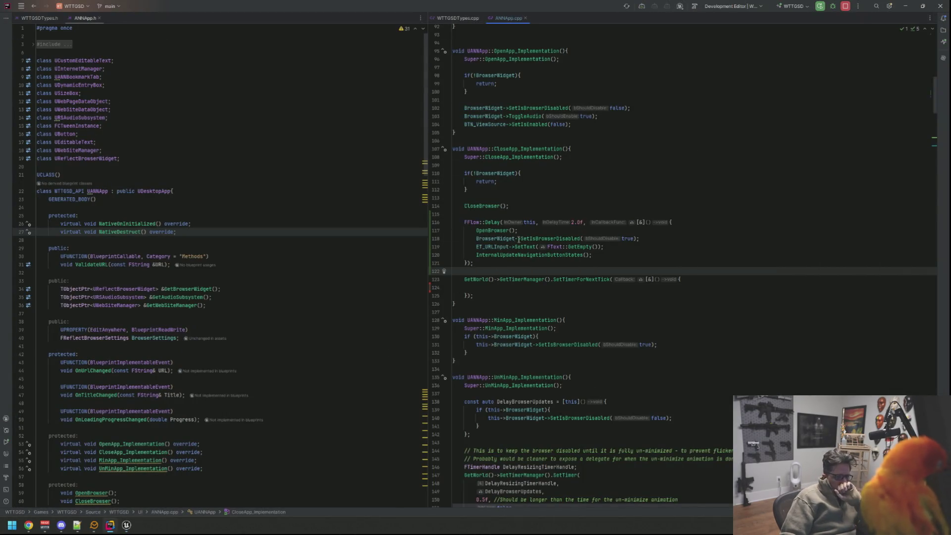
{"action": "left_click", "coordinate": [557, 196]}
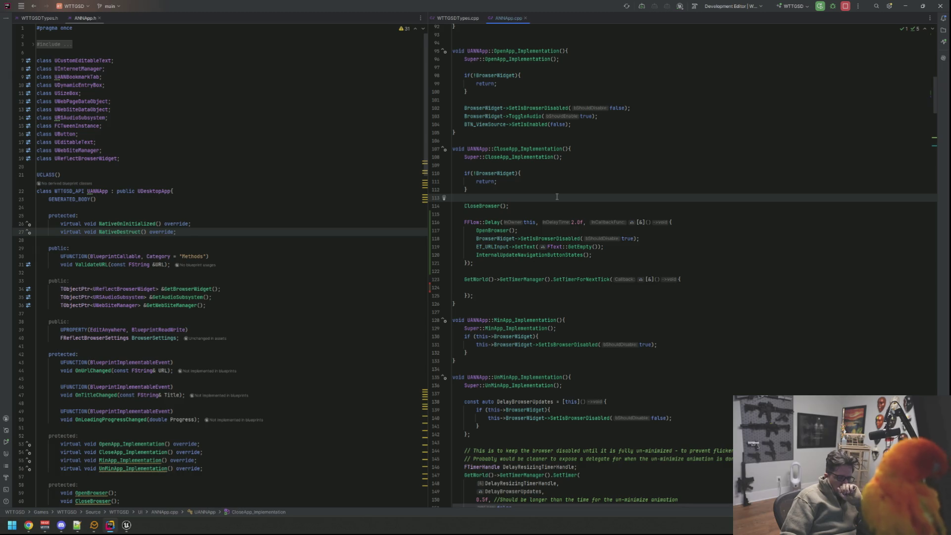
{"action": "double_click", "coordinate": [531, 148]}
{"action": "double_click", "coordinate": [528, 157]}
{"action": "left_click", "coordinate": [528, 157], "text": "ctrl"}
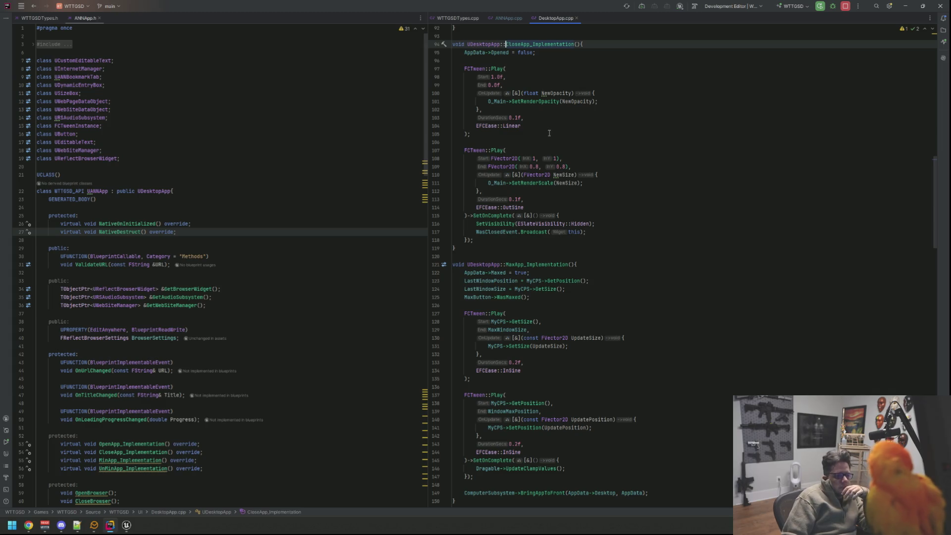
{"action": "scroll", "coordinate": [549, 133], "scroll_direction": "up", "scroll_amount": 3}
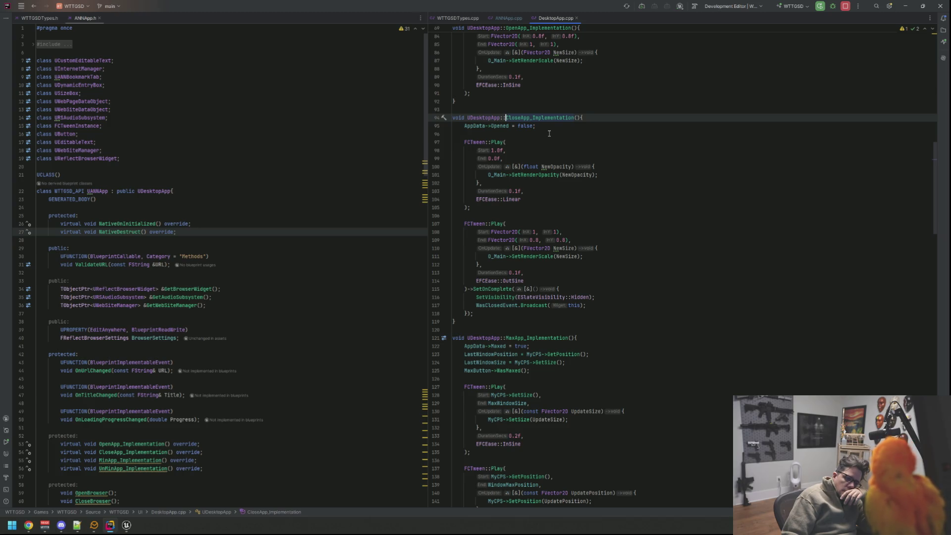
Chain ->BindTo(this)->SetAutoDestroy(true) onto the first close tween's FCTween::Play call
{"action": "left_click", "coordinate": [478, 206]}
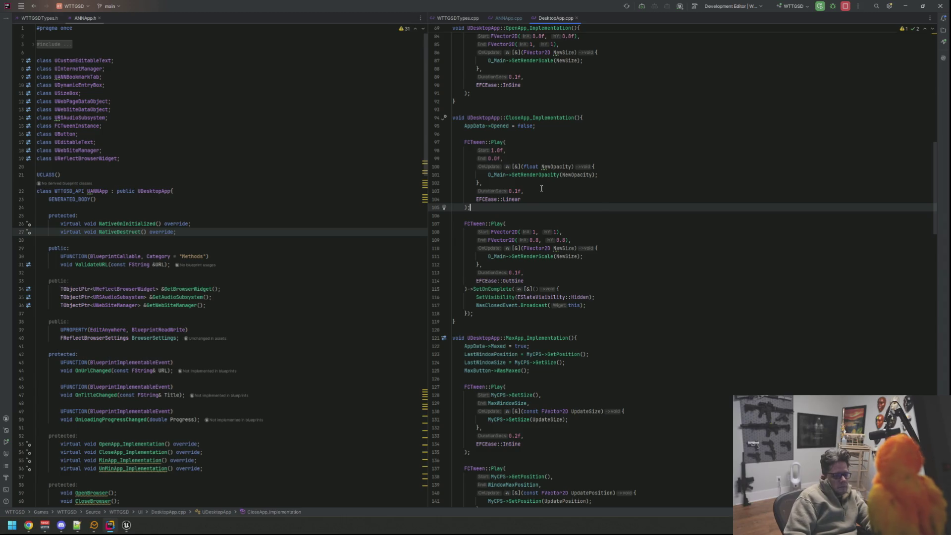
{"action": "key", "text": "BackSpace"}
{"action": "type", "text": "->bindTo("}
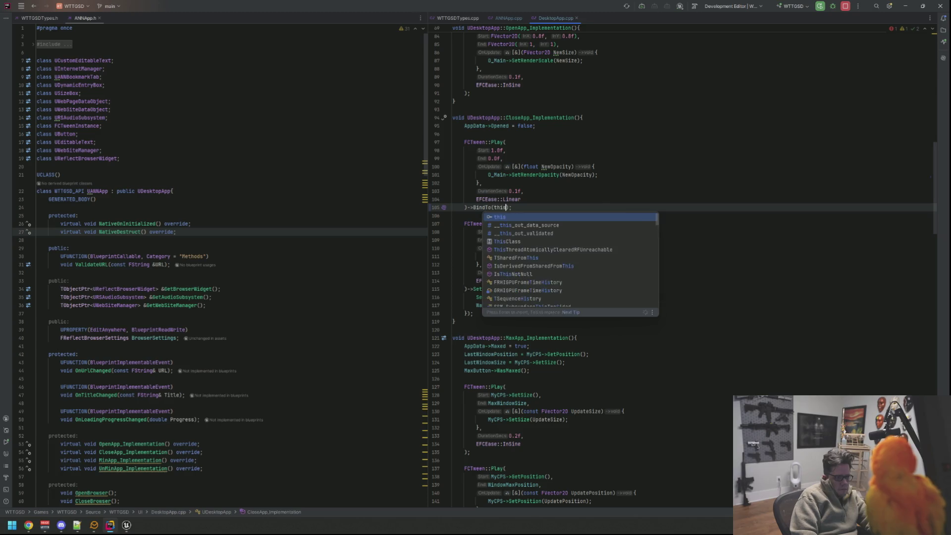
{"action": "key", "text": "Return"}
{"action": "type", "text": "this"}
{"action": "type", "text": ";->SetAuto"}
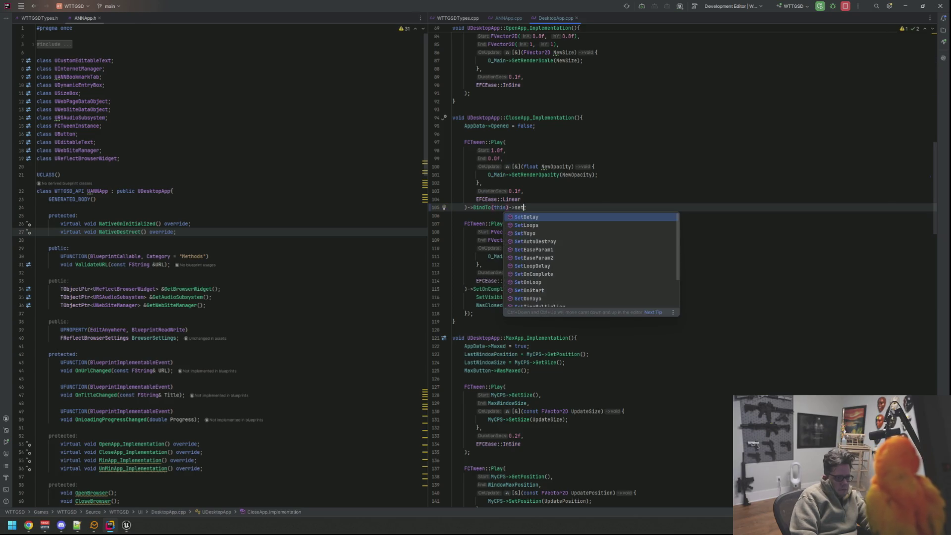
{"action": "key", "text": "Return"}
{"action": "type", "text": "true"}
{"action": "key", "text": "Escape"}
Chain the same BindTo(this)->SetAutoDestroy(true) onto the second close tween, then return to ANNApp.cpp
{"action": "key", "text": "Down"}
{"action": "key", "text": "Down"}
{"action": "key", "text": "Down"}
{"action": "key", "text": "Left"}
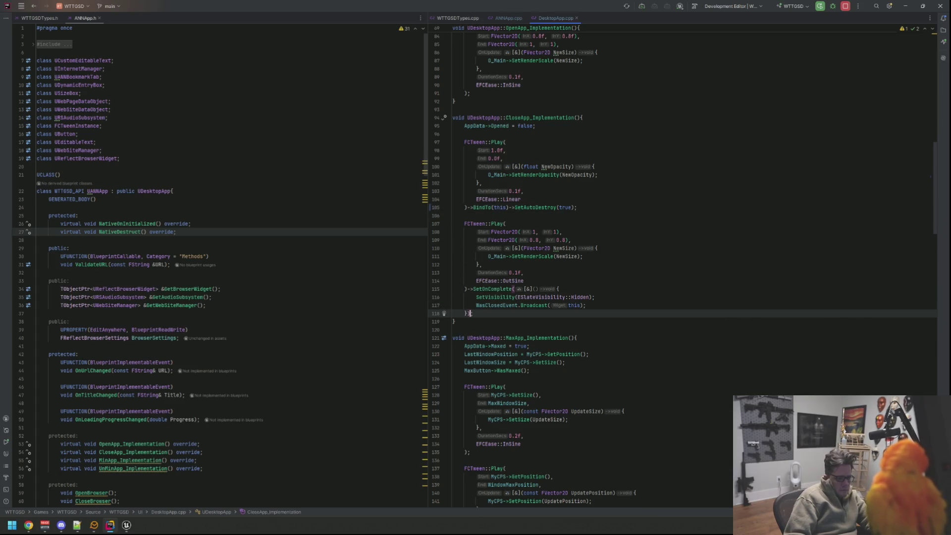
{"action": "type", "text": "->bind"}
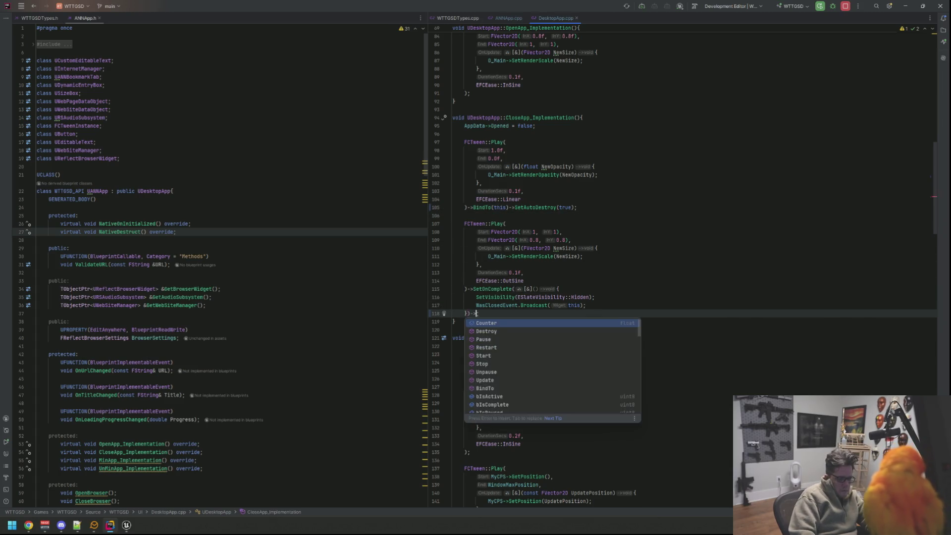
{"action": "key", "text": "Return"}
{"action": "type", "text": "this)->"}
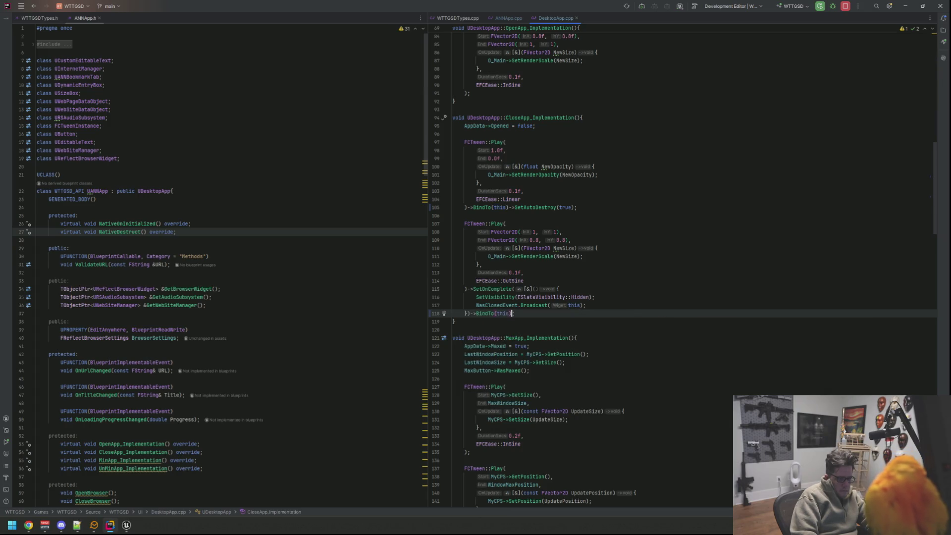
{"action": "type", "text": "SetAuto"}
{"action": "key", "text": "Return"}
{"action": "type", "text": "true);"}
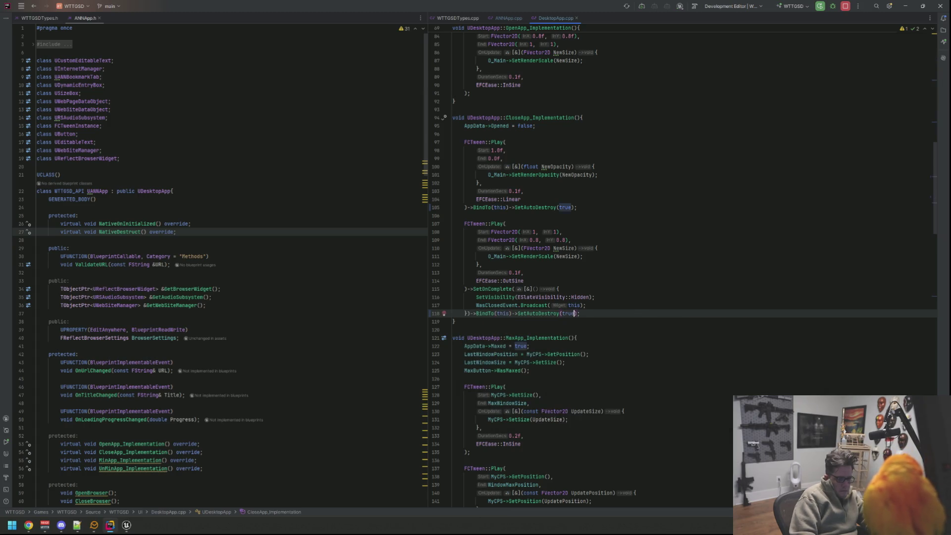
{"action": "left_click", "coordinate": [510, 18]}
{"action": "left_click", "coordinate": [533, 189]}
Remove the null check, CloseBrowser, delay and next-tick timer block, keeping only Super::CloseApp_Implementation()
{"action": "left_click", "coordinate": [535, 203]}
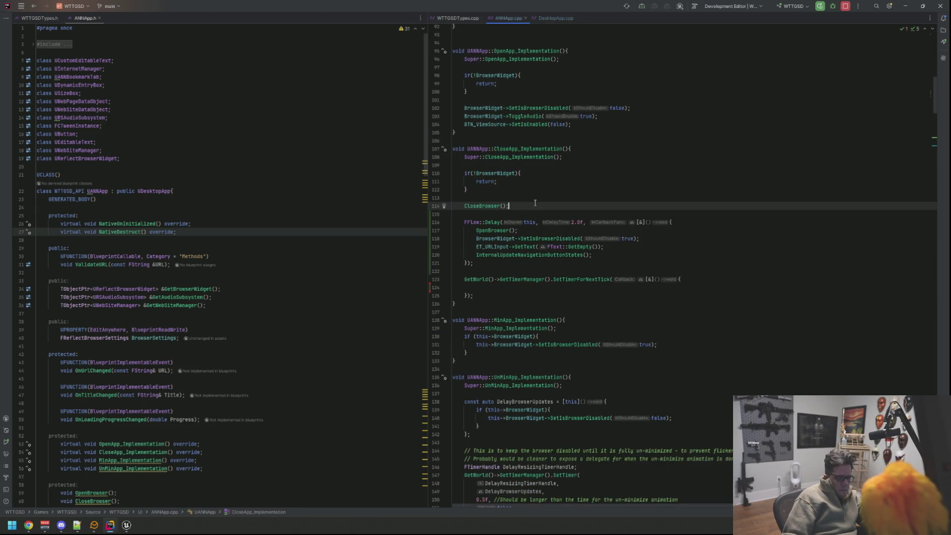
{"action": "left_click", "coordinate": [531, 214]}
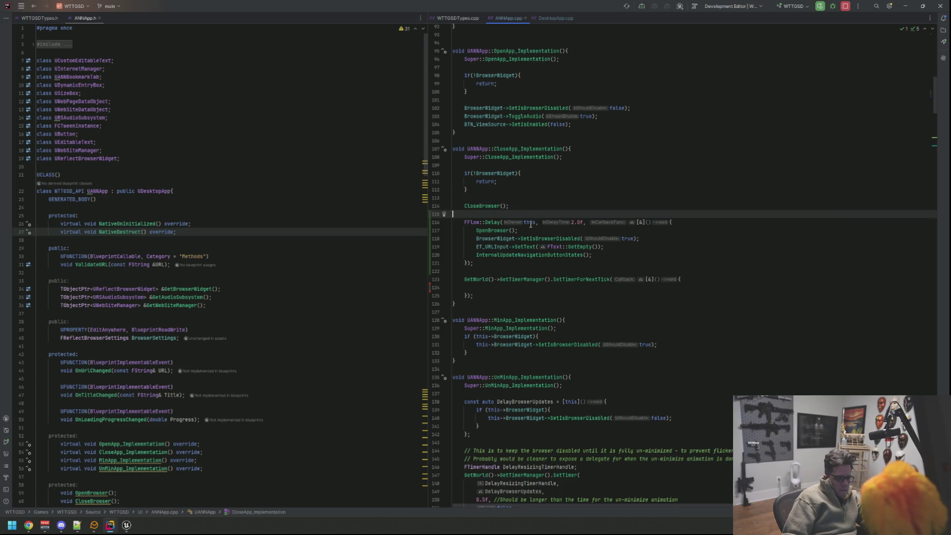
{"action": "left_click_drag", "start_coordinate": [476, 297], "coordinate": [409, 204]}
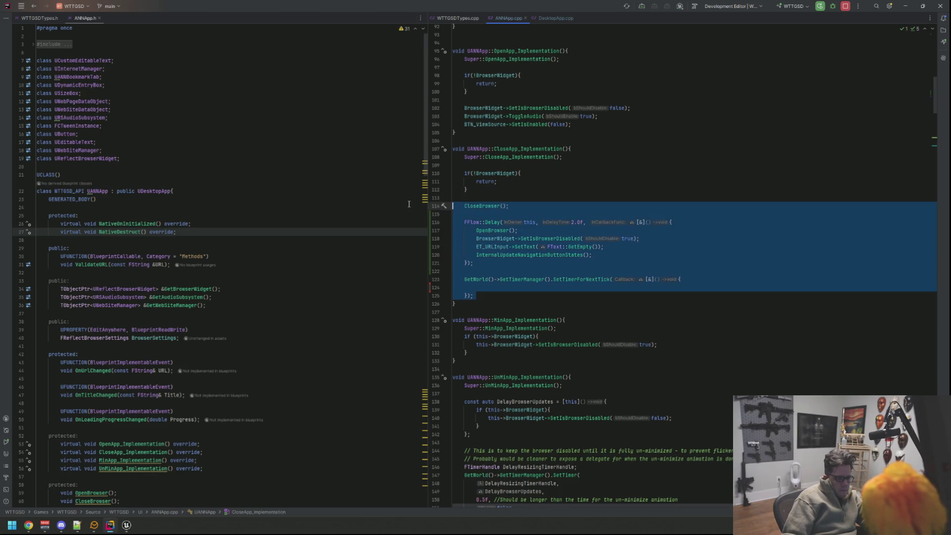
{"action": "left_click", "coordinate": [531, 194]}
{"action": "left_click_drag", "start_coordinate": [476, 296], "coordinate": [429, 173]}
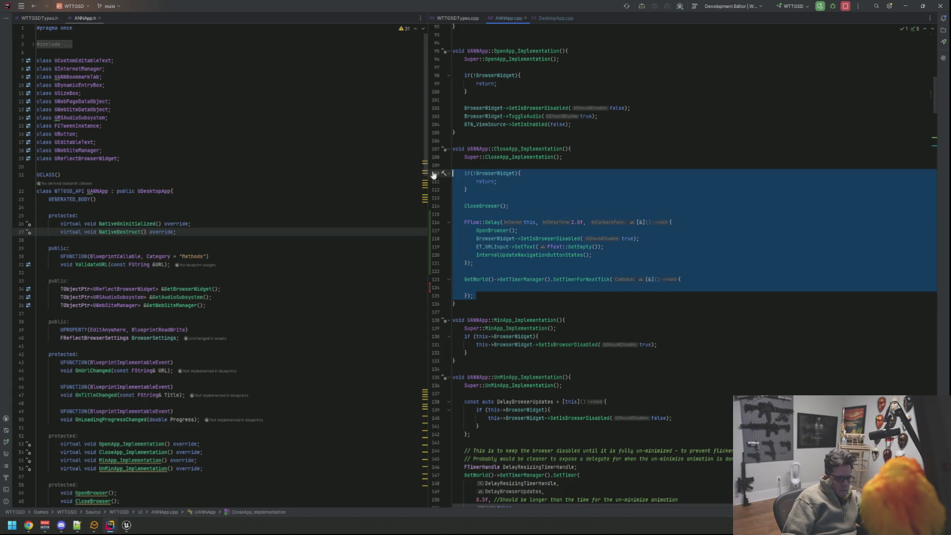
{"action": "key", "text": "Delete"}
{"action": "key", "text": "BackSpace"}
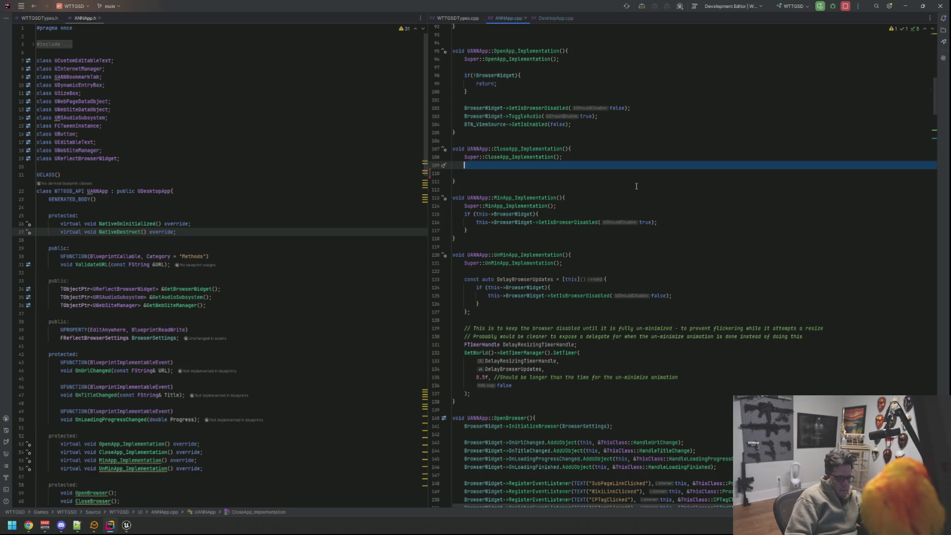
{"action": "scroll", "coordinate": [588, 192], "scroll_direction": "up", "scroll_amount": 20}
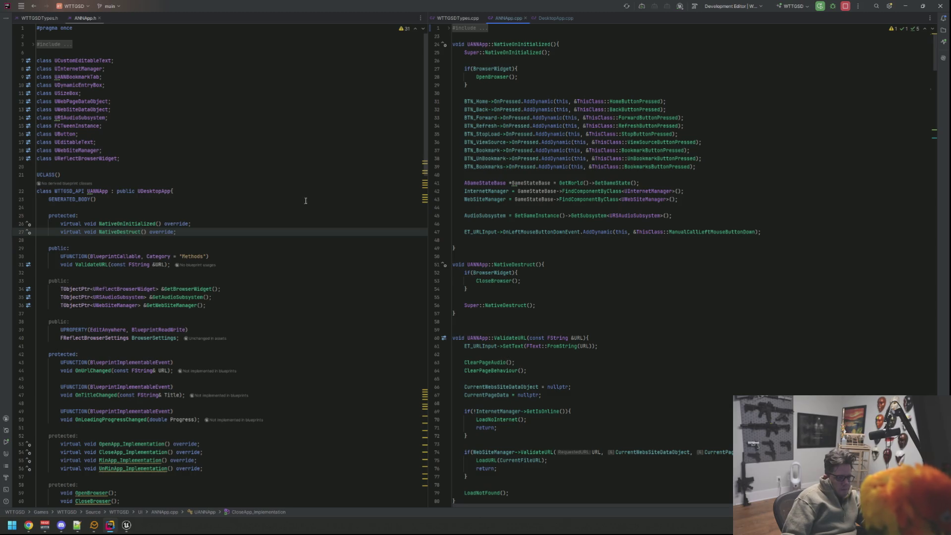
{"action": "scroll", "coordinate": [299, 236], "scroll_direction": "down", "scroll_amount": 20}
{"action": "left_click", "coordinate": [205, 269]}
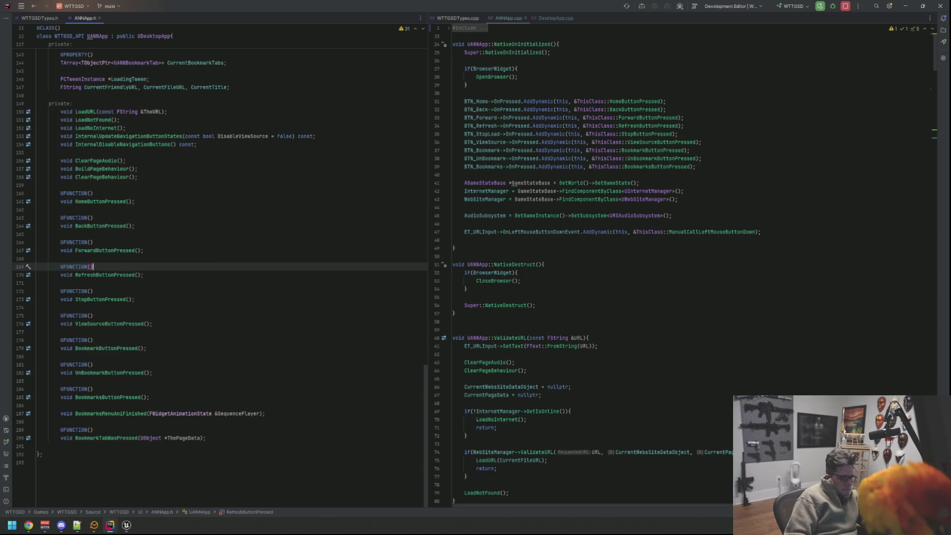
Insert a private: label above UANNApp's UFUNCTION button handlers
{"action": "key", "text": "Down"}
{"action": "key", "text": "Down"}
{"action": "key", "text": "Down"}
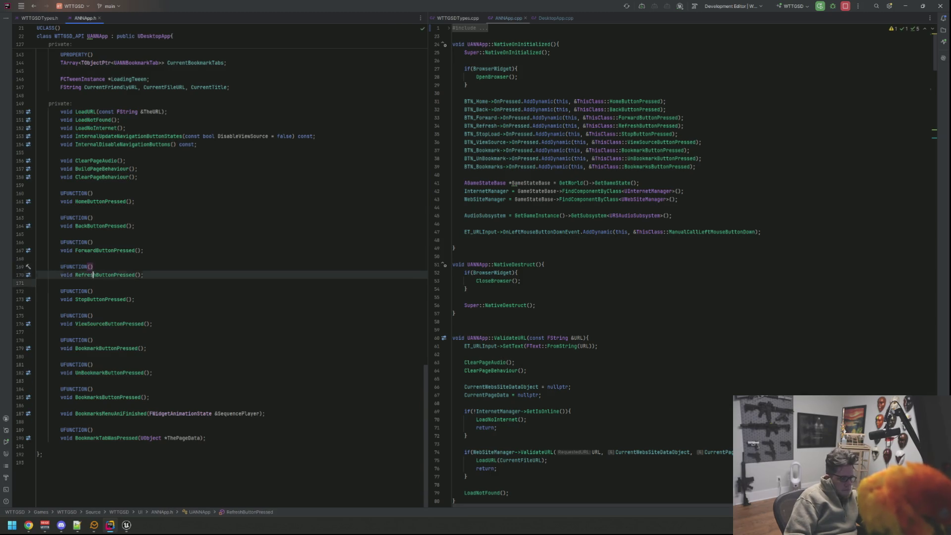
{"action": "key", "text": "Up"}
{"action": "key", "text": "Up"}
{"action": "key", "text": "Up"}
{"action": "key", "text": "Down"}
{"action": "key", "text": "Return"}
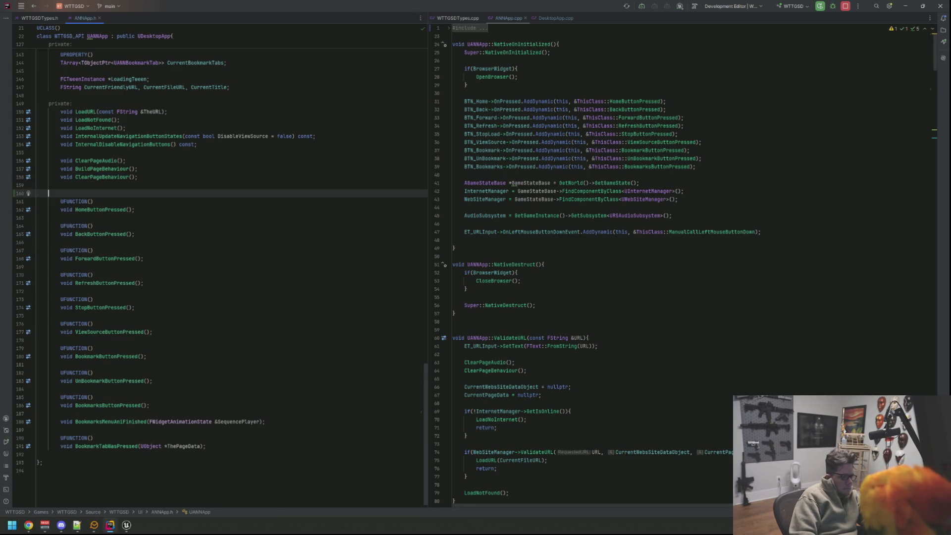
{"action": "type", "text": "private:"}
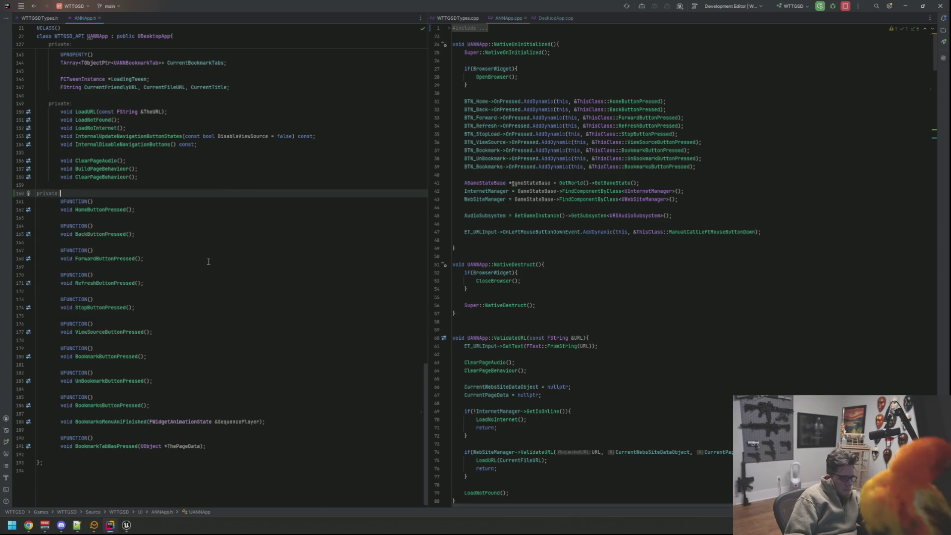
{"action": "key", "text": "Down"}
{"action": "key", "text": "Down"}
{"action": "key", "text": "Down"}
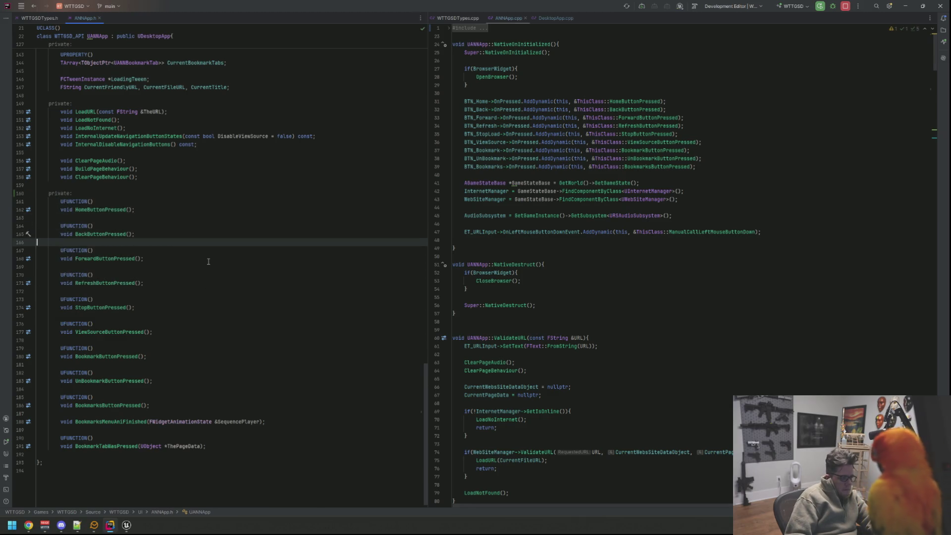
Declare UFUNCTION() void ActuallyClosedEvent(); at the end of the class
{"action": "left_click", "coordinate": [245, 453]}
{"action": "key", "text": "Return"}
{"action": "type", "text": "UFUN"}
{"action": "key", "text": "Return"}
{"action": "key", "text": "Return"}
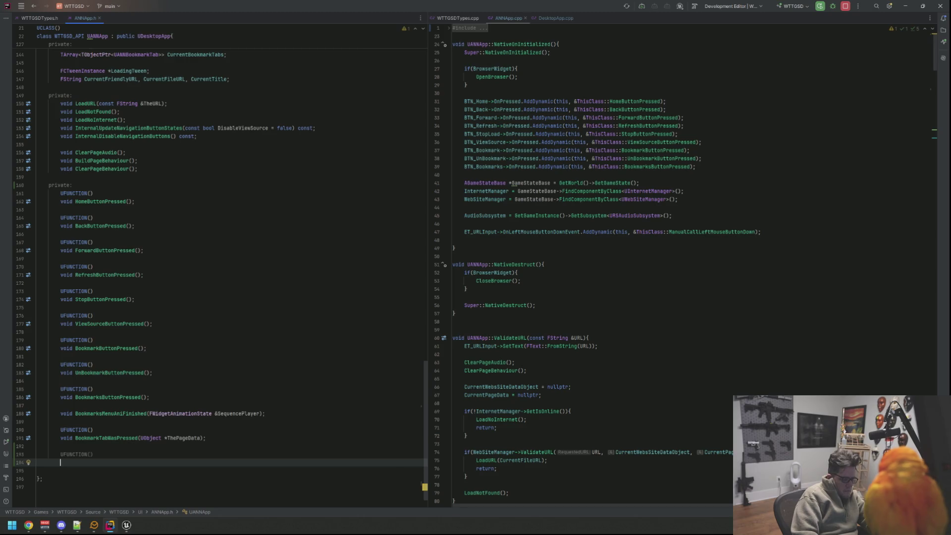
{"action": "type", "text": "void ActuallyClosed"}
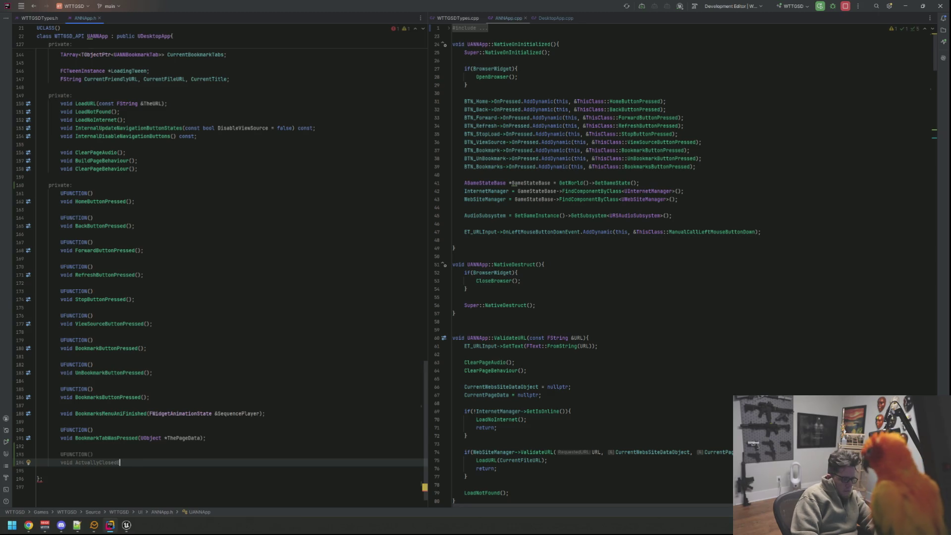
{"action": "type", "text": "t()"}
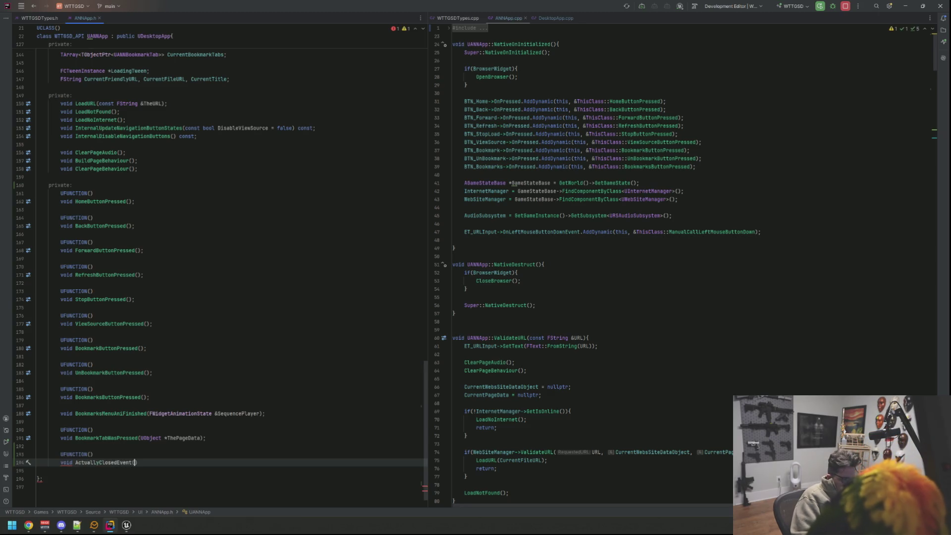
{"action": "type", "text": ";"}
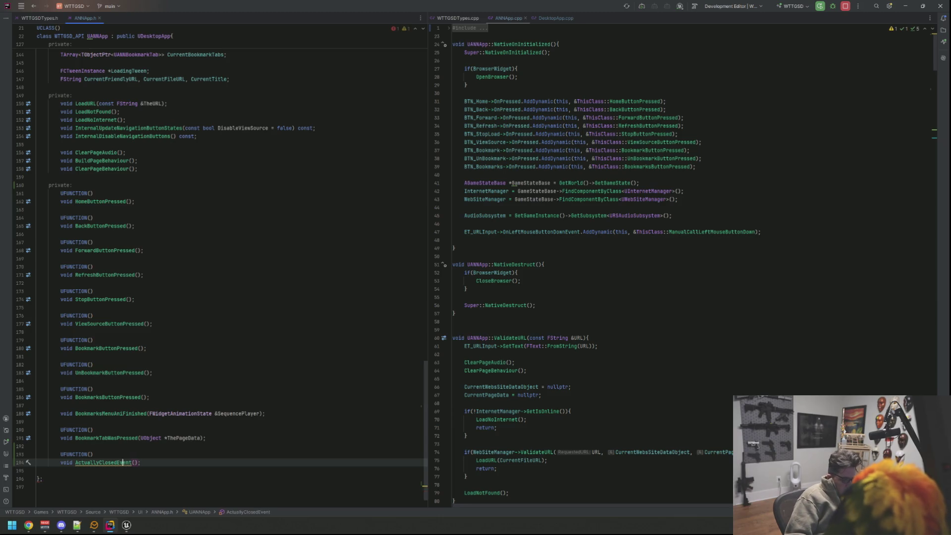
Undo the generated inline definition for ActuallyClosedEvent and dismiss the remaining fix options
{"action": "key", "text": "alt+Return"}
{"action": "key", "text": "Return"}
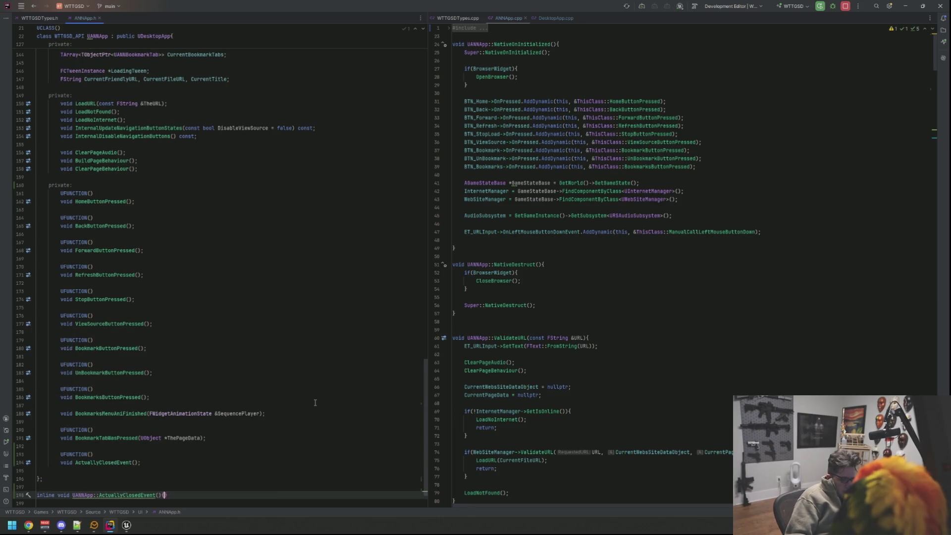
{"action": "key", "text": "ctrl+z"}
{"action": "key", "text": "alt+Return"}
{"action": "key", "text": "Down"}
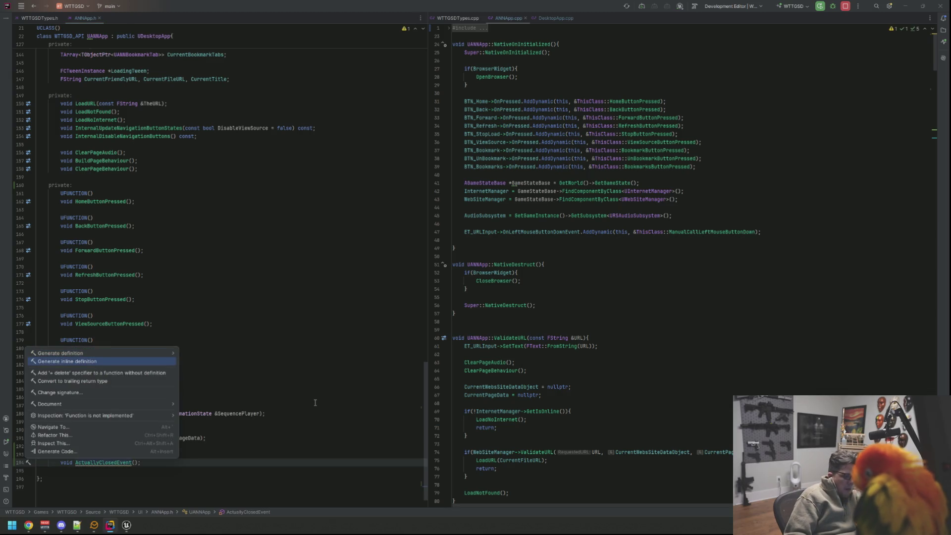
{"action": "key", "text": "Up"}
{"action": "key", "text": "Right"}
{"action": "key", "text": "Return"}
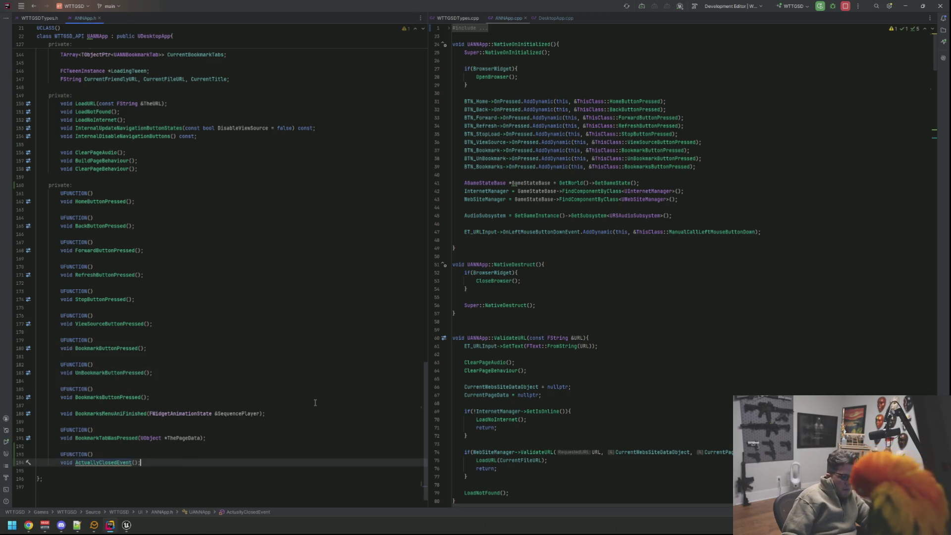
{"action": "left_click", "coordinate": [661, 289]}
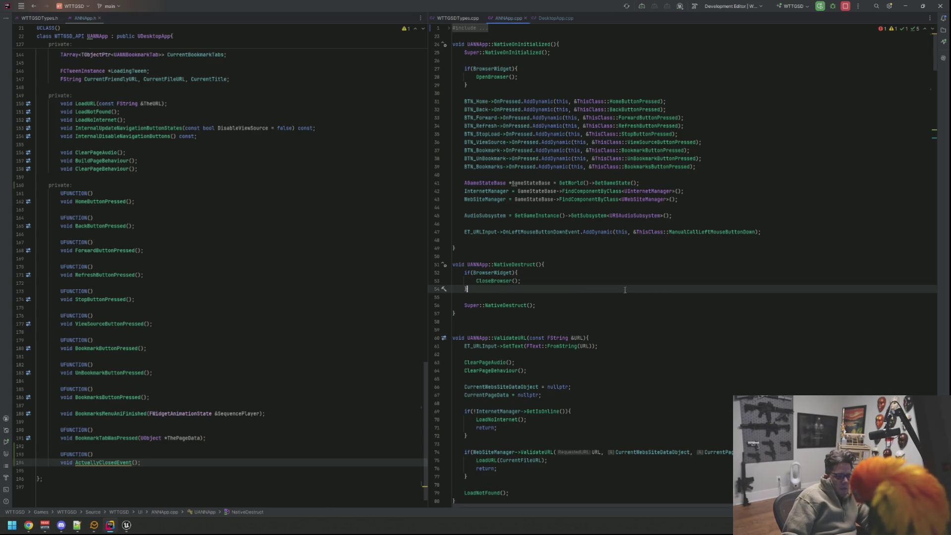
Paste the cut block back into CloseApp_Implementation after the Super call
{"action": "scroll", "coordinate": [627, 289], "scroll_direction": "down", "scroll_amount": 5}
{"action": "scroll", "coordinate": [626, 289], "scroll_direction": "down", "scroll_amount": 5}
{"action": "left_click", "coordinate": [626, 290]}
{"action": "key", "text": "Return"}
{"action": "key", "text": "ctrl+v"}
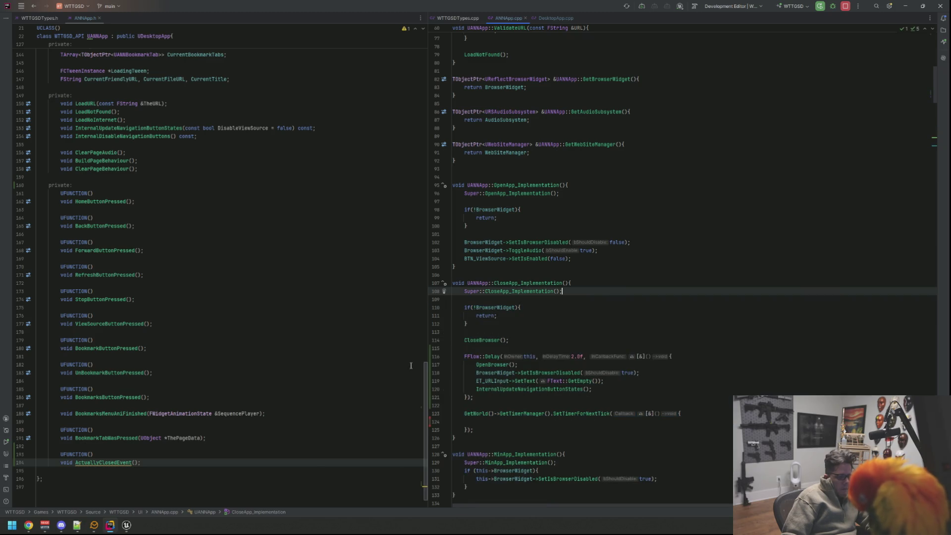
Generate the ActuallyClosedEvent definition in ANNApp.cpp from its declaration
{"action": "left_click", "coordinate": [146, 461]}
{"action": "type", "text": ";"}
{"action": "key", "text": "Left"}
{"action": "key", "text": "Left"}
{"action": "key", "text": "Left"}
{"action": "key", "text": "alt+Return"}
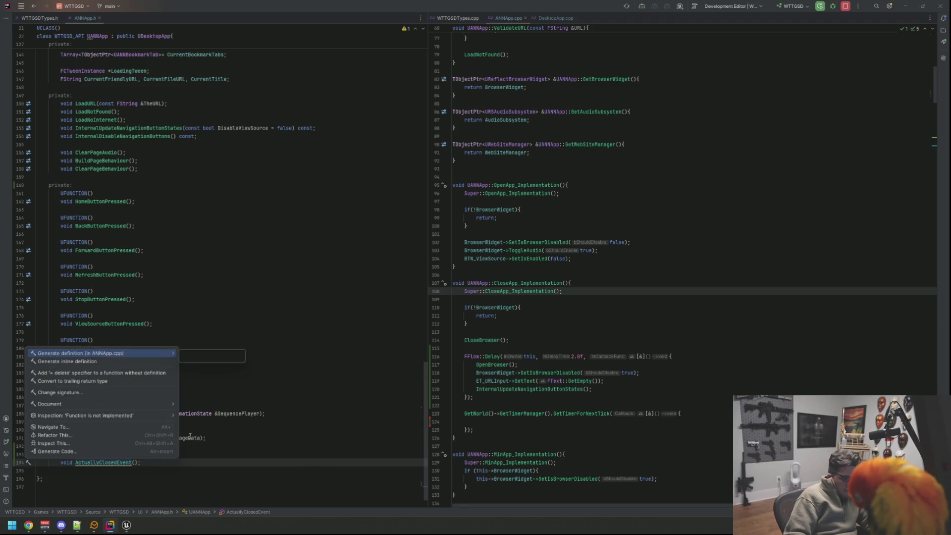
{"action": "key", "text": "Down"}
{"action": "key", "text": "Up"}
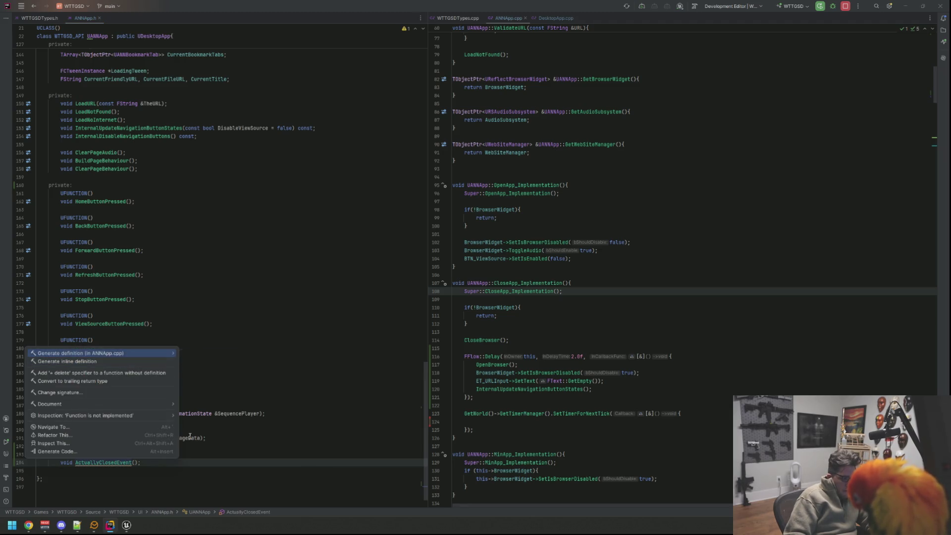
{"action": "key", "text": "Return"}
Select the CloseBrowser, delay and next-tick timer block in CloseApp_Implementation
{"action": "scroll", "coordinate": [590, 320], "scroll_direction": "down", "scroll_amount": 20}
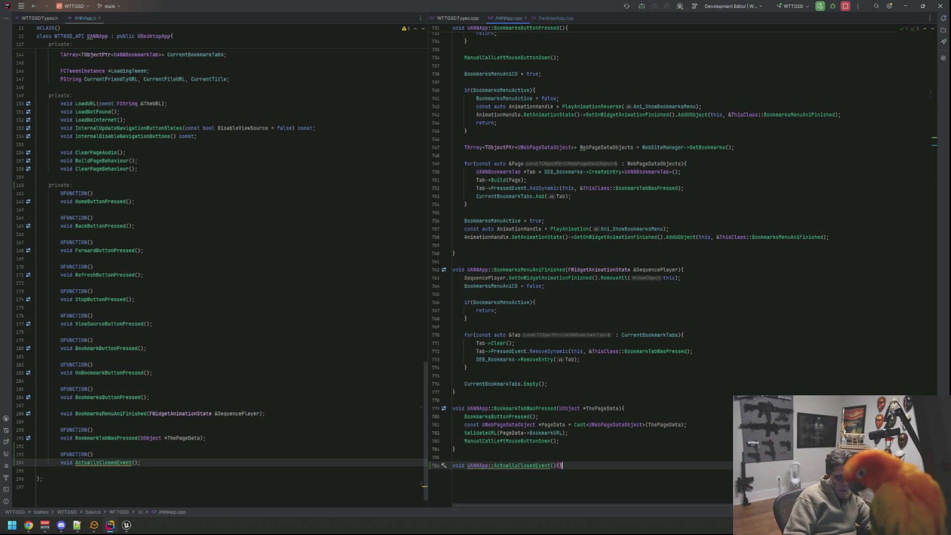
{"action": "key", "text": "shift+Home"}
{"action": "left_click", "coordinate": [452, 458]}
{"action": "scroll", "coordinate": [575, 197], "scroll_direction": "up", "scroll_amount": 15}
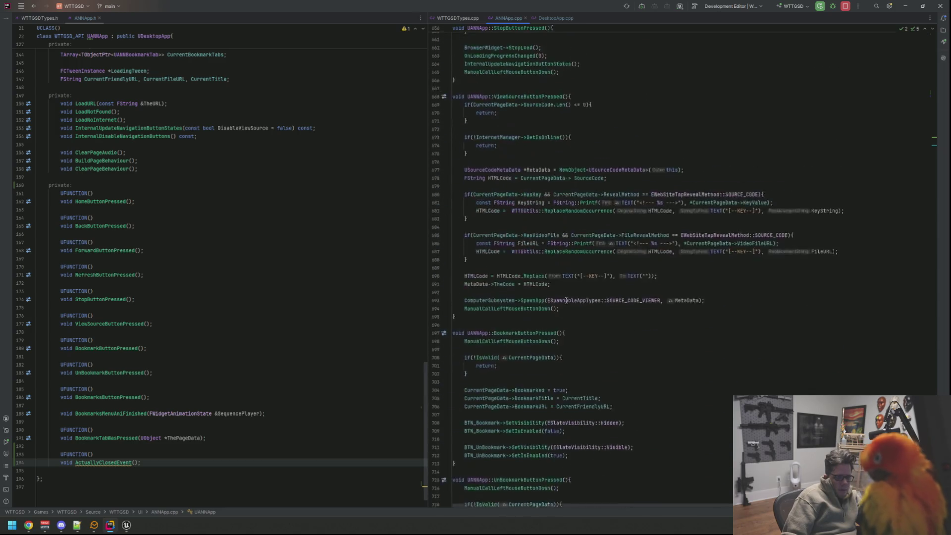
{"action": "scroll", "coordinate": [609, 280], "scroll_direction": "up", "scroll_amount": 20}
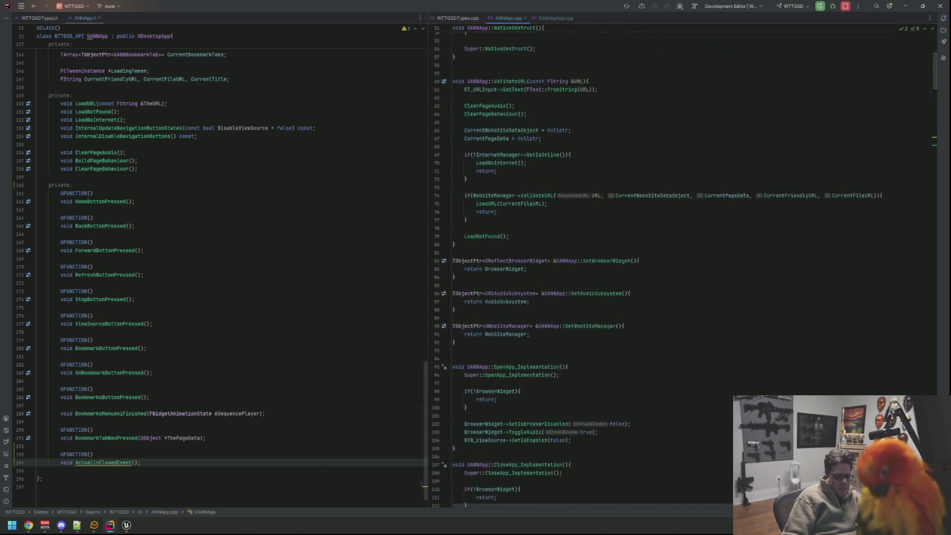
{"action": "scroll", "coordinate": [609, 280], "scroll_direction": "down", "scroll_amount": 16}
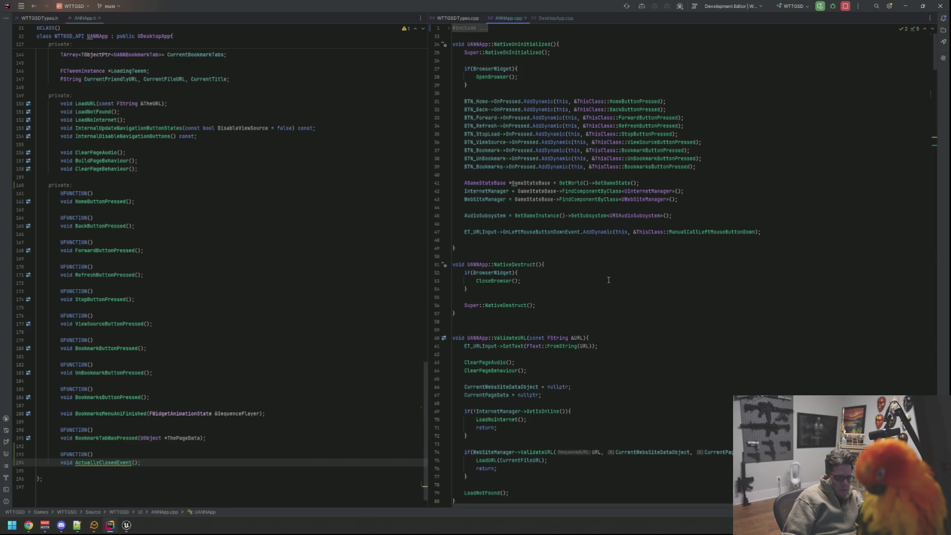
{"action": "scroll", "coordinate": [615, 263], "scroll_direction": "down", "scroll_amount": 5}
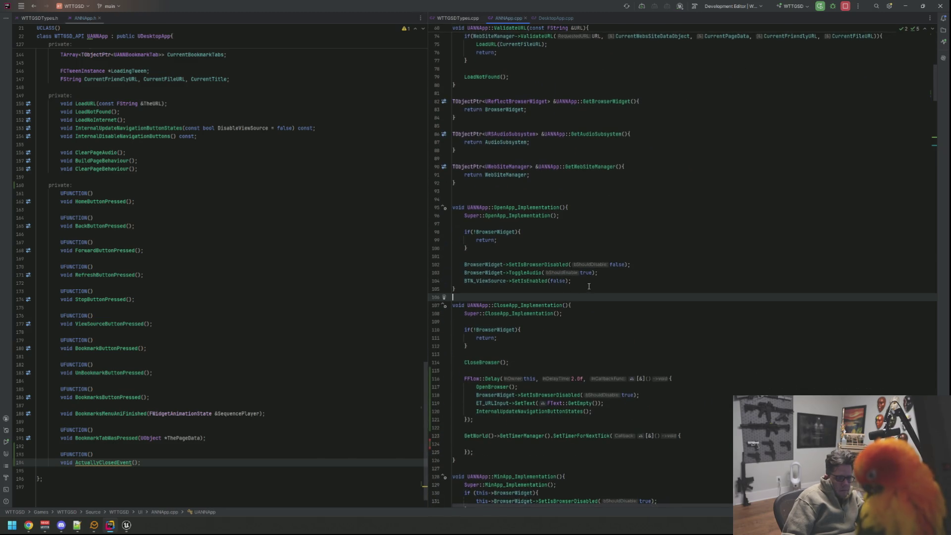
{"action": "left_click", "coordinate": [530, 348]}
{"action": "key", "text": "Down"}
{"action": "key", "text": "End"}
{"action": "key", "text": "shift+Up"}
{"action": "key", "text": "shift+Up"}
{"action": "key", "text": "shift+Up"}
{"action": "key", "text": "shift+Up"}
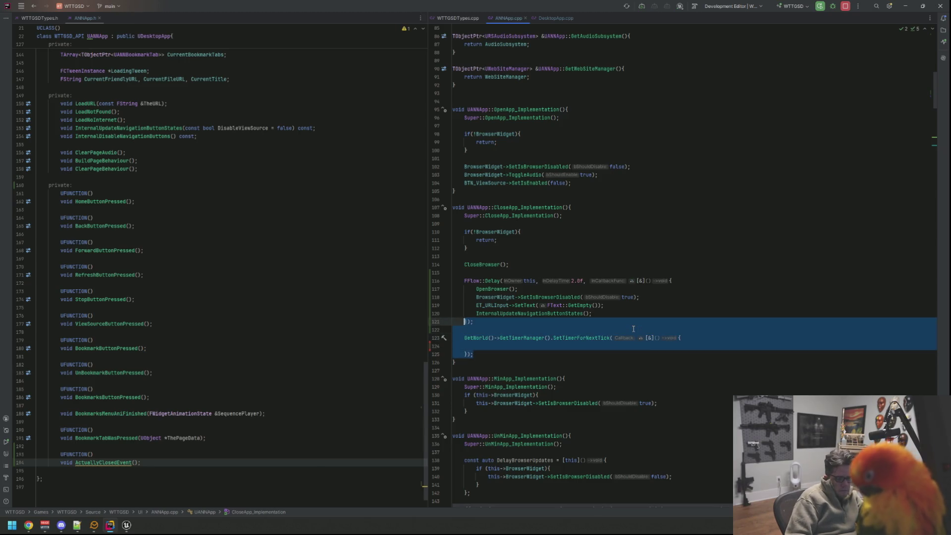
Cut the close-and-reopen code out of CloseApp_Implementation
{"action": "key", "text": "BackSpace"}
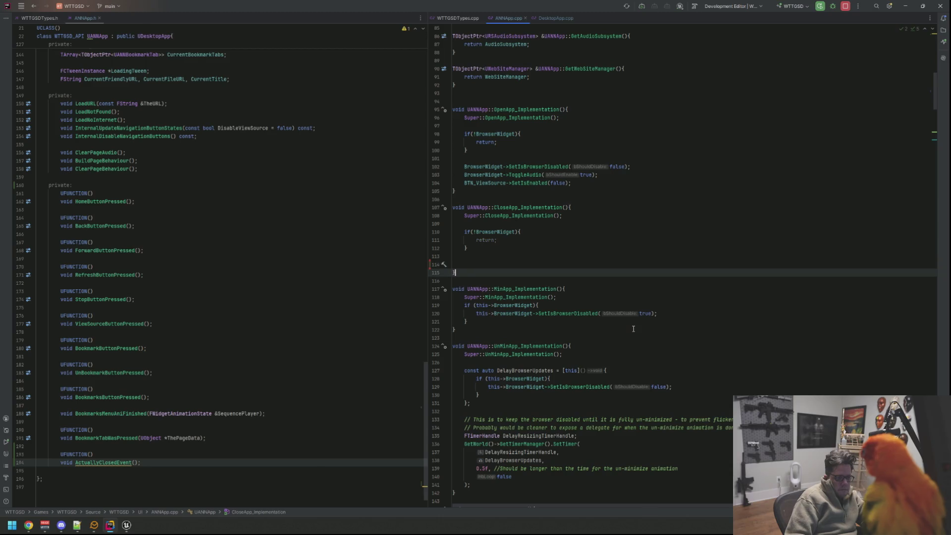
{"action": "key", "text": "shift+Up"}
{"action": "key", "text": "ctrl+z"}
{"action": "key", "text": "ctrl+z"}
{"action": "key", "text": "ctrl+z"}
{"action": "key", "text": "shift+Up"}
{"action": "key", "text": "shift+Up"}
{"action": "key", "text": "shift+Up"}
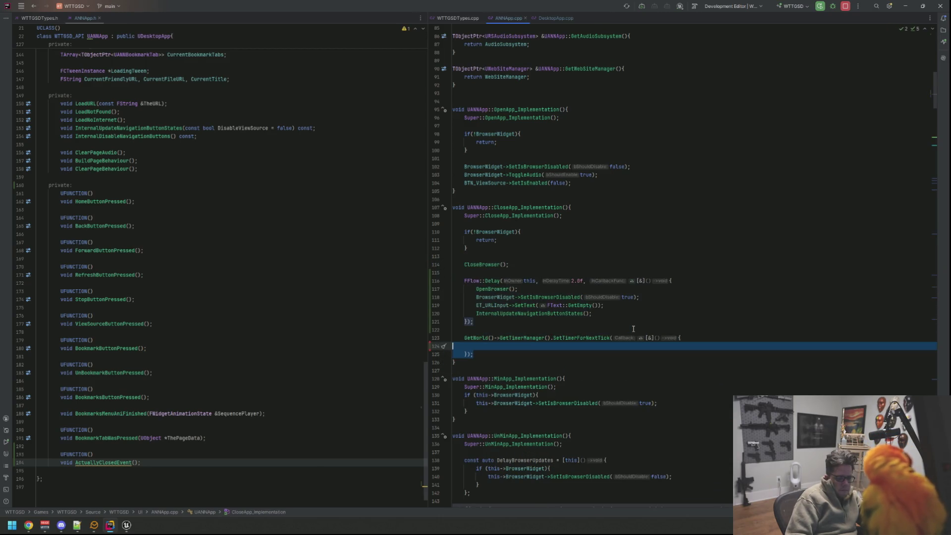
{"action": "key", "text": "BackSpace"}
Paste the close-and-reopen code into the new ActuallyClosedEvent definition
{"action": "type", "text": "CloseBrowser();"}
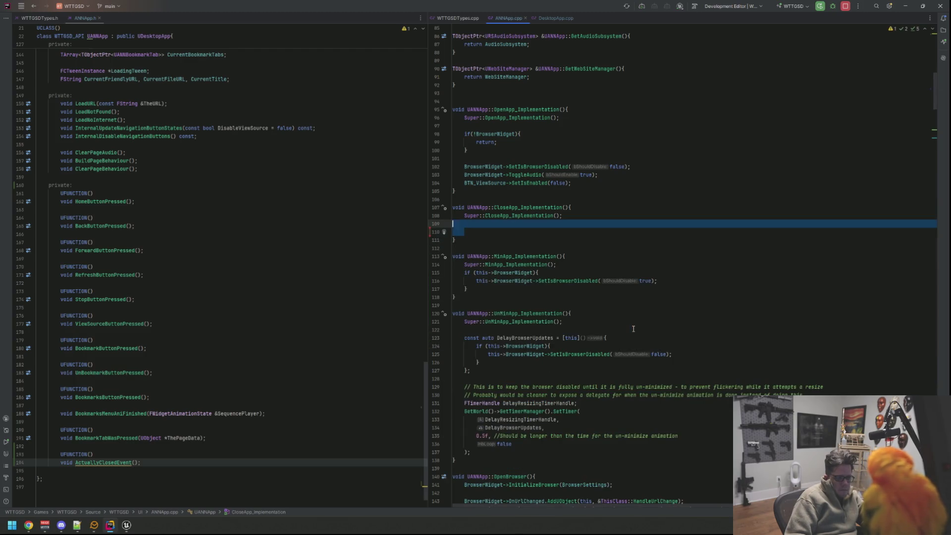
{"action": "key", "text": "ctrl+b"}
{"action": "key", "text": "alt+Return"}
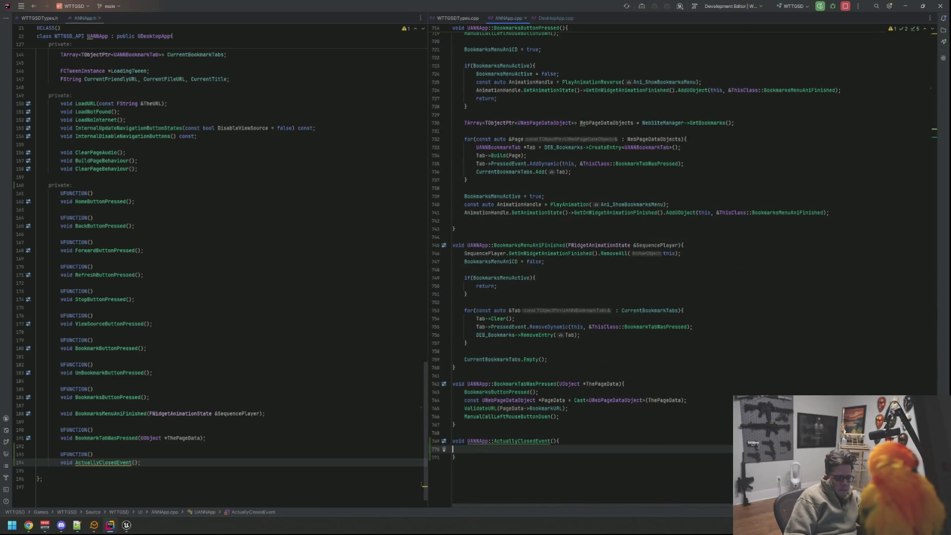
{"action": "type", "text": "if(!BrowserWidget){ \t\treturn; \t}  \tCloseBrowser();  \tFFlow::Delay(this, 2.0f, [&](){ \t\tOpenBrowser(); \t\tBrowserWidget->SetIsBrowserDisabled(true); \t\tET_URLInput->SetText(FText::GetEmpty()); \t\tInternalUpdateNavigationButtonStates(); \t});  \tGetWorld()->GetTimerManager().SetTimerForNextTick([&](){  \t});"}
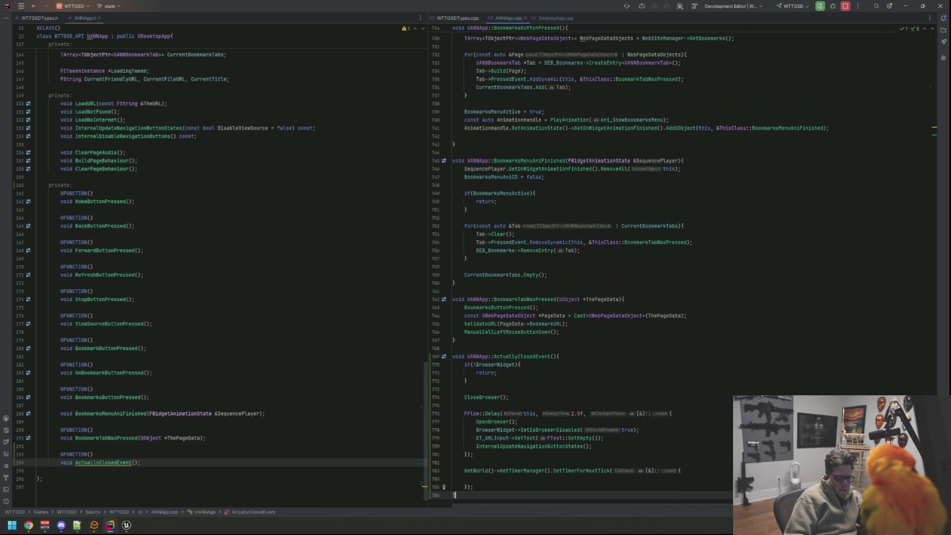
Add an RLOG "Actually Closed Now" line at the top of ActuallyClosedEvent
{"action": "left_click", "coordinate": [560, 356]}
{"action": "key", "text": "Return"}
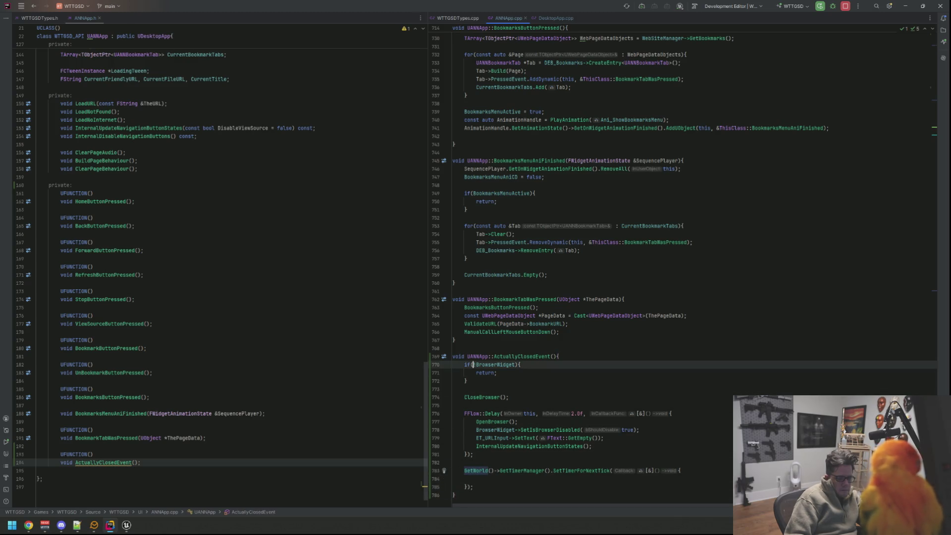
{"action": "key", "text": "Return"}
{"action": "key", "text": "Up"}
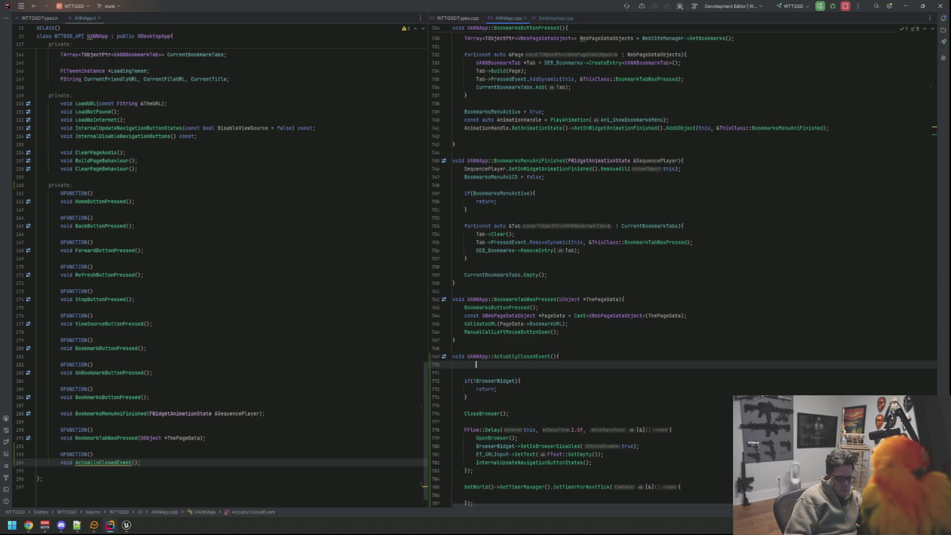
{"action": "type", "text": "RL"}
{"action": "key", "text": "Return"}
{"action": "type", "text": "\"Actually Closed Now\");"}
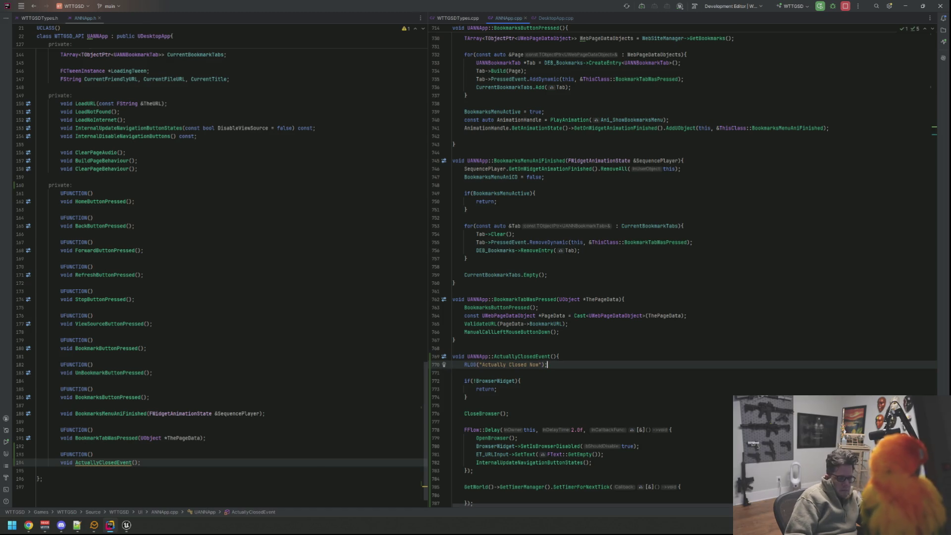
{"action": "key", "text": "ctrl+alt+Left"}
{"action": "key", "text": "ctrl+alt+Left"}
{"action": "key", "text": "ctrl+alt+Left"}
{"action": "key", "text": "ctrl+alt+Left"}
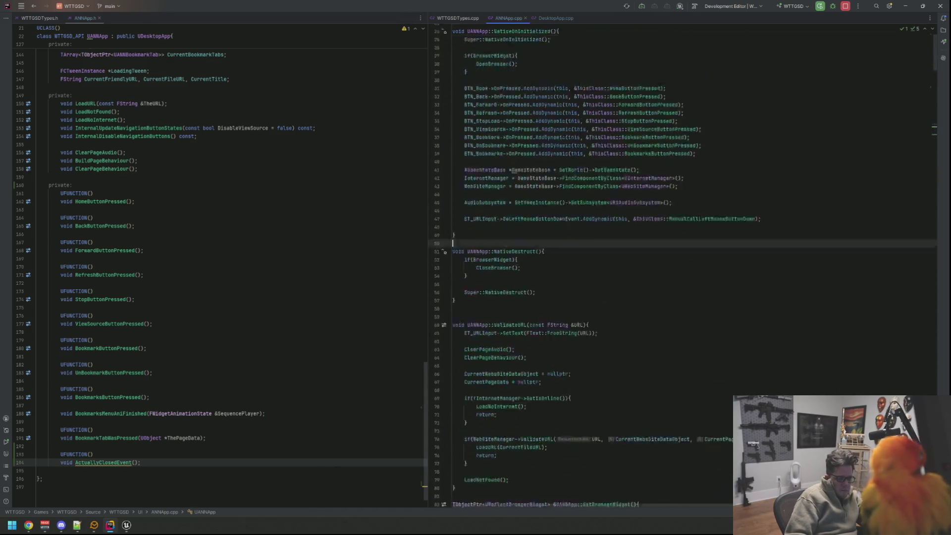
Start a new line in NativeOnInitialized and check the close event's name in DesktopApp.cpp
{"action": "left_click", "coordinate": [639, 256]}
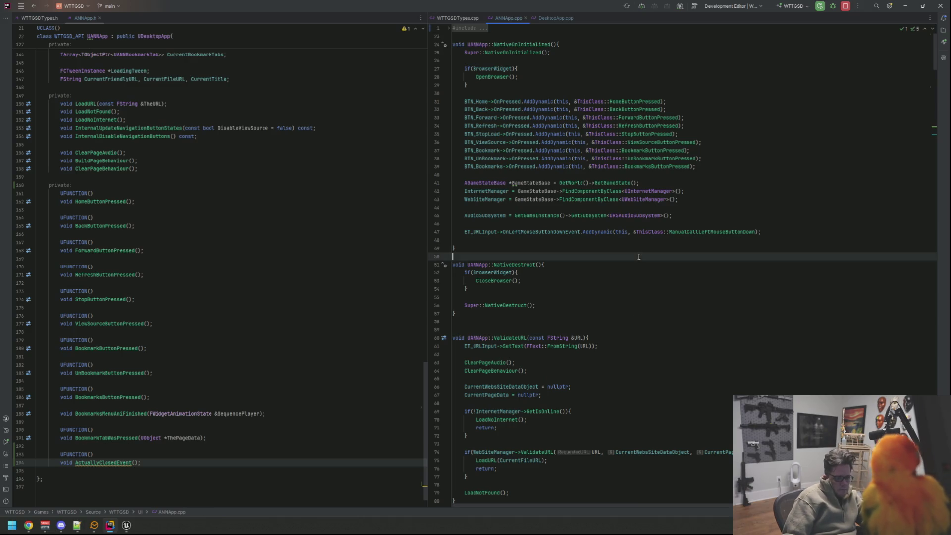
{"action": "left_click", "coordinate": [639, 240]}
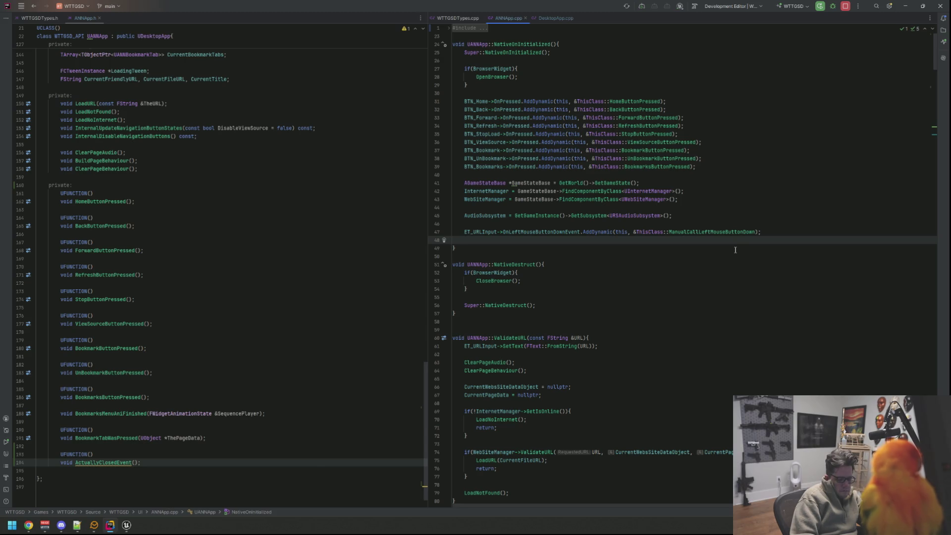
{"action": "type", "text": "OnClosed"}
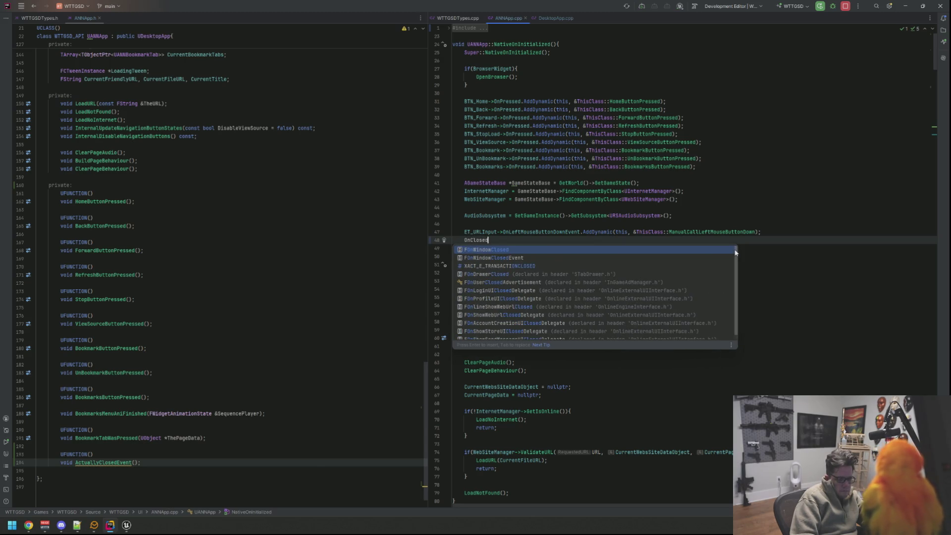
{"action": "key", "text": "BackSpace"}
{"action": "key", "text": "BackSpace"}
{"action": "key", "text": "BackSpace"}
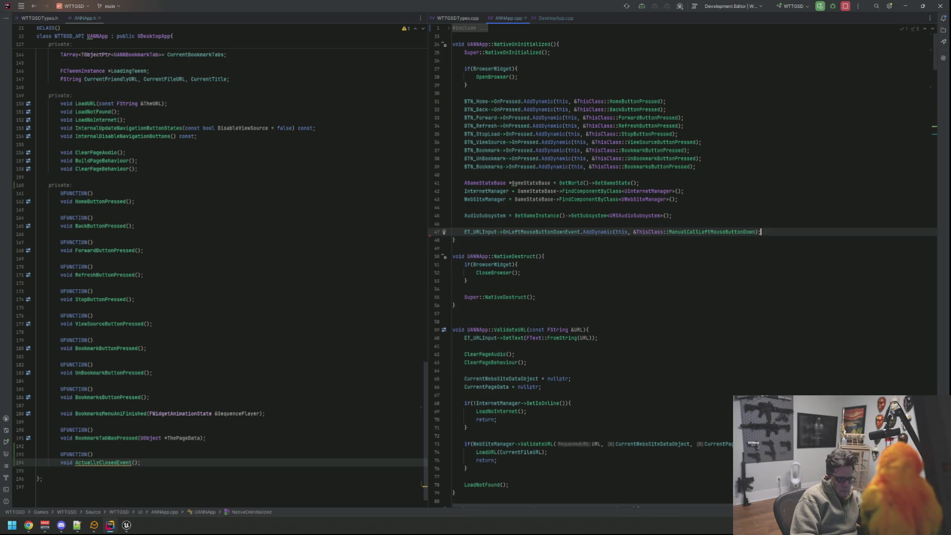
{"action": "key", "text": "Return"}
{"action": "type", "text": "Close"}
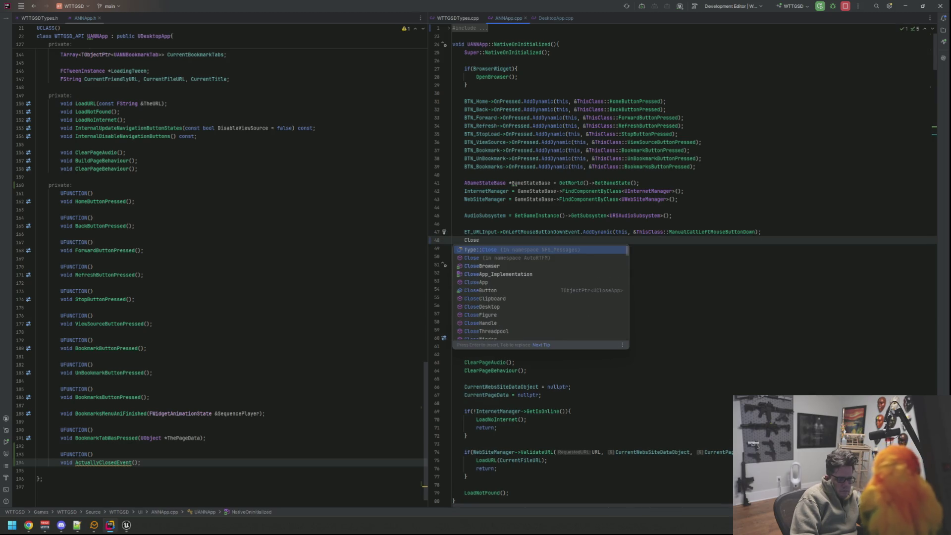
{"action": "type", "text": "E"}
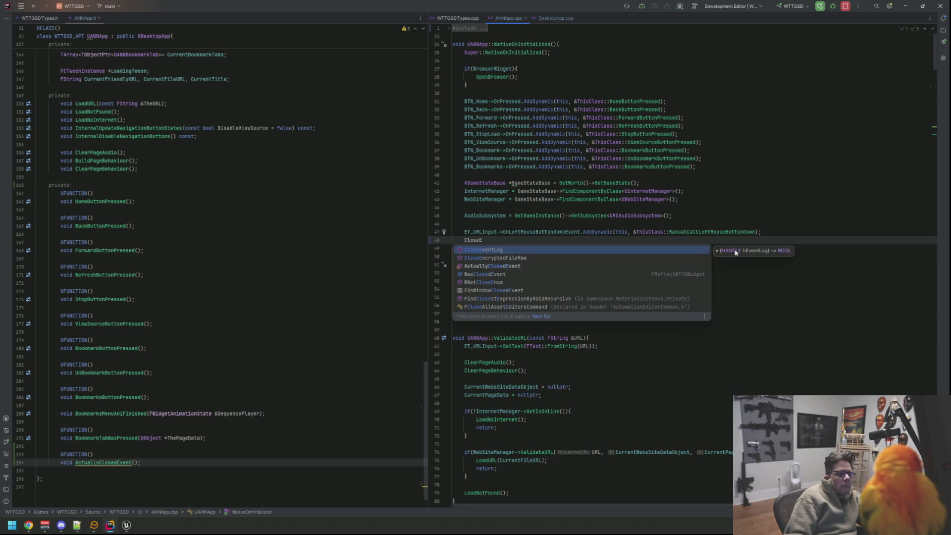
{"action": "left_click", "coordinate": [553, 19]}
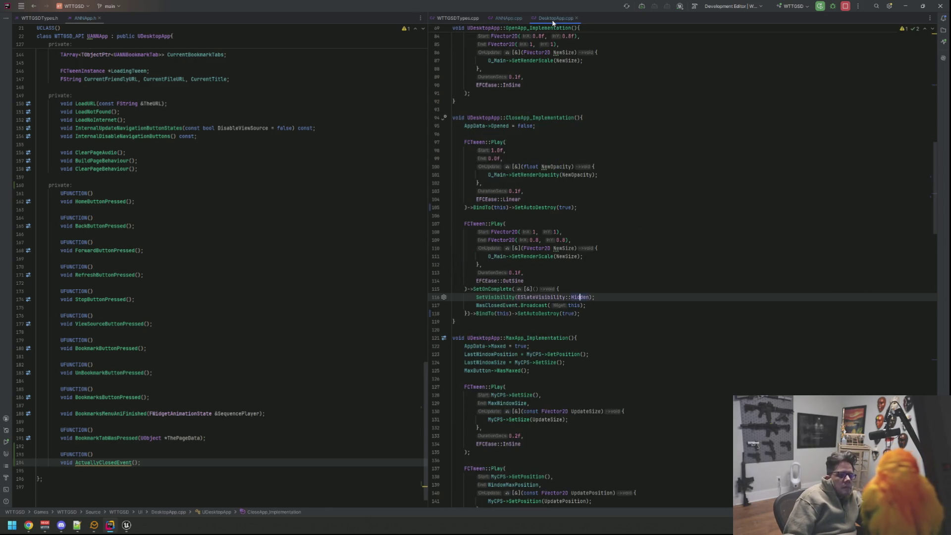
{"action": "left_click", "coordinate": [506, 17]}
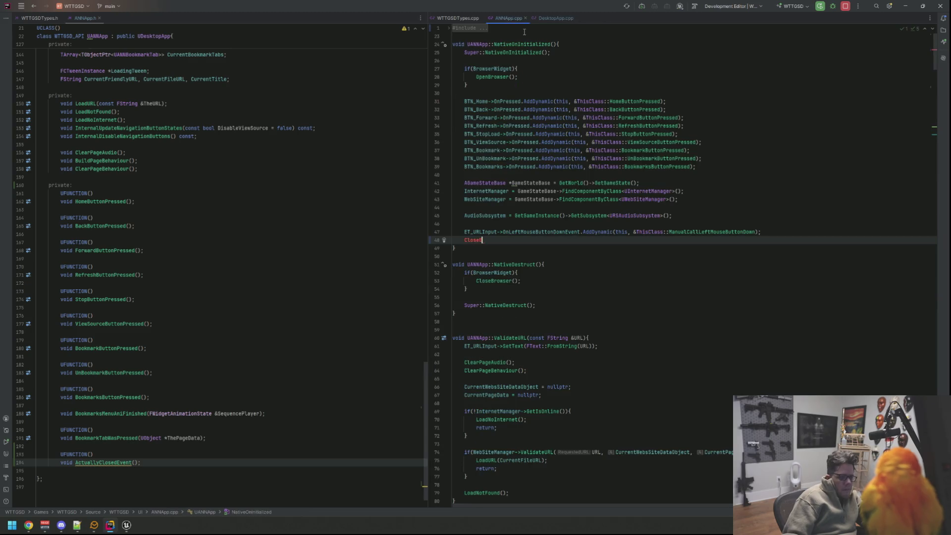
Add WasClosedEvent.AddDynamic(this, &ThisClass::ActuallyClosedEvent); in NativeOnInitialized
{"action": "key", "text": "BackSpace"}
{"action": "key", "text": "BackSpace"}
{"action": "key", "text": "BackSpace"}
{"action": "type", "text": "Awscl"}
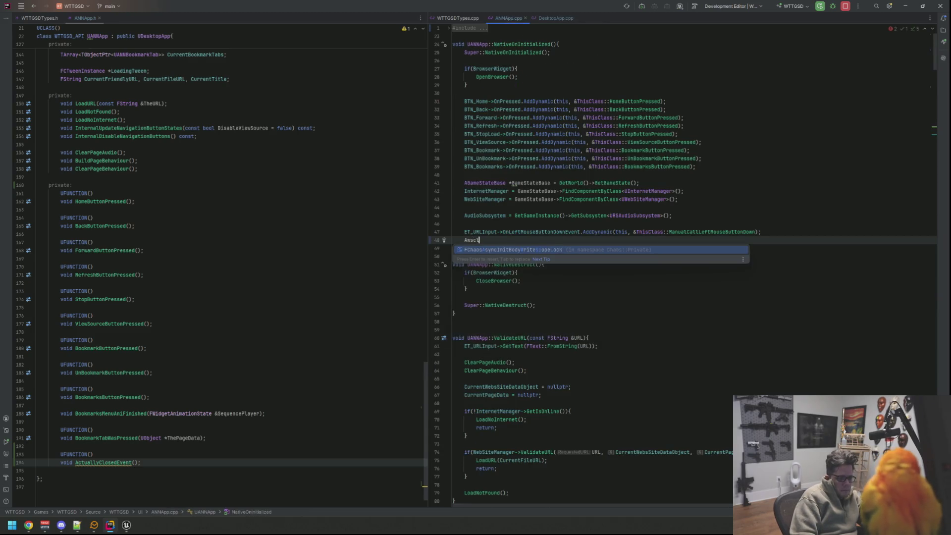
{"action": "key", "text": "BackSpace"}
{"action": "type", "text": "WasClo"}
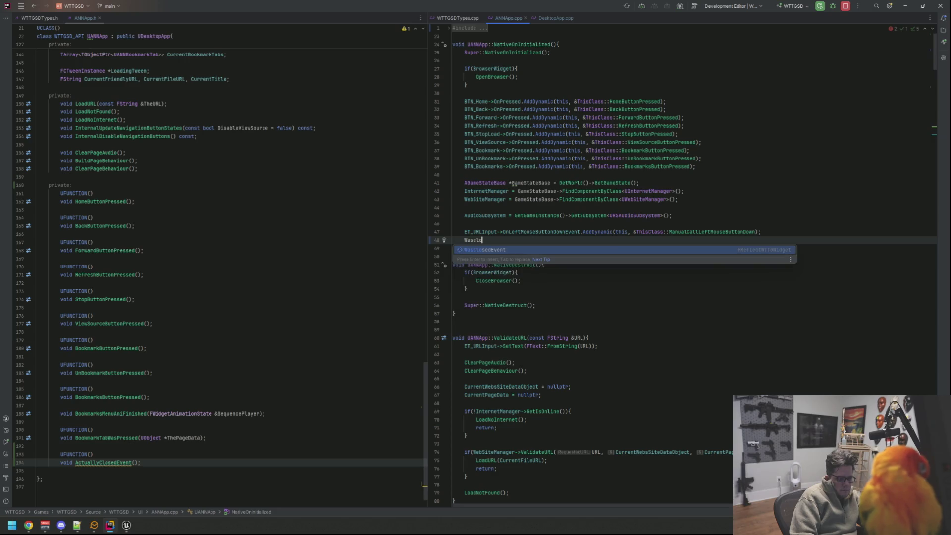
{"action": "key", "text": "Return"}
{"action": "type", "text": ".Add"}
{"action": "key", "text": "Return"}
{"action": "type", "text": "this, &ThisClass::"}
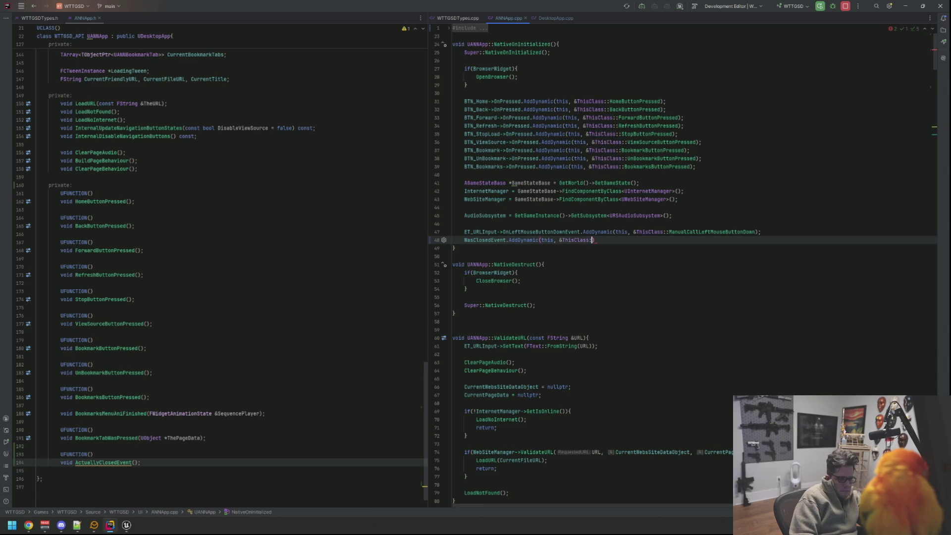
{"action": "type", "text": "Actu"}
{"action": "key", "text": "Return"}
{"action": "type", "text": ");"}
Jump from the WasClosedEvent broadcast in DesktopApp.cpp to its declaration in DesktopApp.h
{"action": "left_click", "coordinate": [625, 231]}
{"action": "mouse_move", "coordinate": [623, 242]}
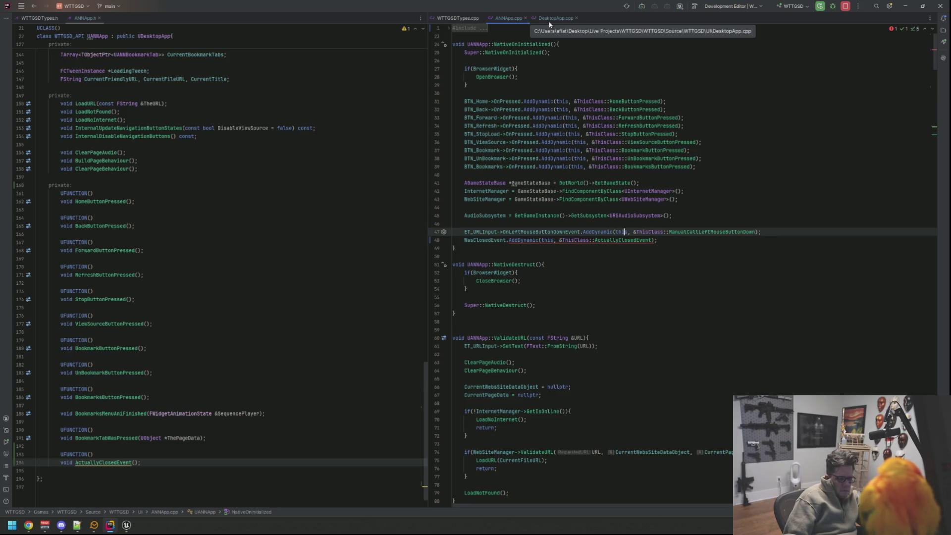
{"action": "left_click", "coordinate": [555, 20]}
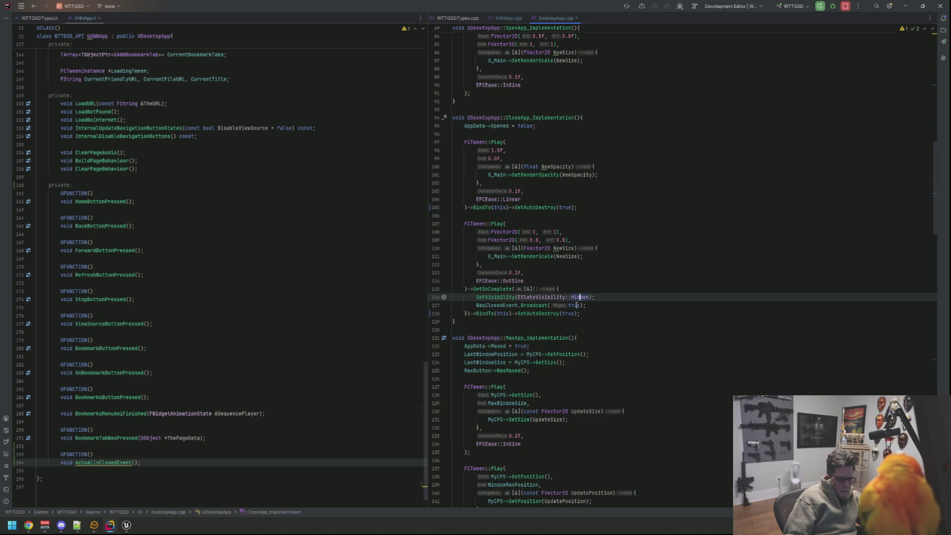
{"action": "double_click", "coordinate": [497, 304]}
{"action": "key", "text": "F12"}
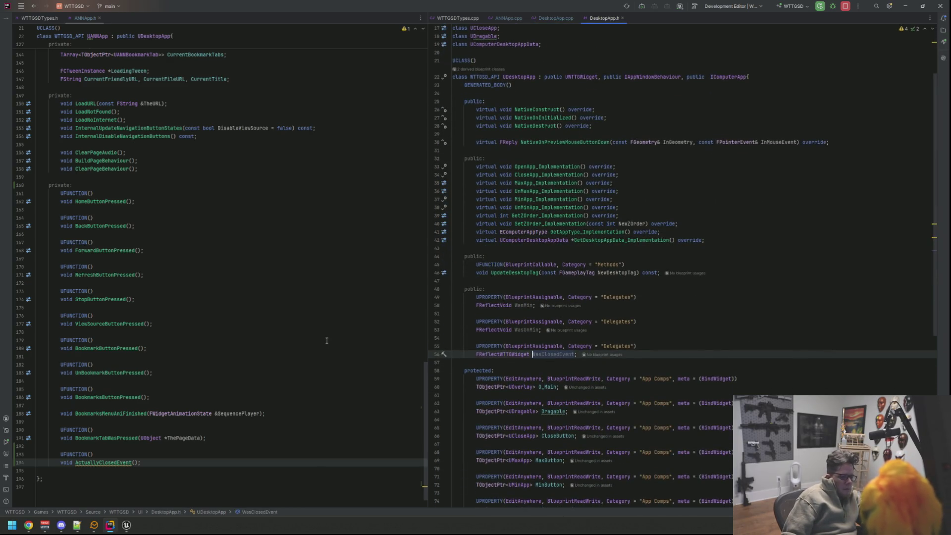
Check the FReflectWTTGWidget delegate signature, then add a UWTTGWidget *Widget parameter to ActuallyClosedEvent in ANNApp.h
{"action": "left_click", "coordinate": [503, 355]}
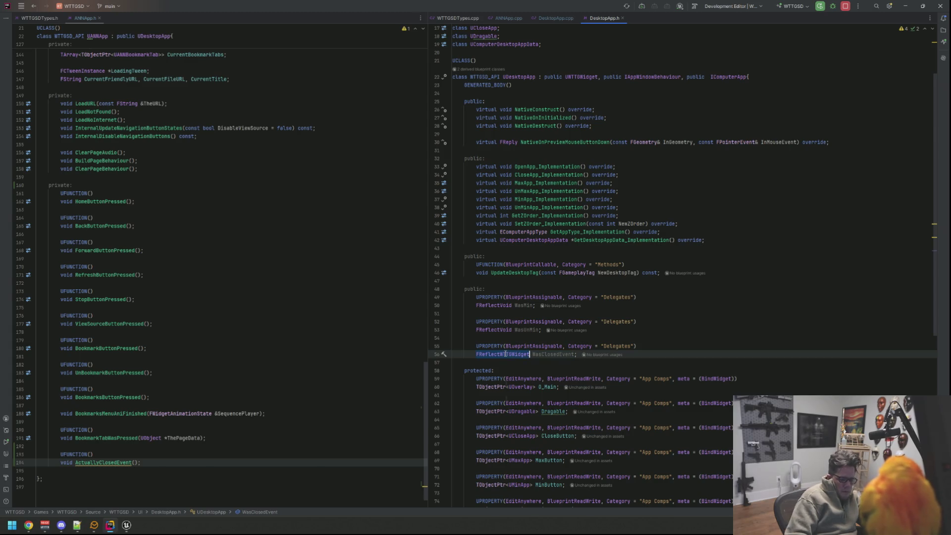
{"action": "key", "text": "F12"}
{"action": "scroll", "coordinate": [505, 321], "scroll_direction": "down", "scroll_amount": 5}
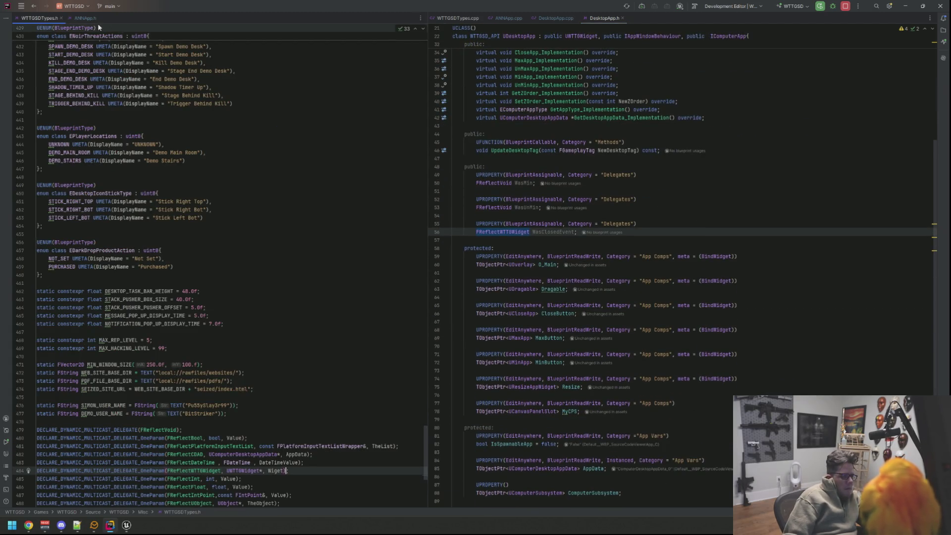
{"action": "left_click", "coordinate": [85, 18]}
{"action": "left_click", "coordinate": [521, 17]}
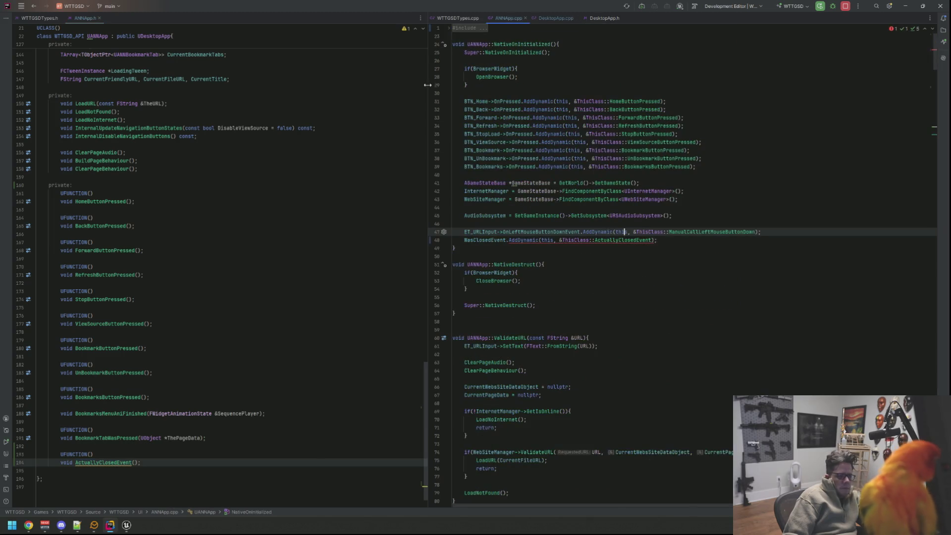
{"action": "scroll", "coordinate": [244, 348], "scroll_direction": "down", "scroll_amount": 1}
{"action": "left_click", "coordinate": [140, 437]}
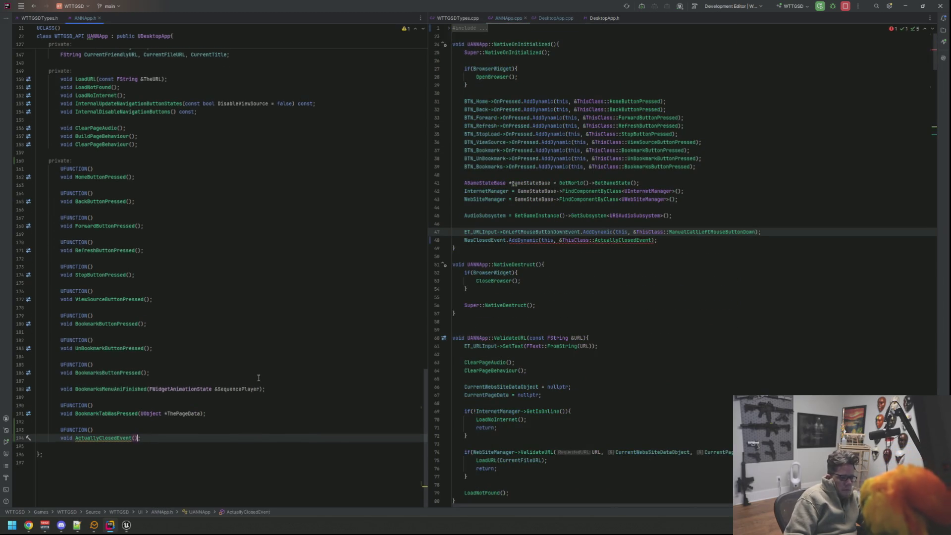
{"action": "type", "text": "UWTTG"}
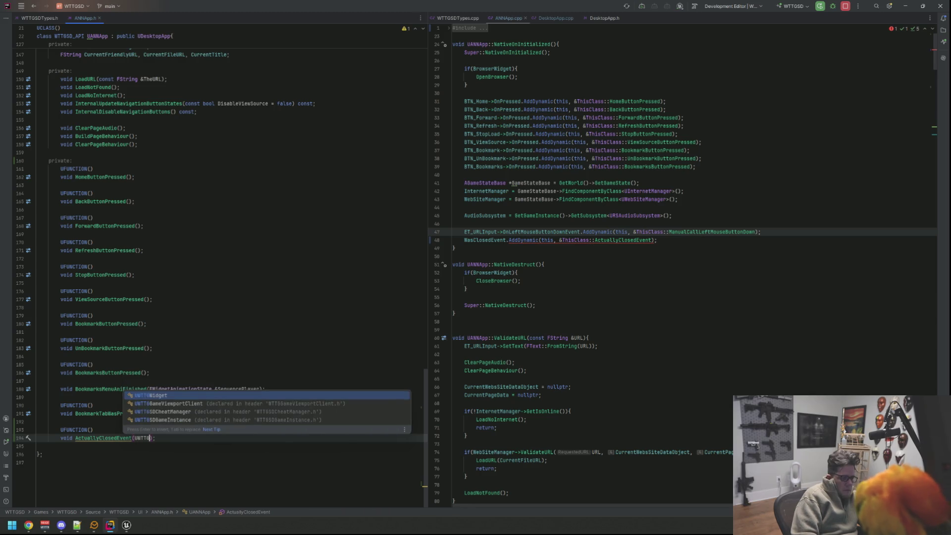
{"action": "key", "text": "Return"}
{"action": "type", "text": "*Widget"}
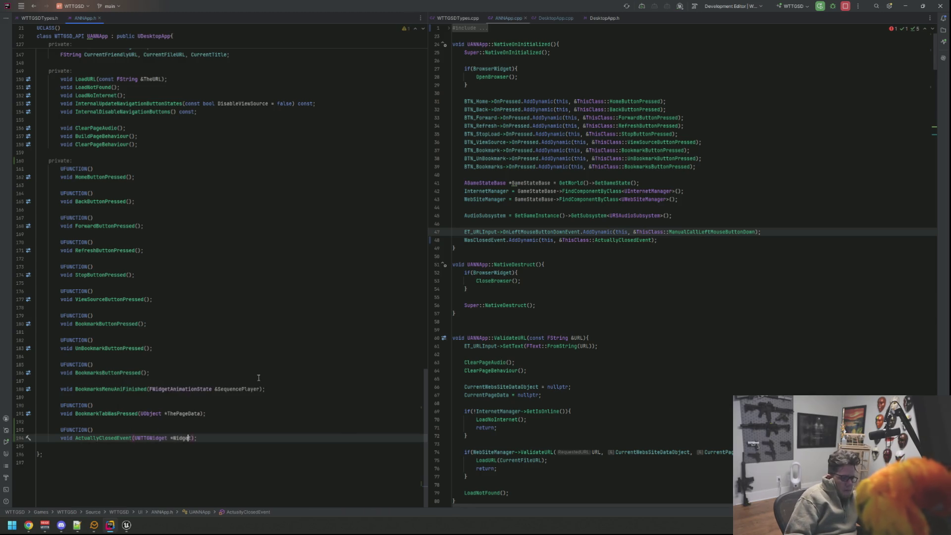
Add the matching UWTTGWidget *Widget parameter to ActuallyClosedEvent's definition in ANNApp.cpp
{"action": "left_click", "coordinate": [592, 242]}
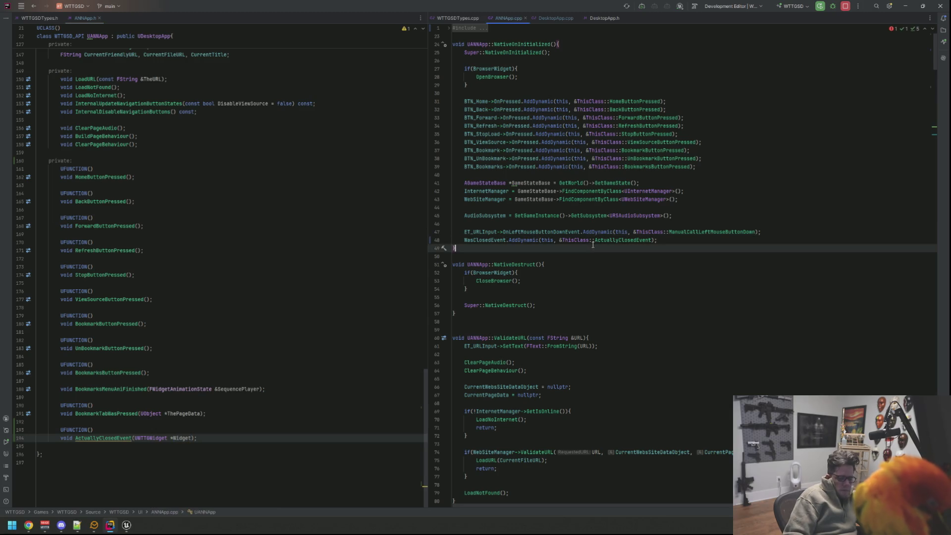
{"action": "scroll", "coordinate": [593, 245], "scroll_direction": "down", "scroll_amount": 20}
{"action": "scroll", "coordinate": [593, 245], "scroll_direction": "down", "scroll_amount": 20}
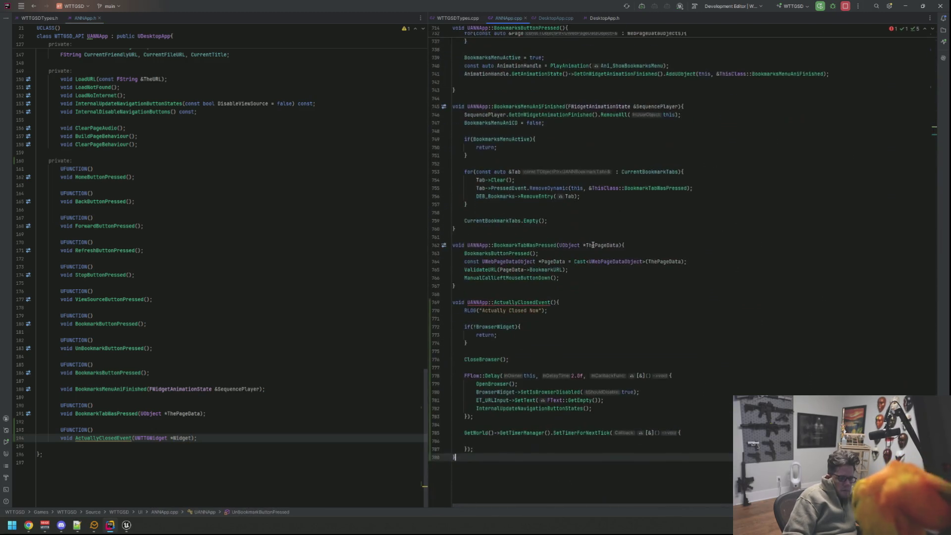
{"action": "left_click", "coordinate": [574, 336]}
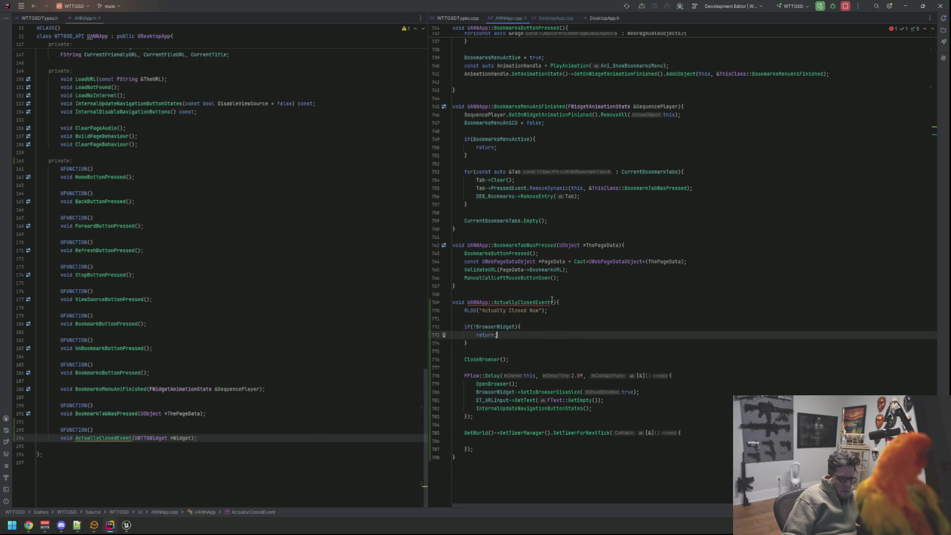
{"action": "left_click", "coordinate": [551, 302]}
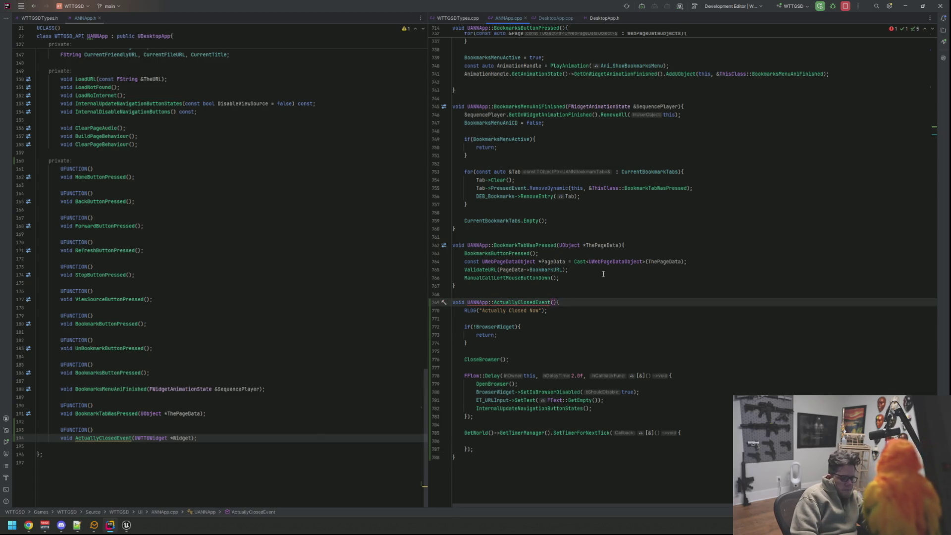
{"action": "type", "text": "UWTTGWidget *Wid"}
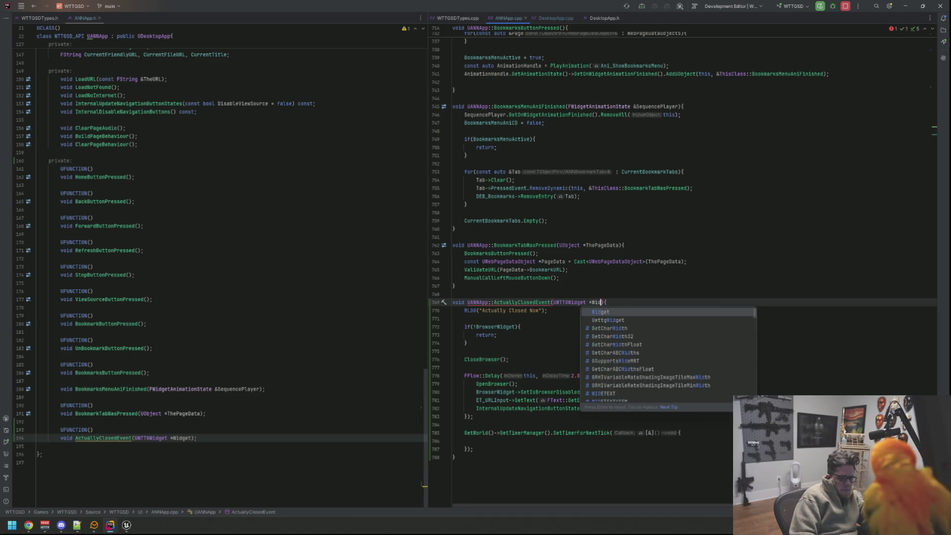
{"action": "key", "text": "Return"}
Open a blank line after the CloseBrowser if block in NativeDestruct
{"action": "key", "text": "ctrl+alt+Left"}
{"action": "key", "text": "ctrl+Home"}
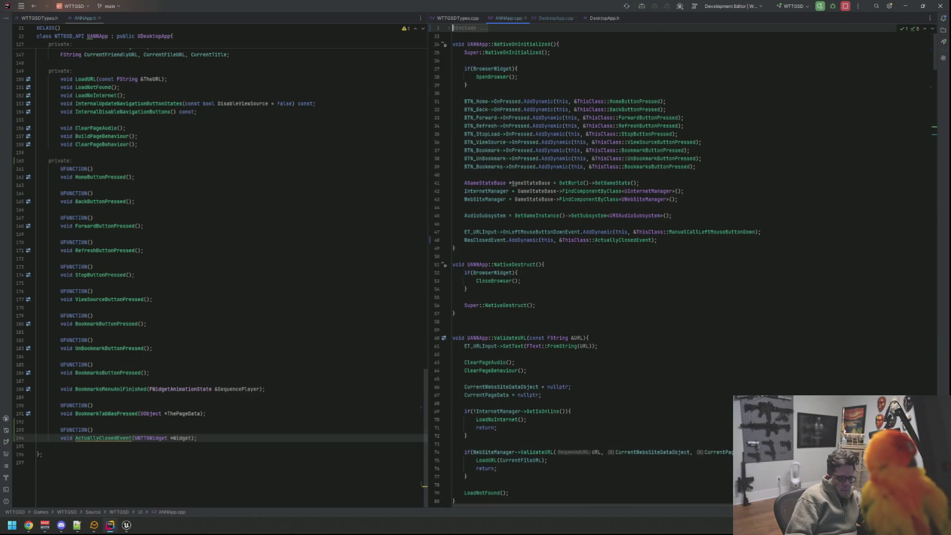
{"action": "key", "text": "Down"}
{"action": "key", "text": "Down"}
{"action": "key", "text": "Down"}
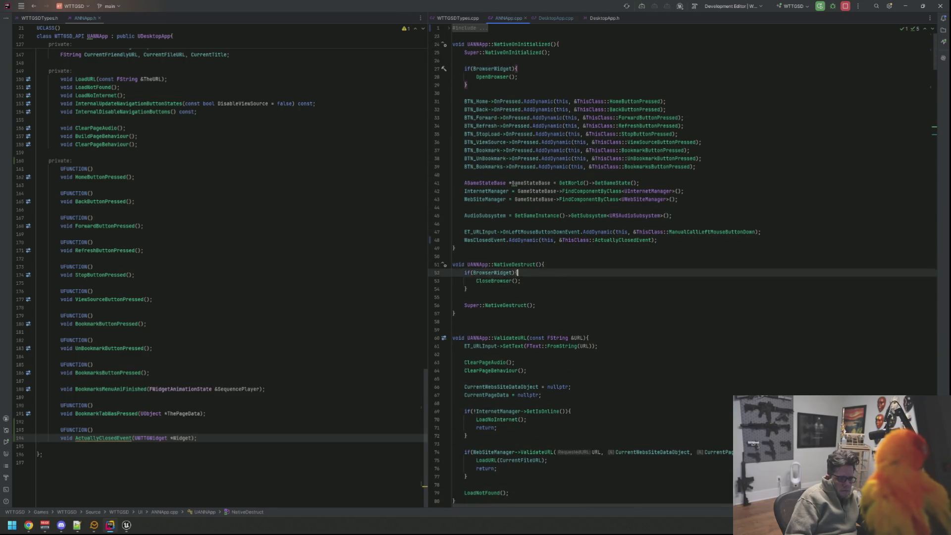
{"action": "key", "text": "Down"}
{"action": "key", "text": "Return"}
{"action": "key", "text": "Return"}
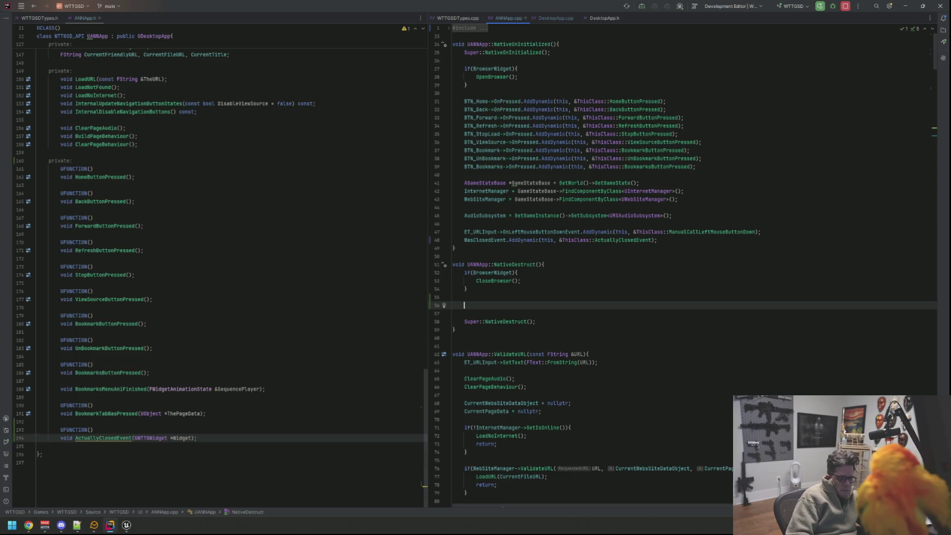
Write WasClosedEvent.RemoveDynamic(this, &ThisClass::ActuallyClosedEvent); on that line
{"action": "type", "text": "Was"}
{"action": "key", "text": "Down"}
{"action": "key", "text": "Down"}
{"action": "key", "text": "Down"}
{"action": "key", "text": "Return"}
{"action": "type", "text": "."}
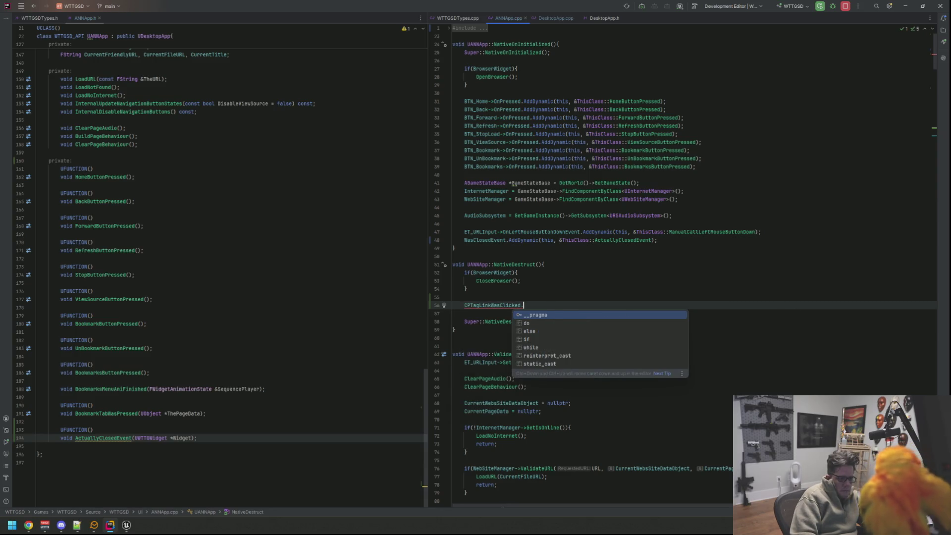
{"action": "key", "text": "Left"}
{"action": "key", "text": "BackSpace"}
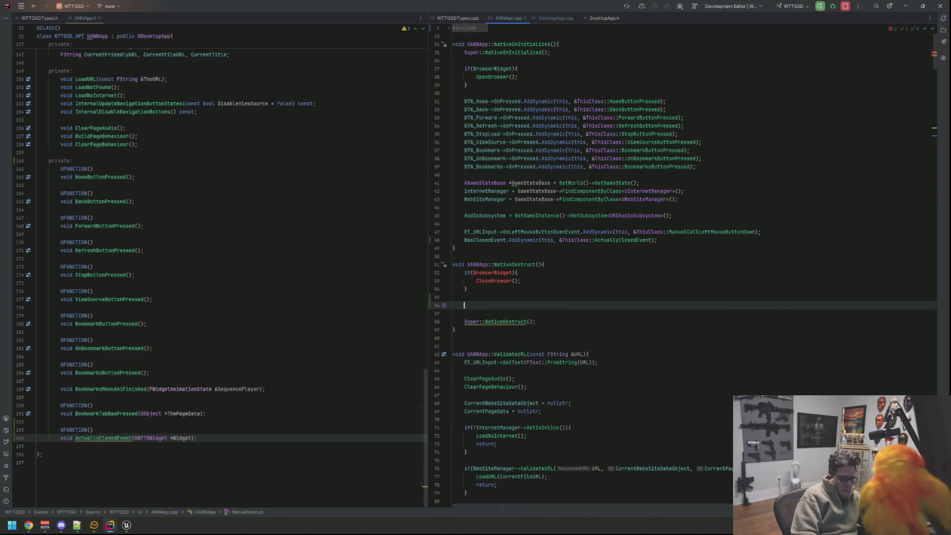
{"action": "type", "text": "WasClos"}
{"action": "key", "text": "Return"}
{"action": "type", "text": ".Removedy"}
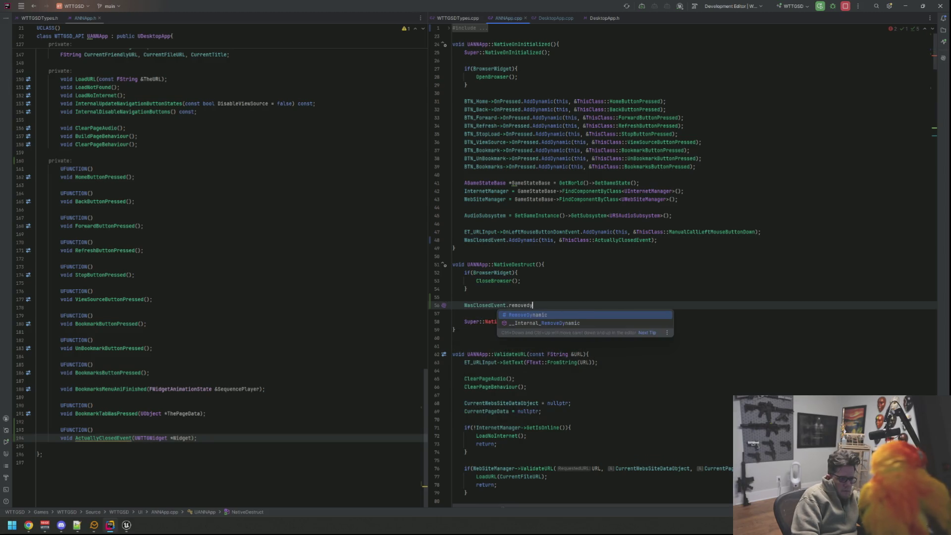
{"action": "key", "text": "Return"}
{"action": "key", "text": "Escape"}
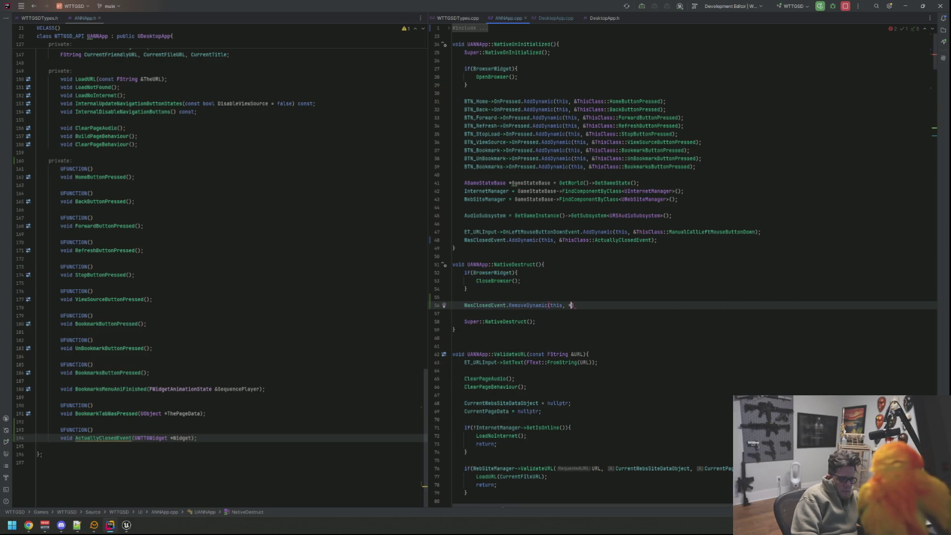
{"action": "type", "text": "&ThisClass::A"}
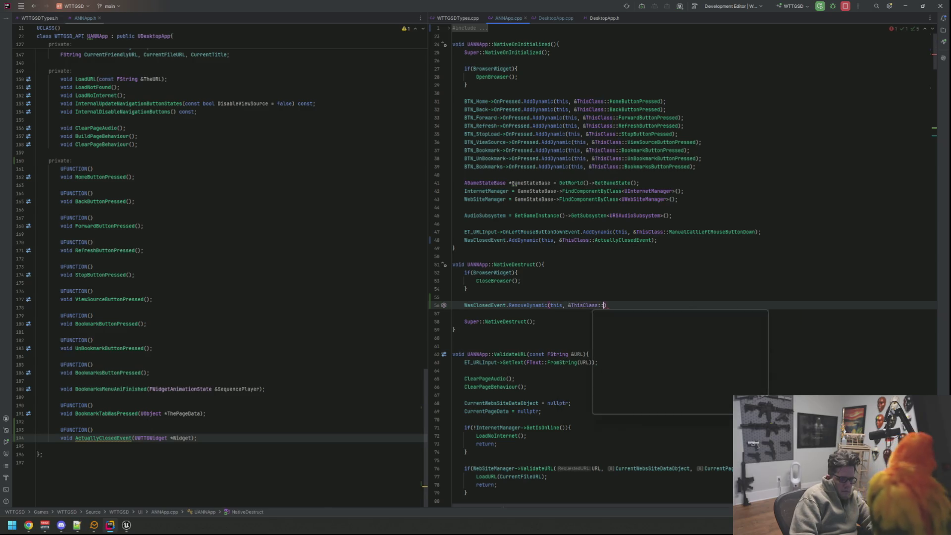
{"action": "type", "text": "ctu"}
{"action": "key", "text": "Return"}
{"action": "type", "text": ";"}
{"action": "key", "text": "Down"}
{"action": "key", "text": "alt+Tab"}
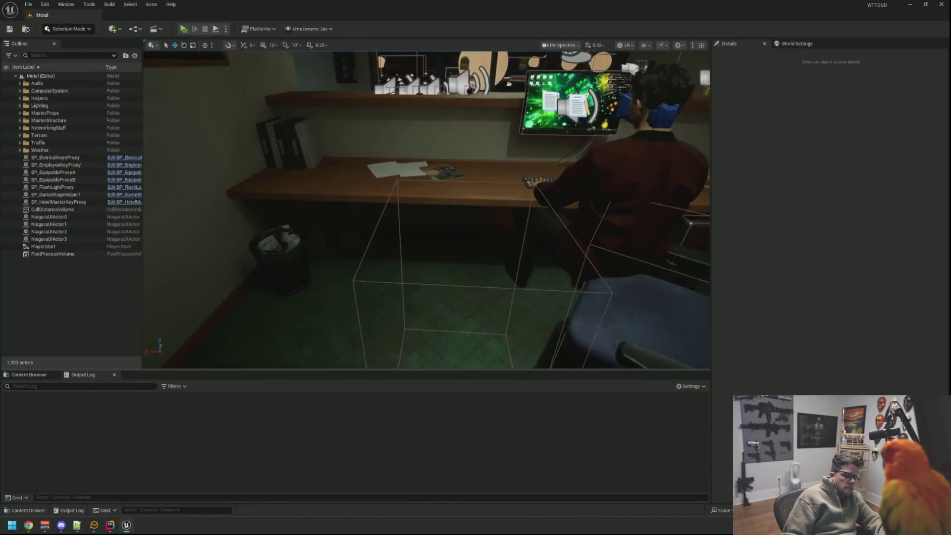
Run a Live Coding recompile with Ctrl+Alt+F11 to patch in the ActuallyClosedEvent changes
{"action": "key", "text": "ctrl+alt+F11"}
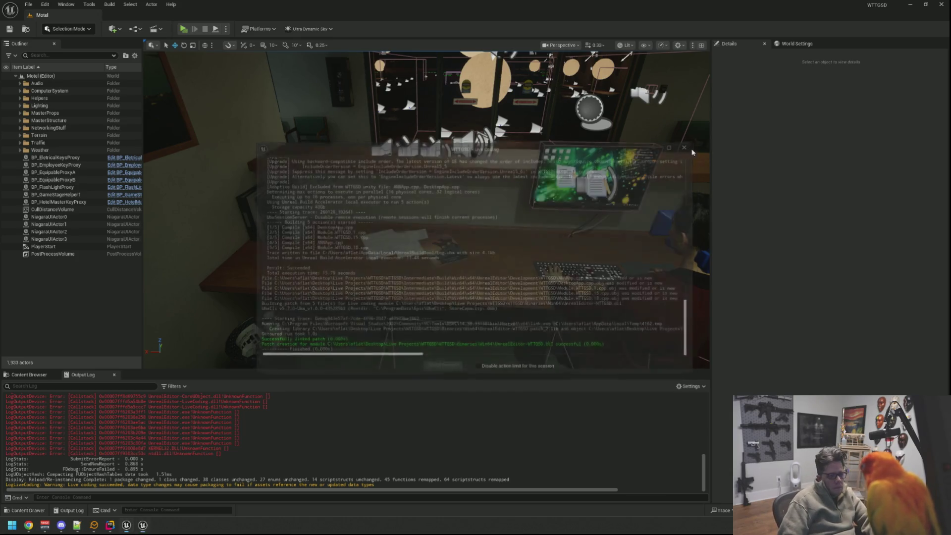
{"action": "scroll", "coordinate": [318, 436], "scroll_direction": "up", "scroll_amount": 2}
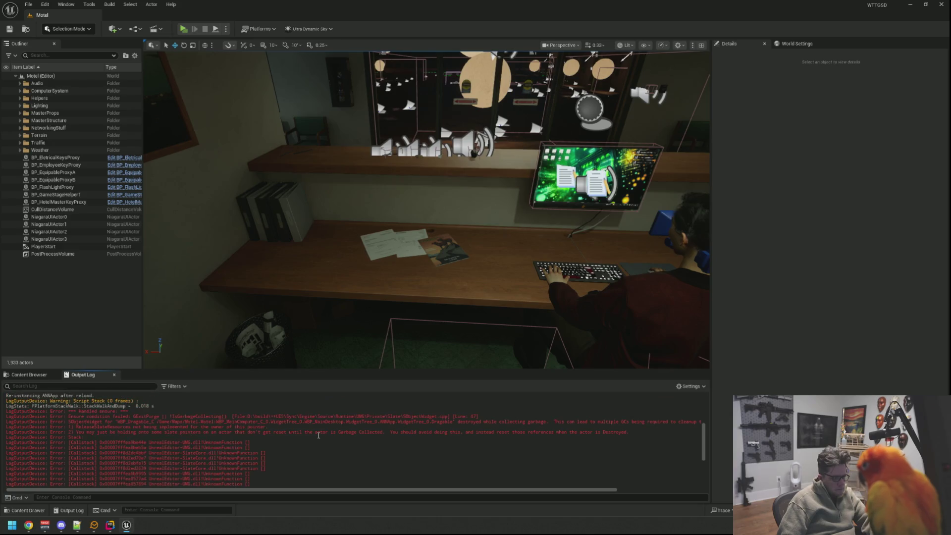
Clear the Output Log, start Play, and sit down at the office desk computer
{"action": "right_click", "coordinate": [314, 400]}
{"action": "left_click", "coordinate": [342, 483]}
{"action": "mouse_move", "coordinate": [239, 101]}
{"action": "left_mouse_down"}
{"action": "mouse_move", "coordinate": [406, 102]}
{"action": "mouse_move", "coordinate": [239, 100]}
{"action": "left_mouse_up"}
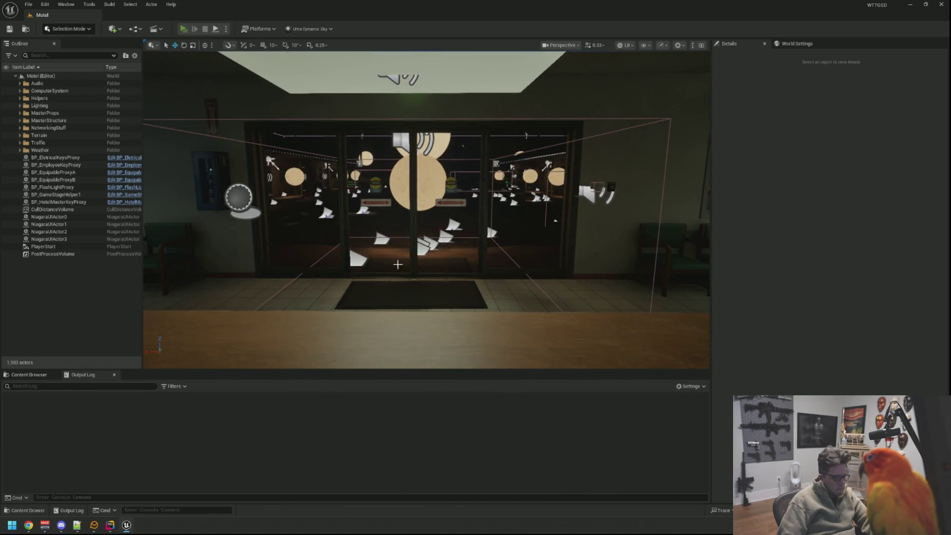
{"action": "key", "text": "alt+p"}
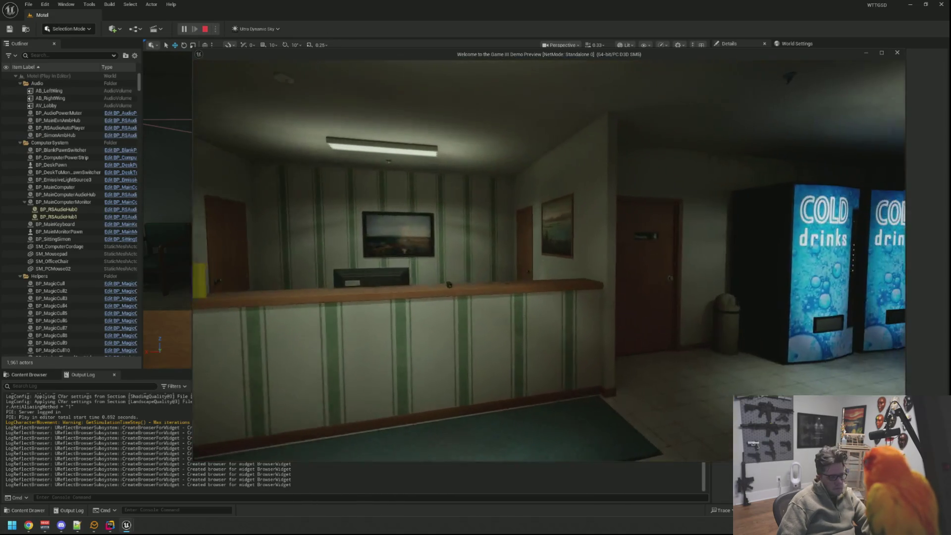
{"action": "key", "text": "w"}
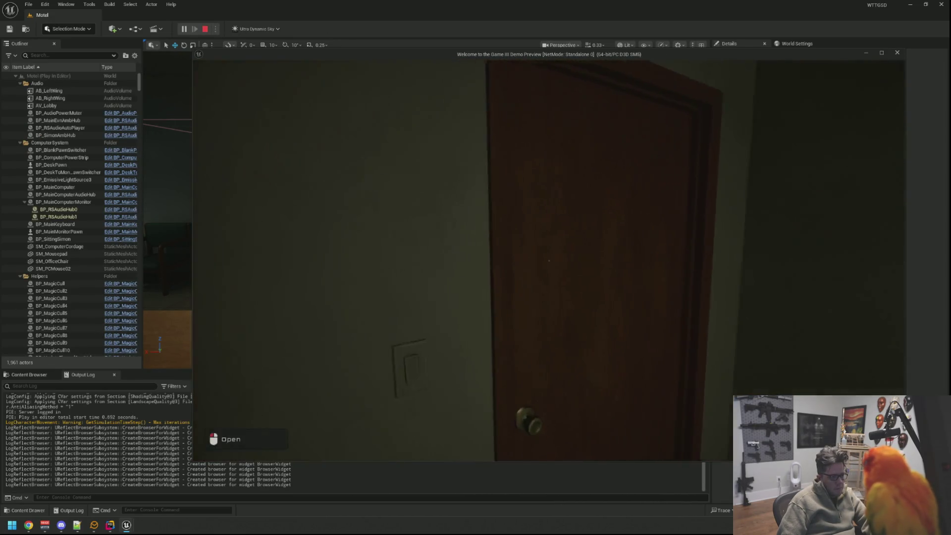
{"action": "mouse_move", "coordinate": [548, 260]}
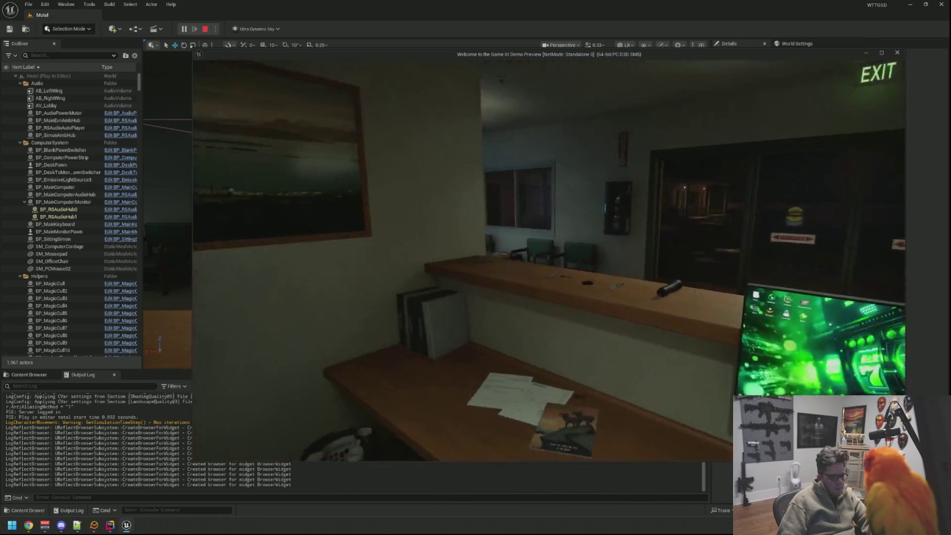
{"action": "left_click", "coordinate": [548, 260]}
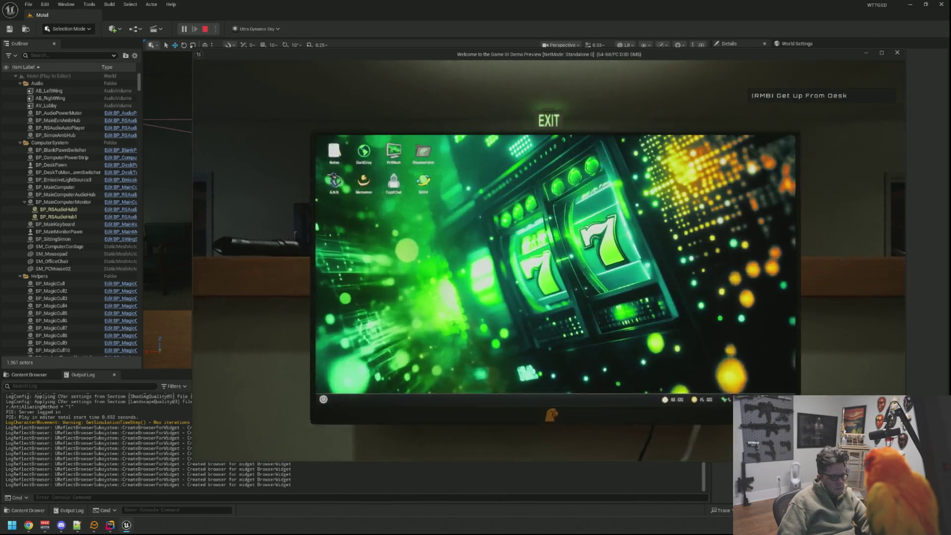
{"action": "left_click", "coordinate": [549, 260]}
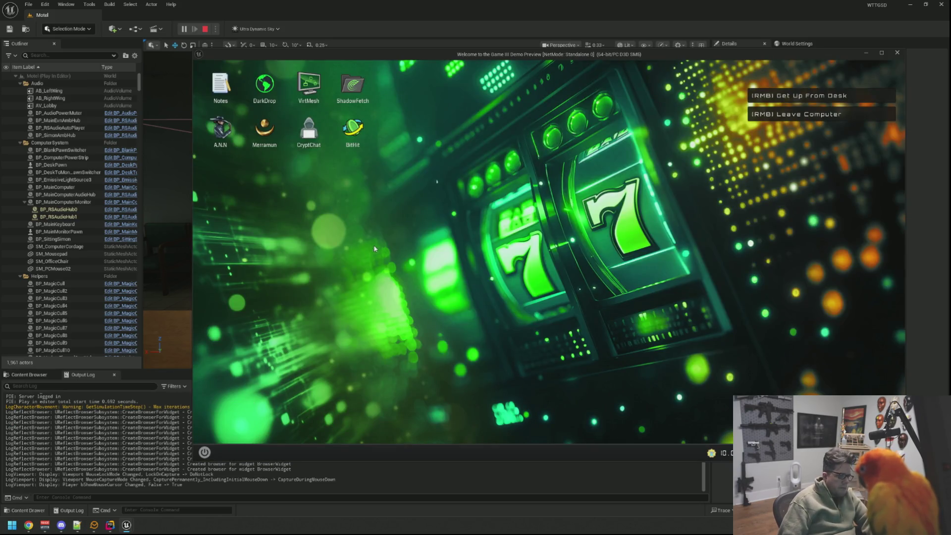
Open A.N.N, close it, reopen it, then stop play with Esc
{"action": "double_click", "coordinate": [220, 130]}
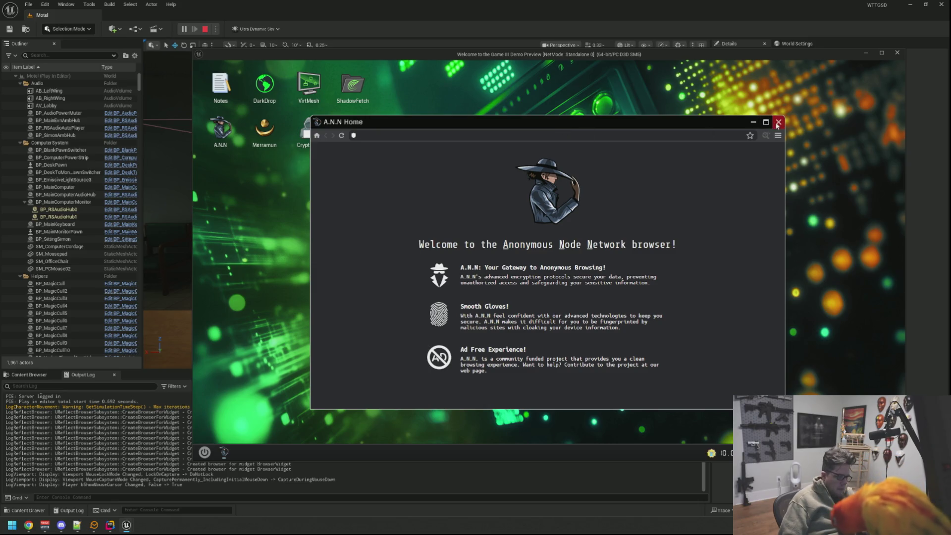
{"action": "left_click", "coordinate": [778, 123]}
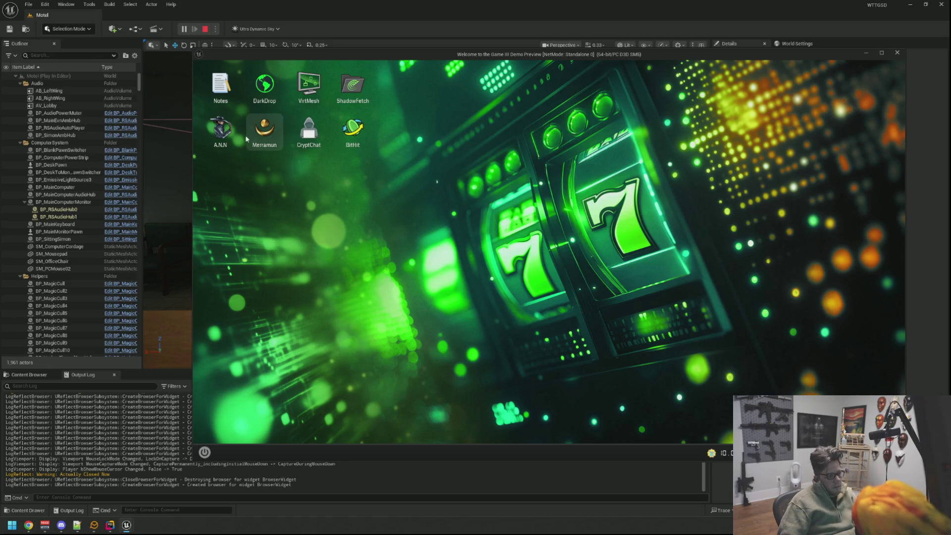
{"action": "double_click", "coordinate": [221, 129]}
{"action": "key", "text": "Escape"}
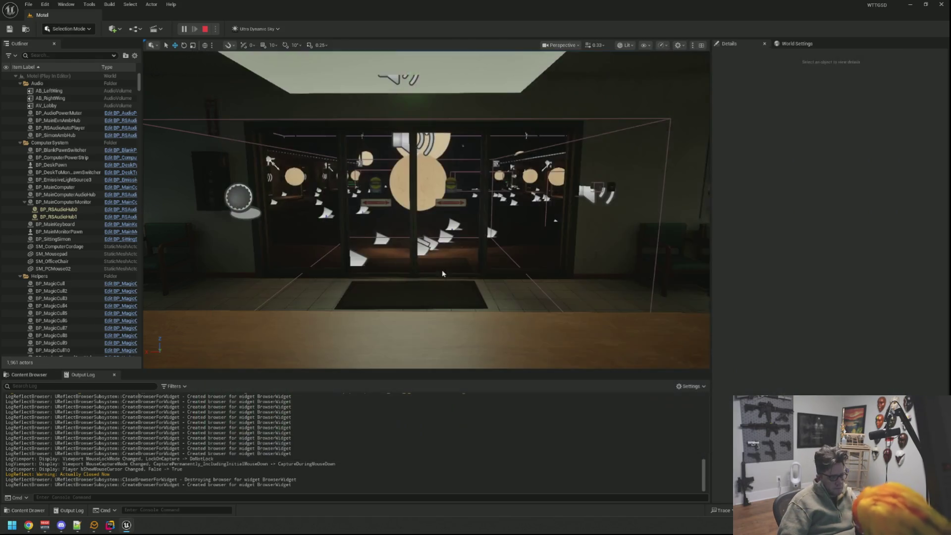
Move the browser reopen lines out of the 2.0-second Delay lambda into the next-tick timer
{"action": "left_click", "coordinate": [117, 528]}
{"action": "scroll", "coordinate": [556, 361], "scroll_direction": "down", "scroll_amount": 10}
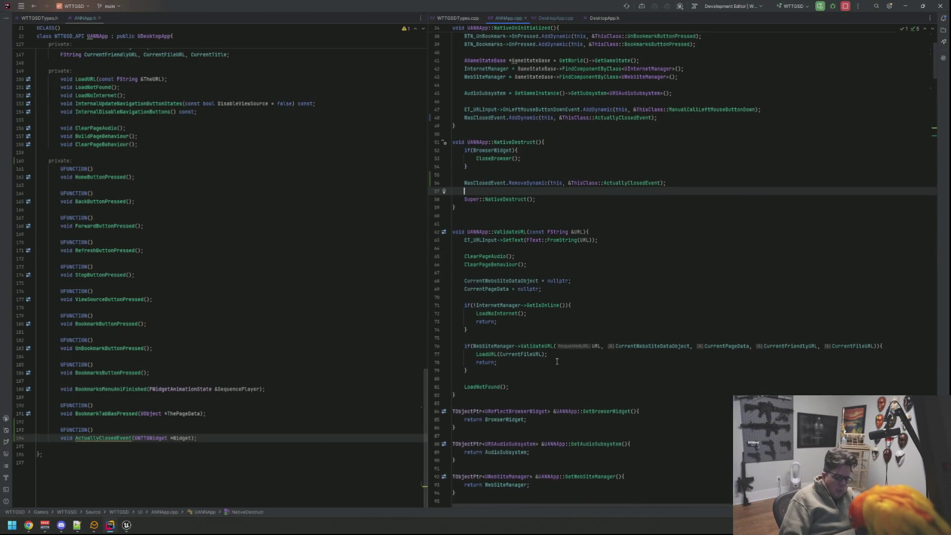
{"action": "key", "text": "ctrl+shift+BackSpace"}
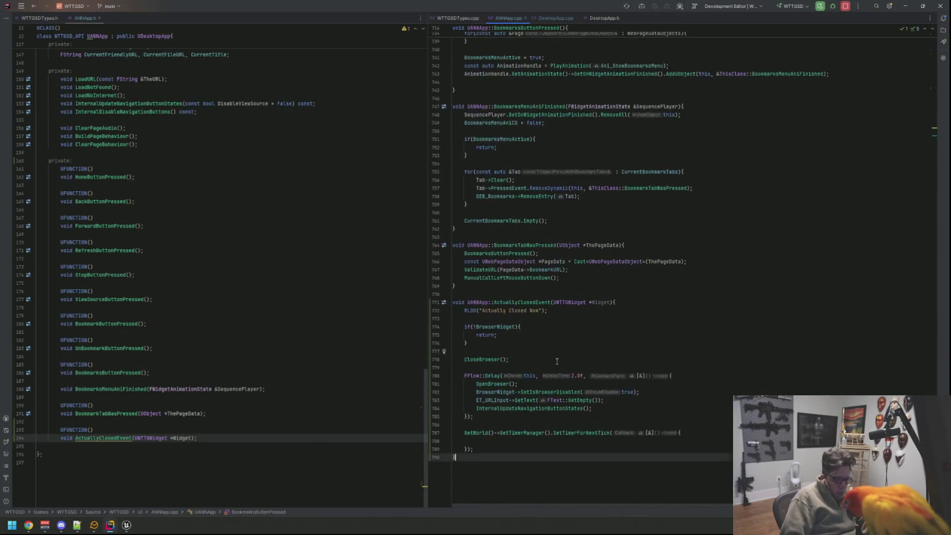
{"action": "key", "text": "Up"}
{"action": "key", "text": "Up"}
{"action": "key", "text": "Up"}
{"action": "key", "text": "shift+Up"}
{"action": "key", "text": "shift+Up"}
{"action": "key", "text": "shift+Up"}
{"action": "key", "text": "ctrl+c"}
{"action": "key", "text": "BackSpace"}
{"action": "key", "text": "Down"}
{"action": "key", "text": "Down"}
{"action": "key", "text": "Down"}
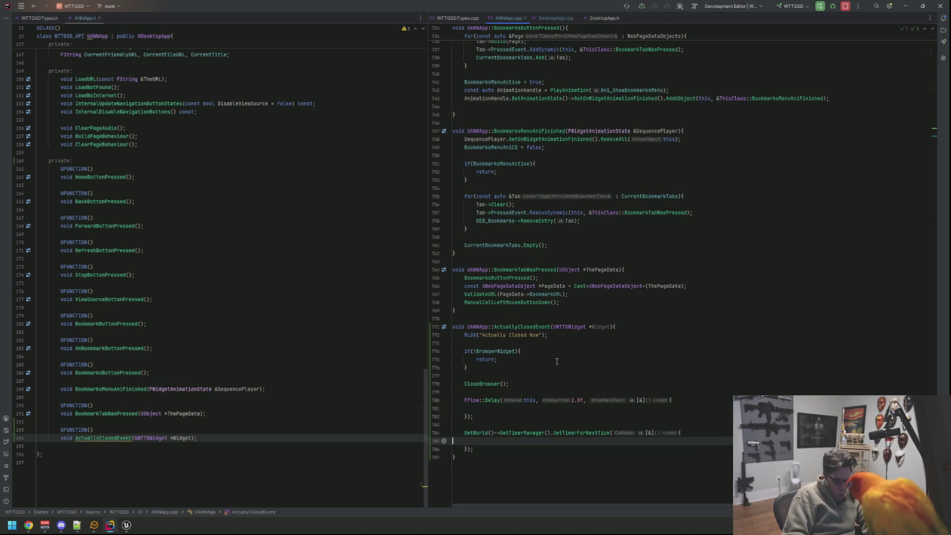
{"action": "key", "text": "ctrl+v"}
{"action": "key", "text": "Up"}
{"action": "key", "text": "Up"}
{"action": "key", "text": "Up"}
{"action": "key", "text": "Up"}
{"action": "key", "text": "Up"}
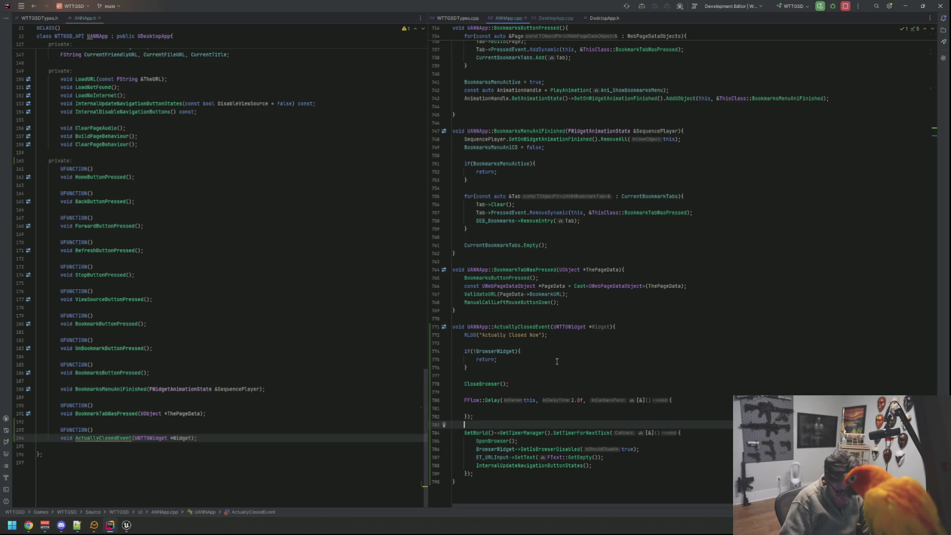
{"action": "key", "text": "Up"}
{"action": "key", "text": "Up"}
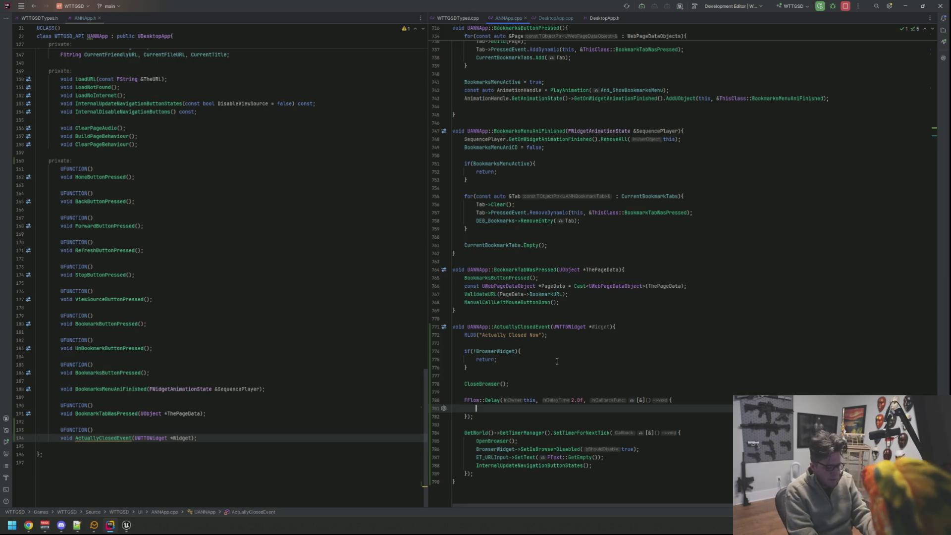
Hot-reload the edit with Live Coding and close the finished build log
{"action": "key", "text": "ctrl+alt+F11"}
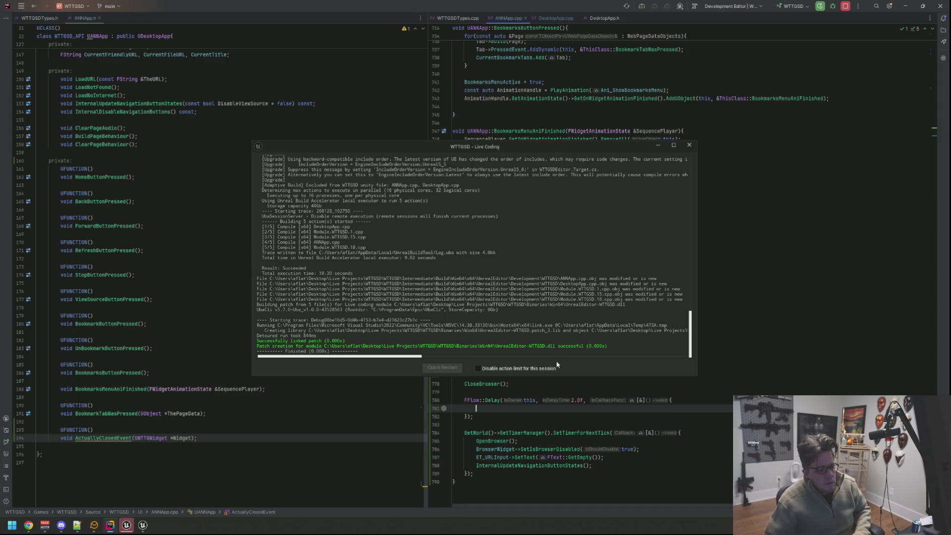
{"action": "left_click", "coordinate": [689, 144]}
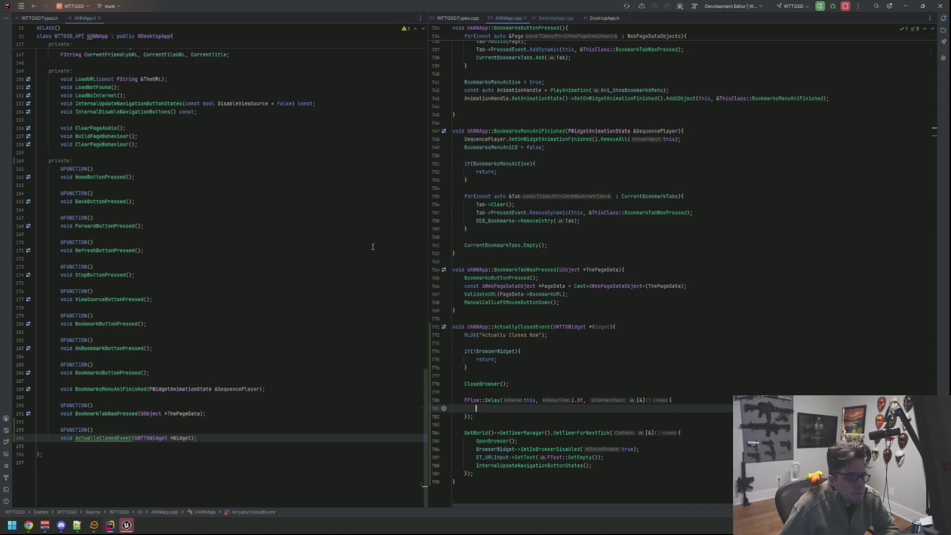
{"action": "left_click", "coordinate": [376, 234]}
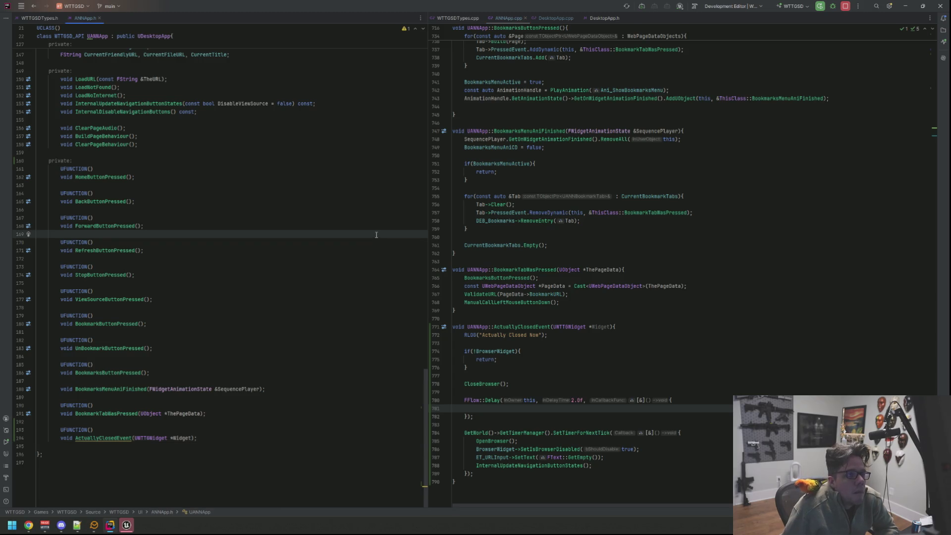
{"action": "left_click", "coordinate": [114, 525]}
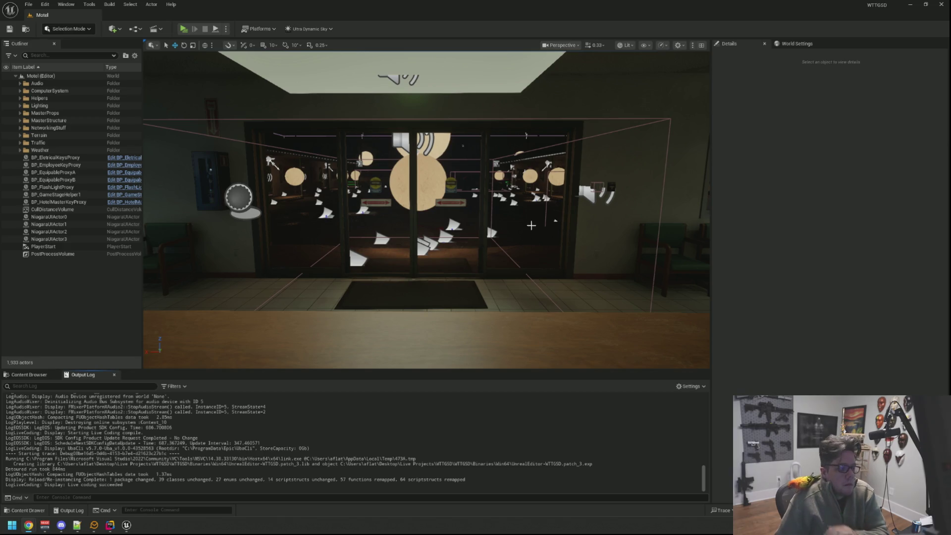
In Play mode, open and close A.N.N three times to confirm it reopens, then launch VirtMesh
{"action": "scroll", "coordinate": [529, 228], "scroll_direction": "up", "scroll_amount": 5}
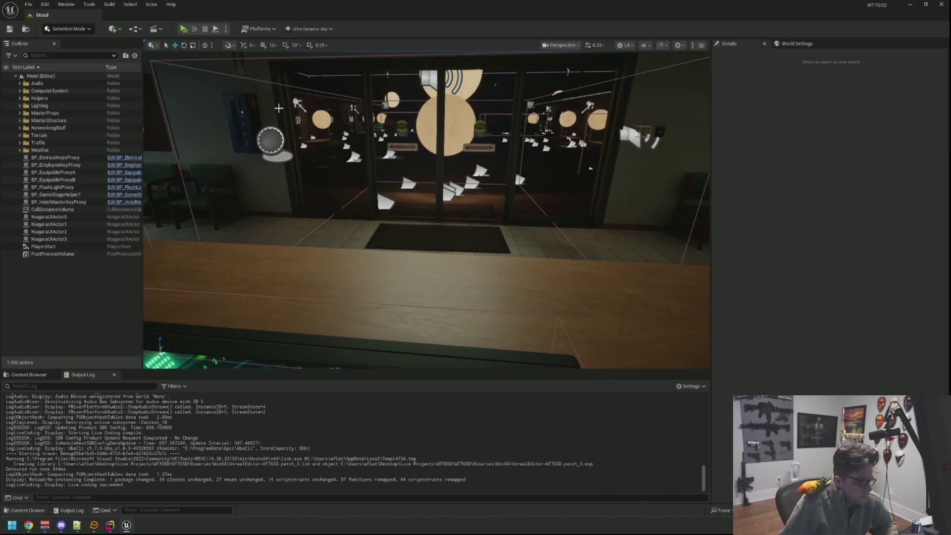
{"action": "key", "text": "alt+p"}
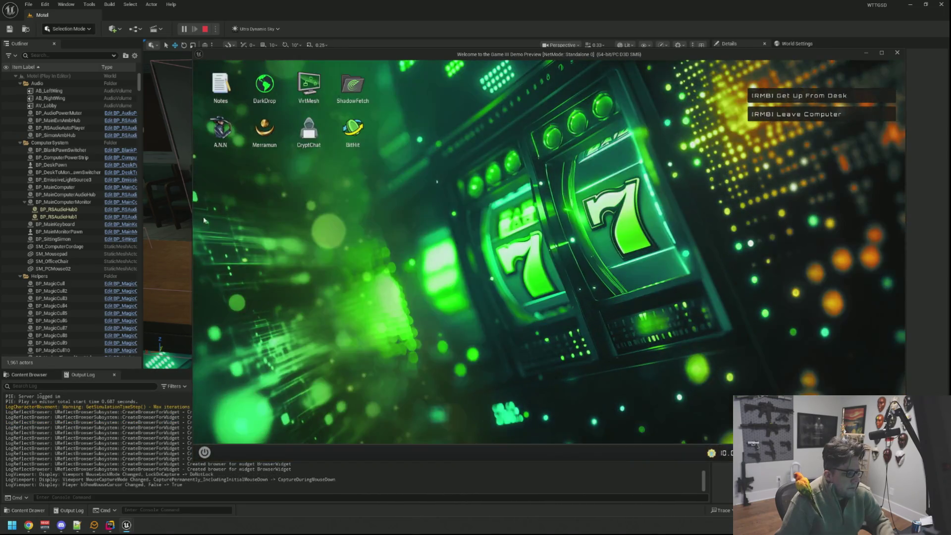
{"action": "double_click", "coordinate": [228, 139]}
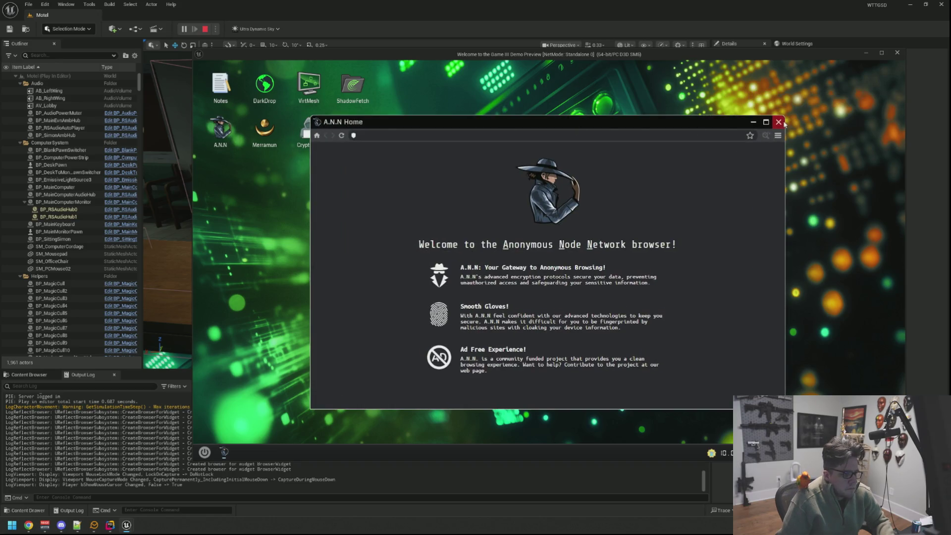
{"action": "left_click", "coordinate": [778, 122]}
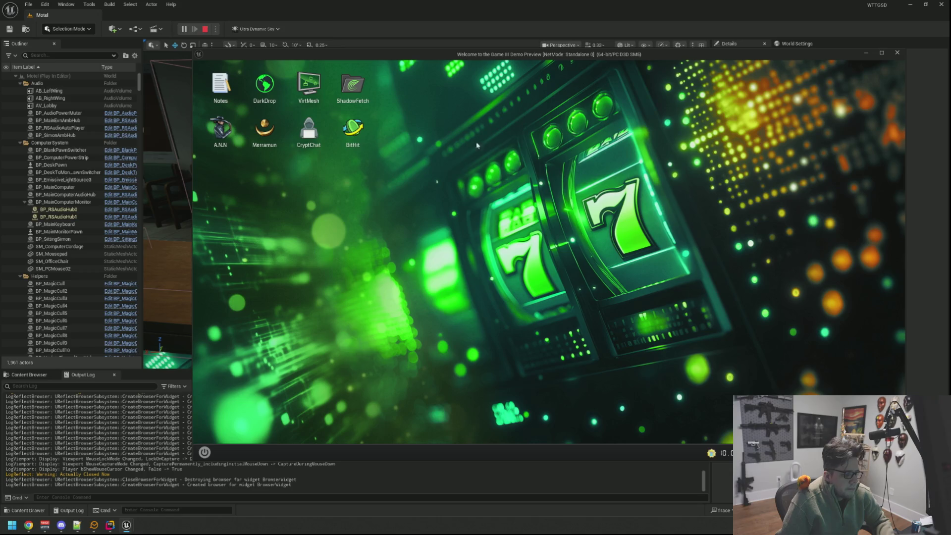
{"action": "double_click", "coordinate": [225, 133]}
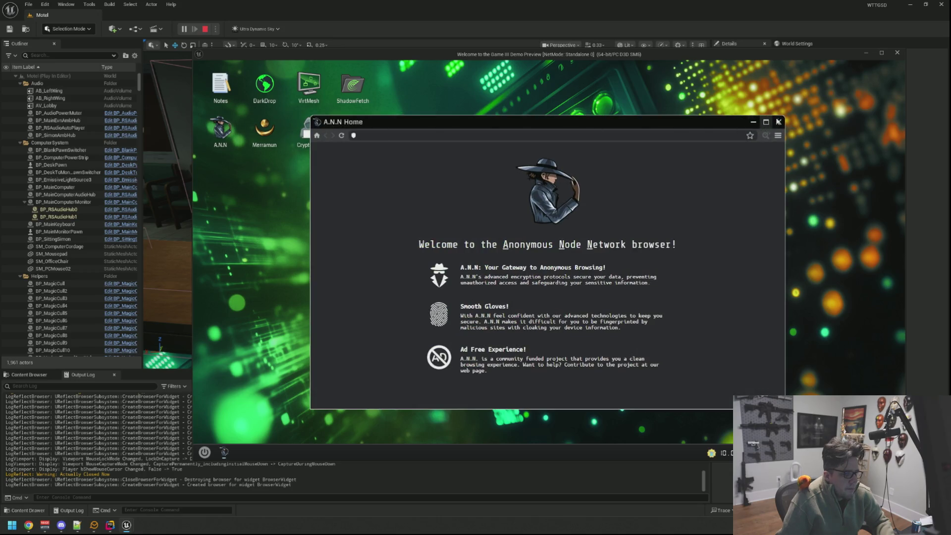
{"action": "left_click", "coordinate": [778, 122]}
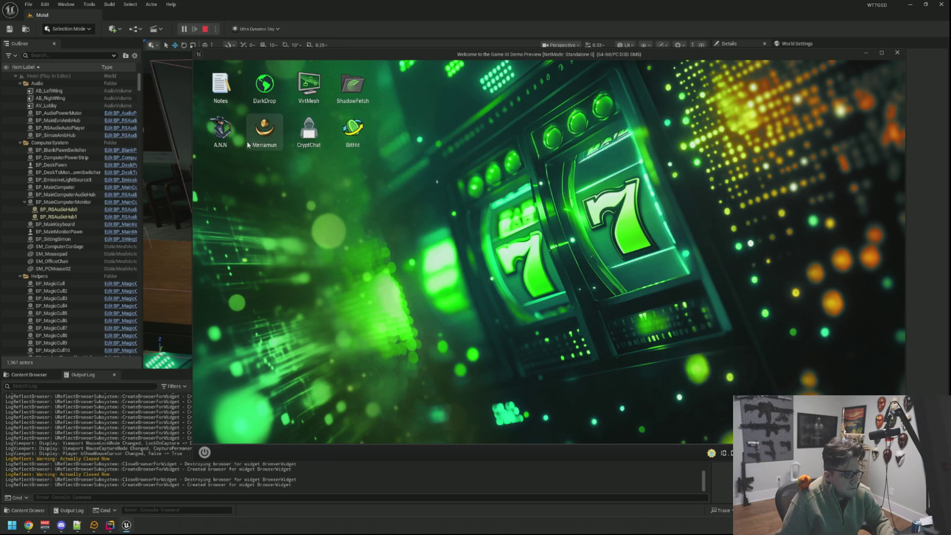
{"action": "double_click", "coordinate": [220, 130]}
{"action": "left_click", "coordinate": [778, 122]}
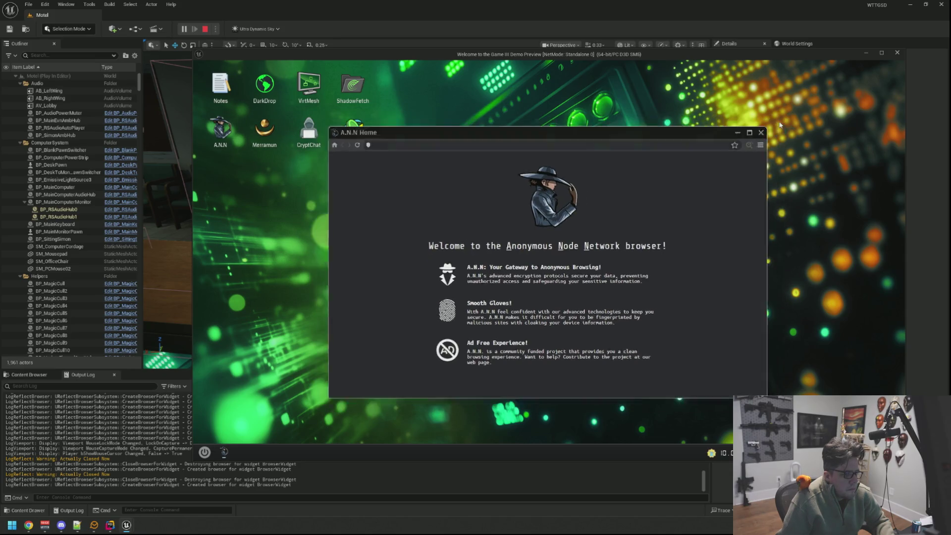
{"action": "double_click", "coordinate": [309, 86]}
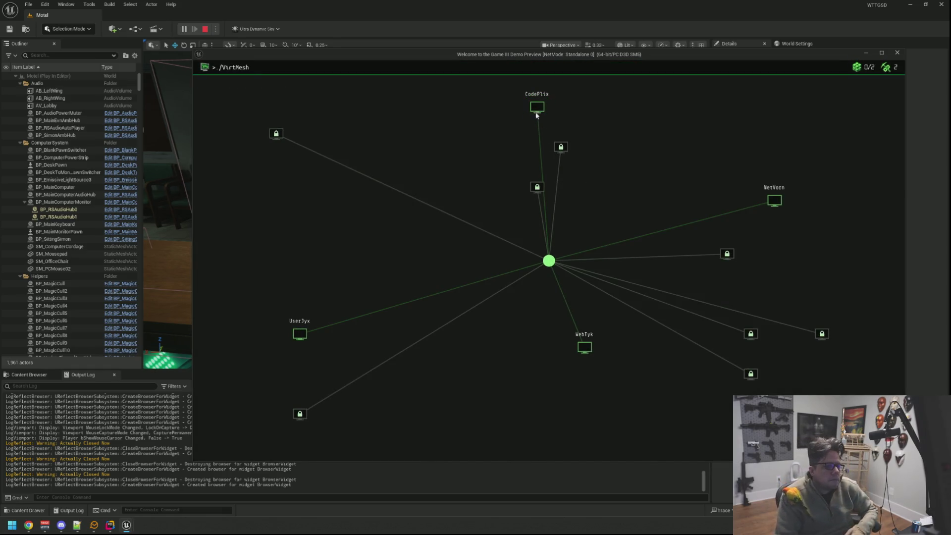
Start hacking CodePlix and solve the INJ3KT-R arrow grid path
{"action": "left_click", "coordinate": [536, 117]}
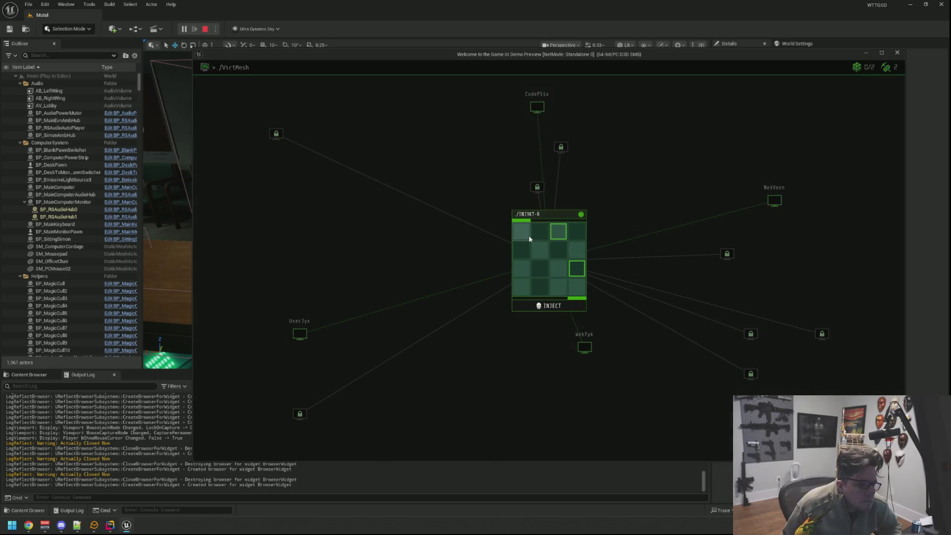
{"action": "left_click", "coordinate": [536, 235]}
{"action": "left_click", "coordinate": [554, 234]}
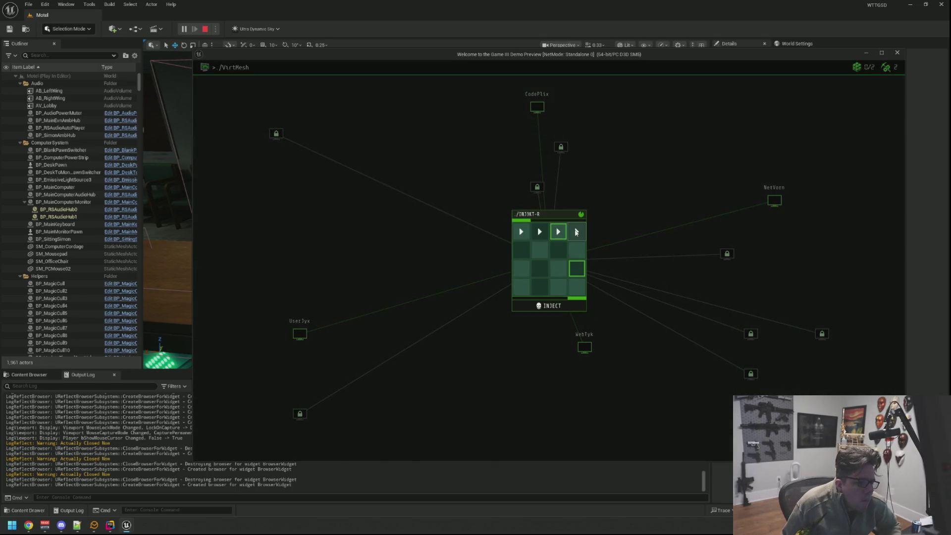
{"action": "left_click", "coordinate": [574, 252]}
{"action": "left_click", "coordinate": [578, 269]}
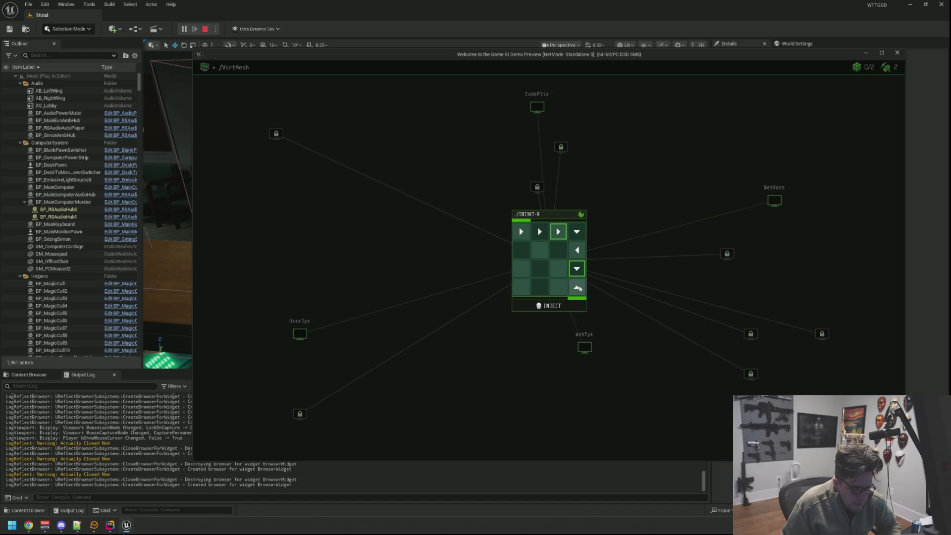
{"action": "left_click", "coordinate": [580, 253]}
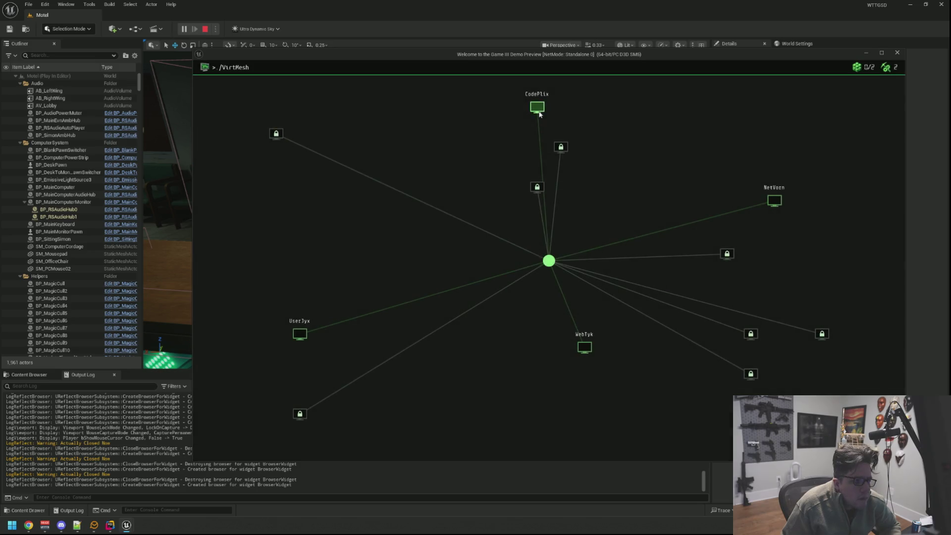
Mount the CodePlix node and enter its desktop
{"action": "left_click", "coordinate": [537, 107]}
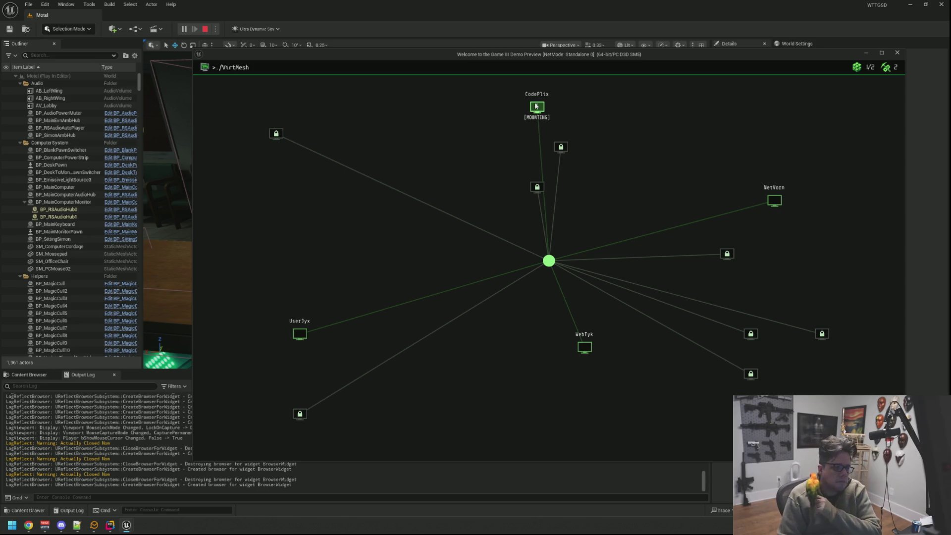
{"action": "left_click", "coordinate": [536, 107]}
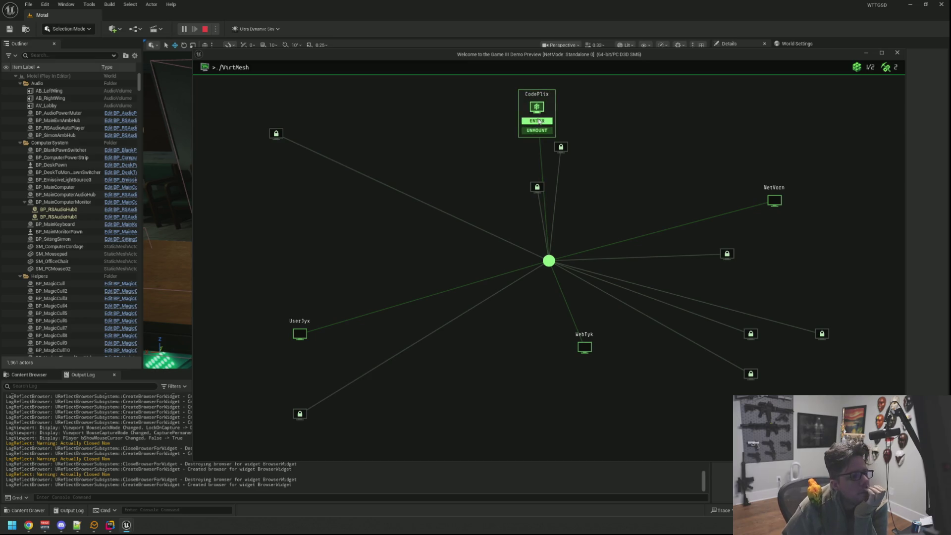
{"action": "left_click", "coordinate": [538, 121]}
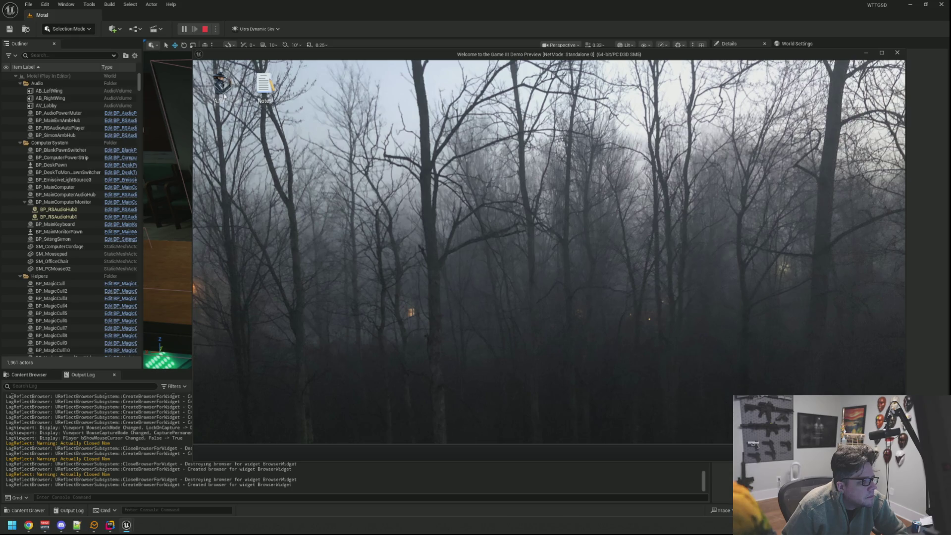
Rearrange the CodePlix desktop icons and open then close the Notes window
{"action": "mouse_move", "coordinate": [225, 92]}
{"action": "left_mouse_down"}
{"action": "mouse_move", "coordinate": [230, 109]}
{"action": "mouse_move", "coordinate": [377, 159]}
{"action": "left_mouse_up"}
{"action": "double_click", "coordinate": [264, 84]}
{"action": "left_click_drag", "start_coordinate": [376, 101], "coordinate": [331, 109]}
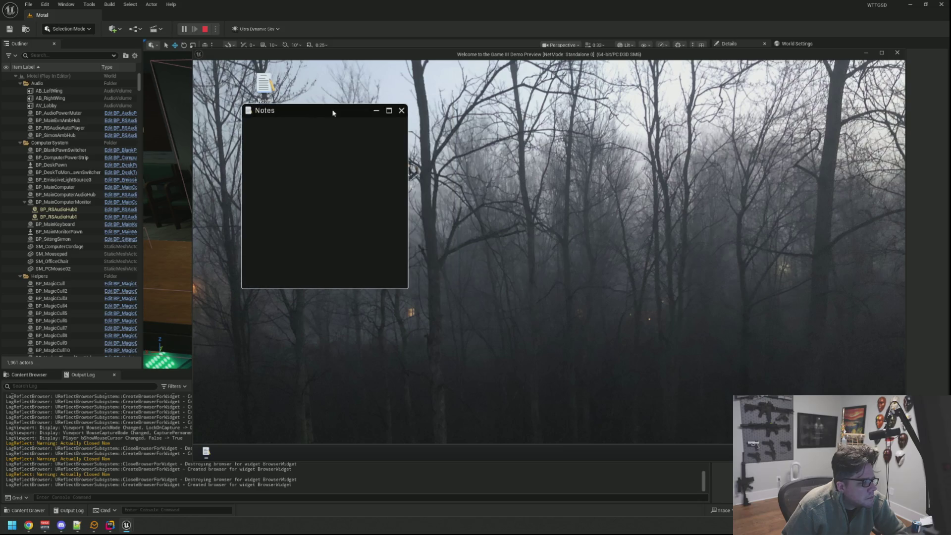
{"action": "left_click", "coordinate": [405, 113]}
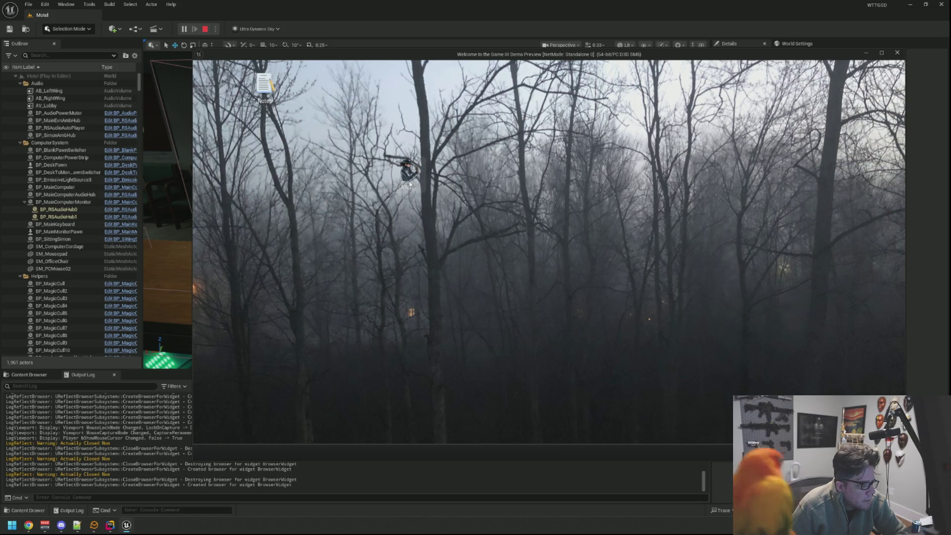
{"action": "left_click_drag", "start_coordinate": [409, 183], "coordinate": [334, 167]}
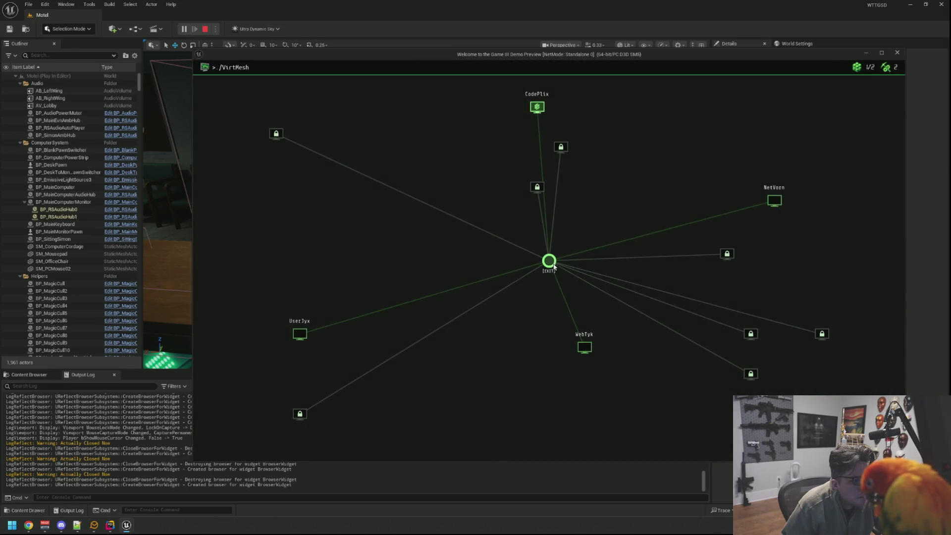
Exit to the home desktop, relaunch VirtMesh, and start hacking the NetVorn node
{"action": "left_click", "coordinate": [551, 263]}
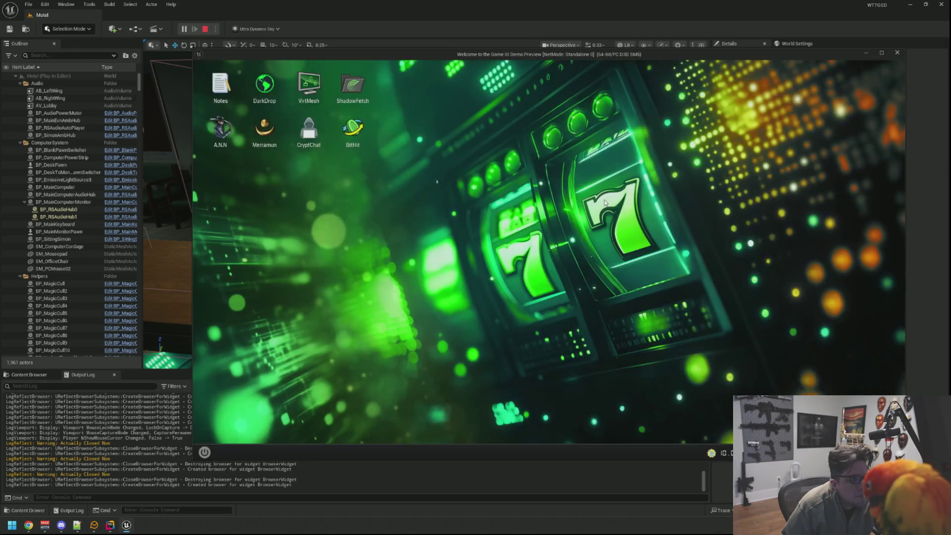
{"action": "double_click", "coordinate": [319, 91]}
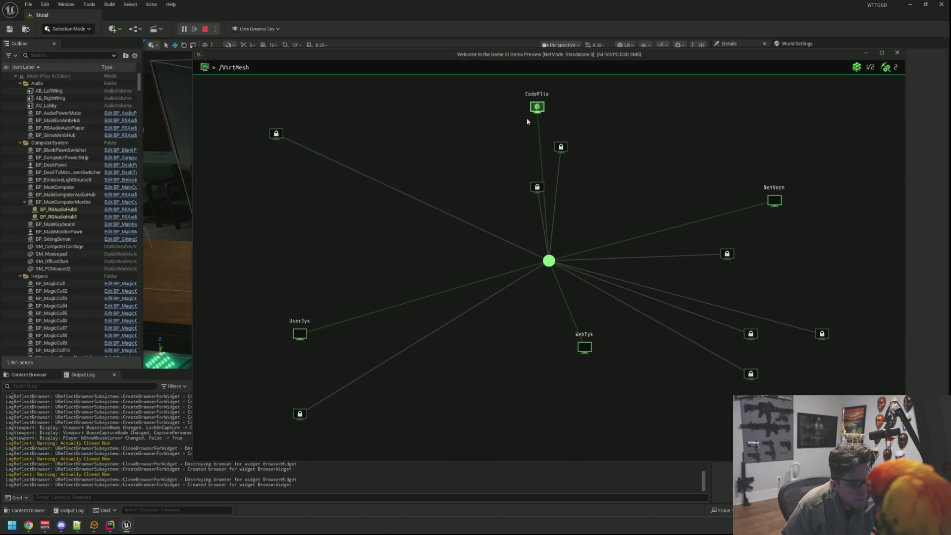
{"action": "left_click", "coordinate": [774, 200]}
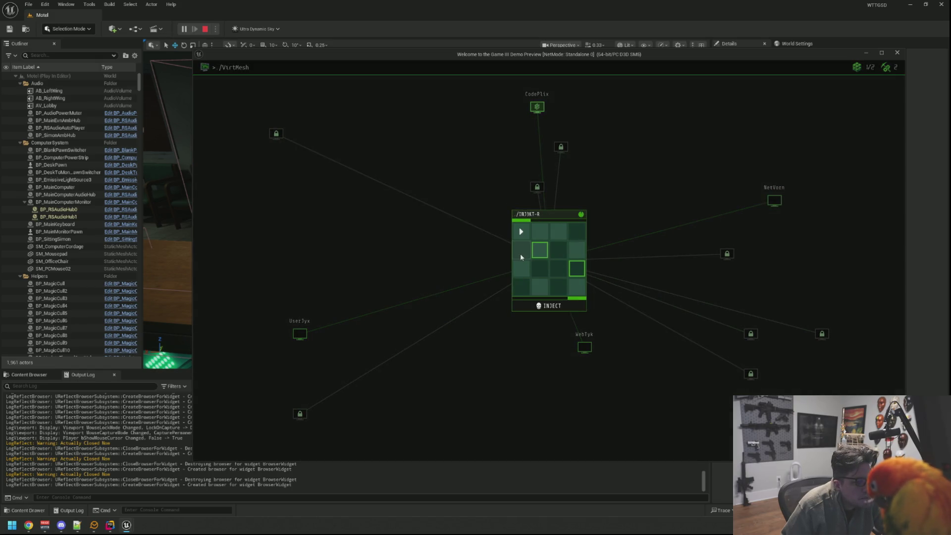